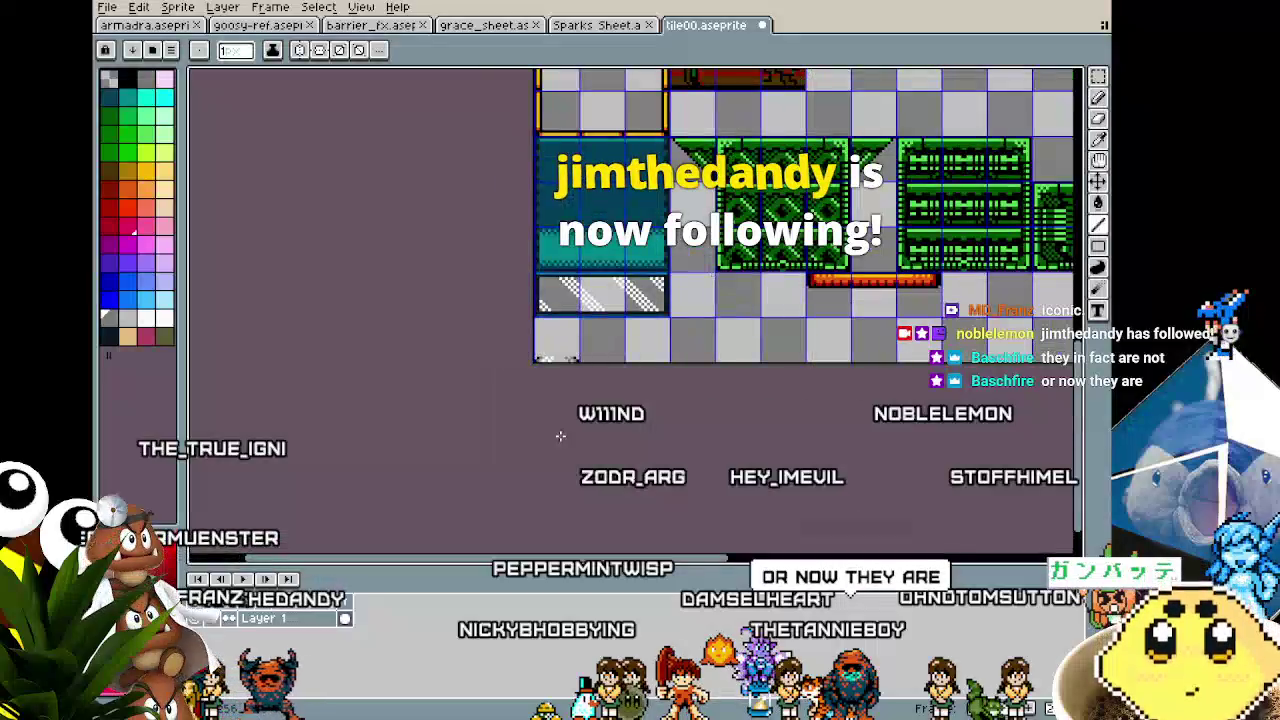
Step: Place a first tan pixel in the empty tile below the striped tiles
{"action": "left_click_drag", "start_coordinate": [554, 398], "coordinate": [492, 388]}
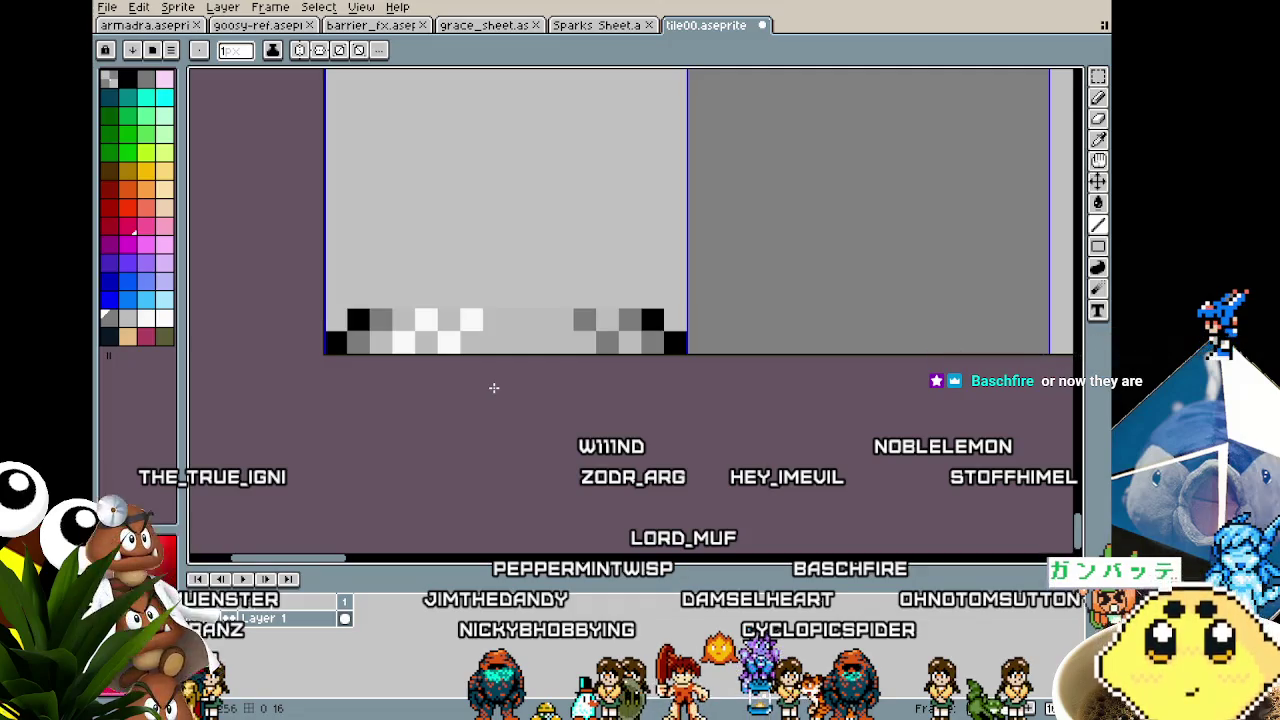
{"action": "scroll", "coordinate": [554, 351], "scroll_direction": "up", "scroll_amount": 2}
{"action": "scroll", "coordinate": [554, 351], "scroll_direction": "down", "scroll_amount": 2}
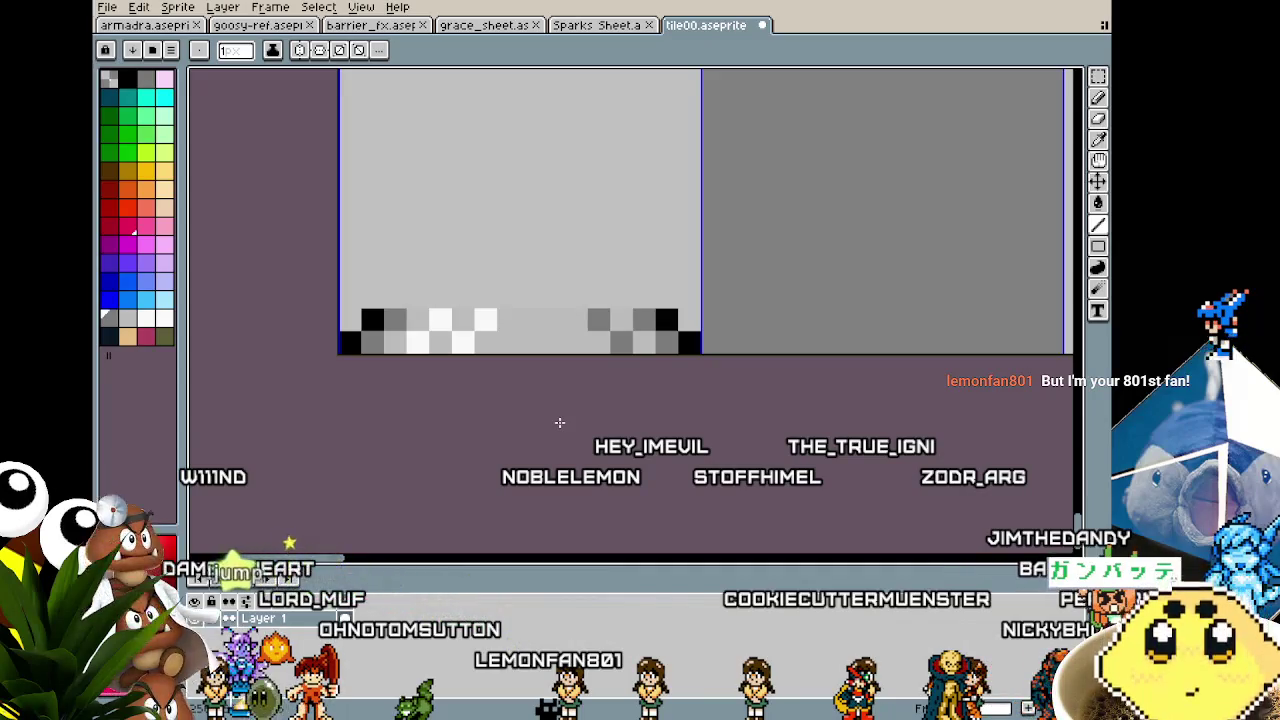
{"action": "scroll", "coordinate": [566, 270], "scroll_direction": "up", "scroll_amount": 2}
{"action": "scroll", "coordinate": [609, 409], "scroll_direction": "down", "scroll_amount": 1}
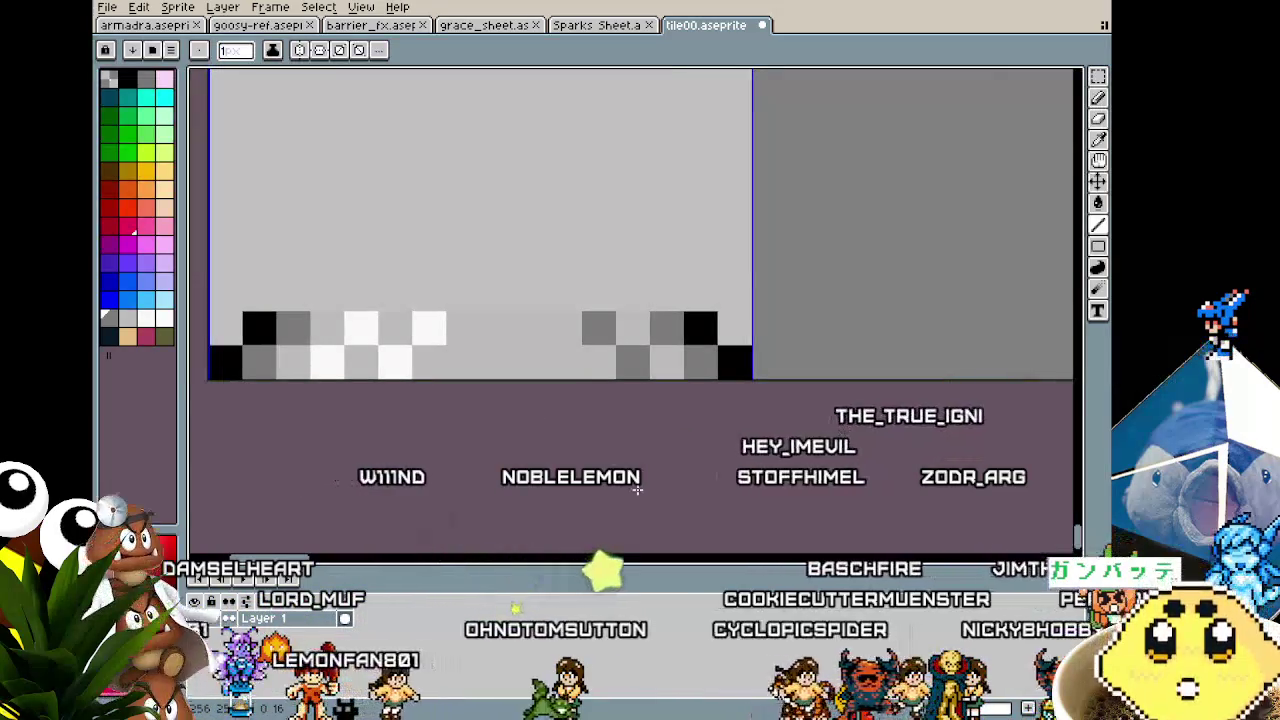
{"action": "scroll", "coordinate": [613, 447], "scroll_direction": "down", "scroll_amount": 1}
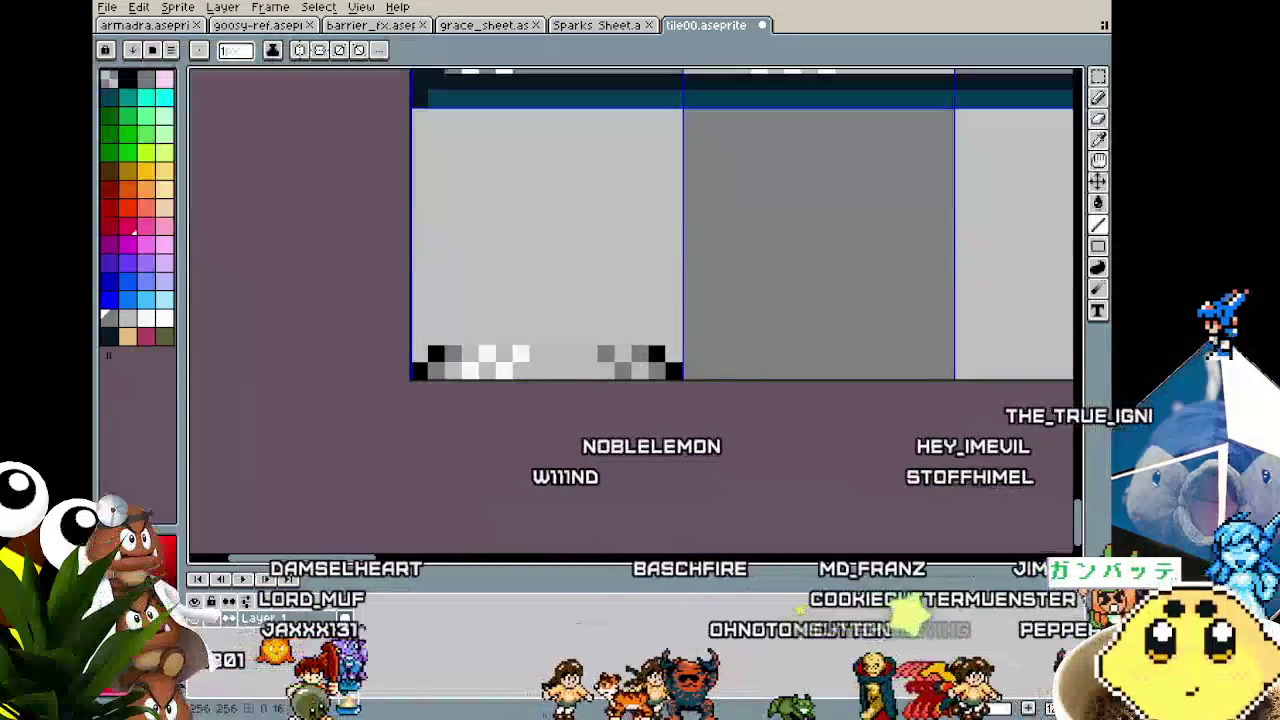
{"action": "scroll", "coordinate": [623, 385], "scroll_direction": "up", "scroll_amount": 1}
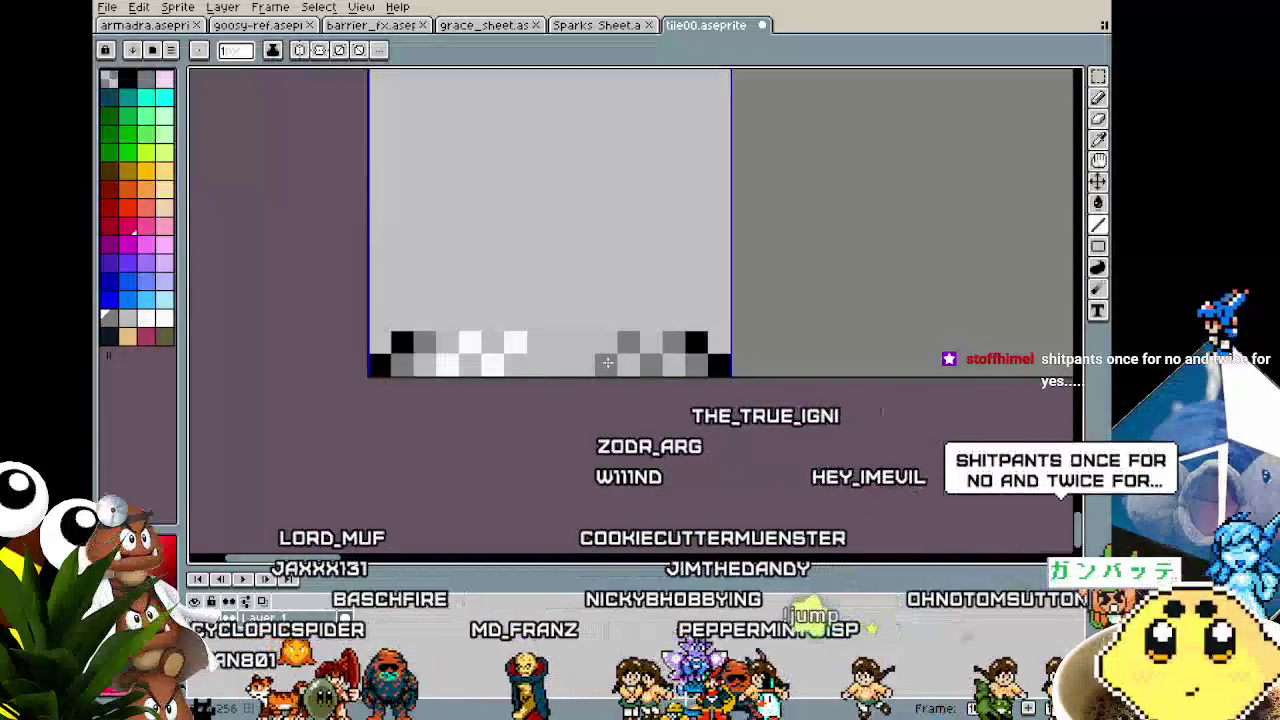
{"action": "left_click_drag", "start_coordinate": [607, 363], "coordinate": [642, 371]}
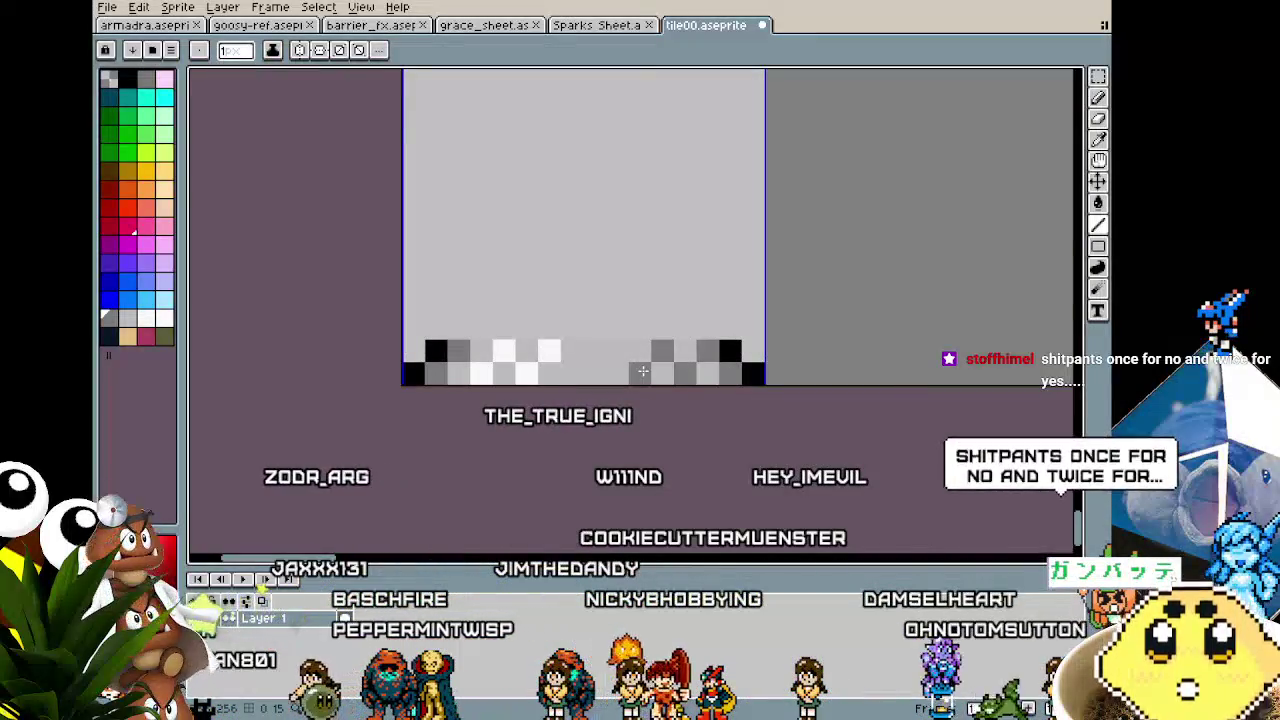
{"action": "scroll", "coordinate": [481, 387], "scroll_direction": "down", "scroll_amount": 2}
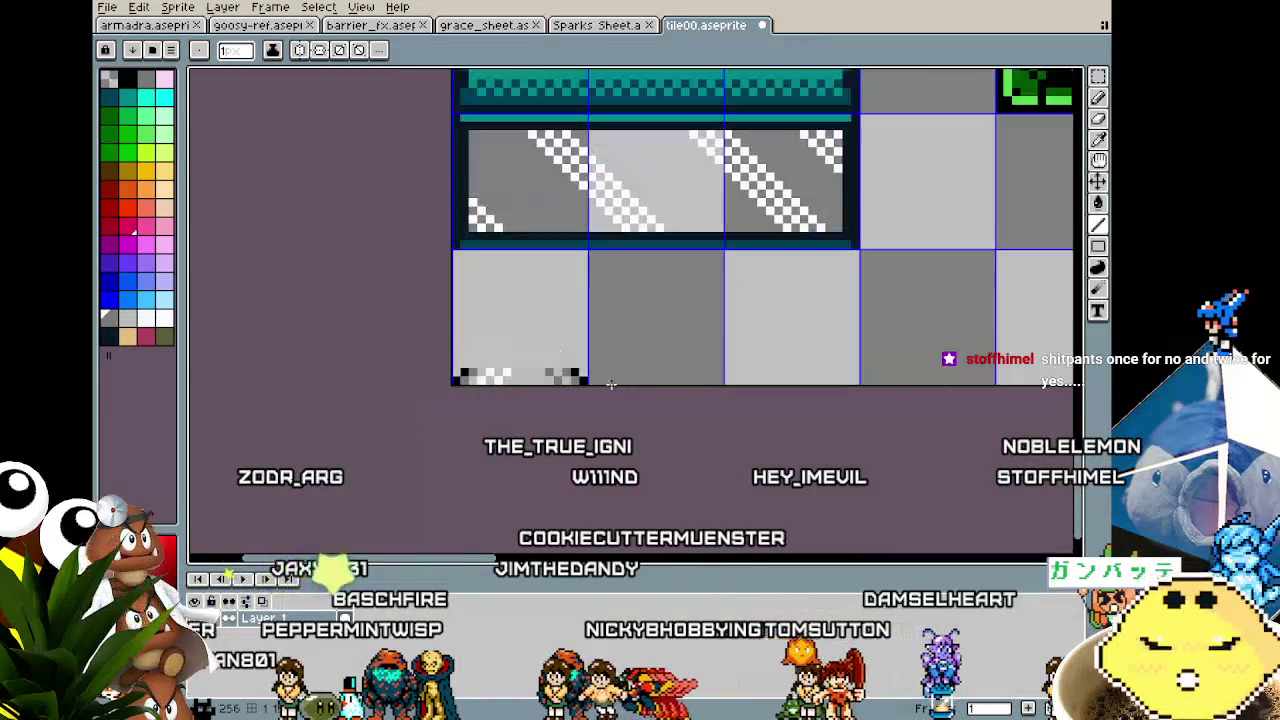
{"action": "left_click", "coordinate": [412, 342]}
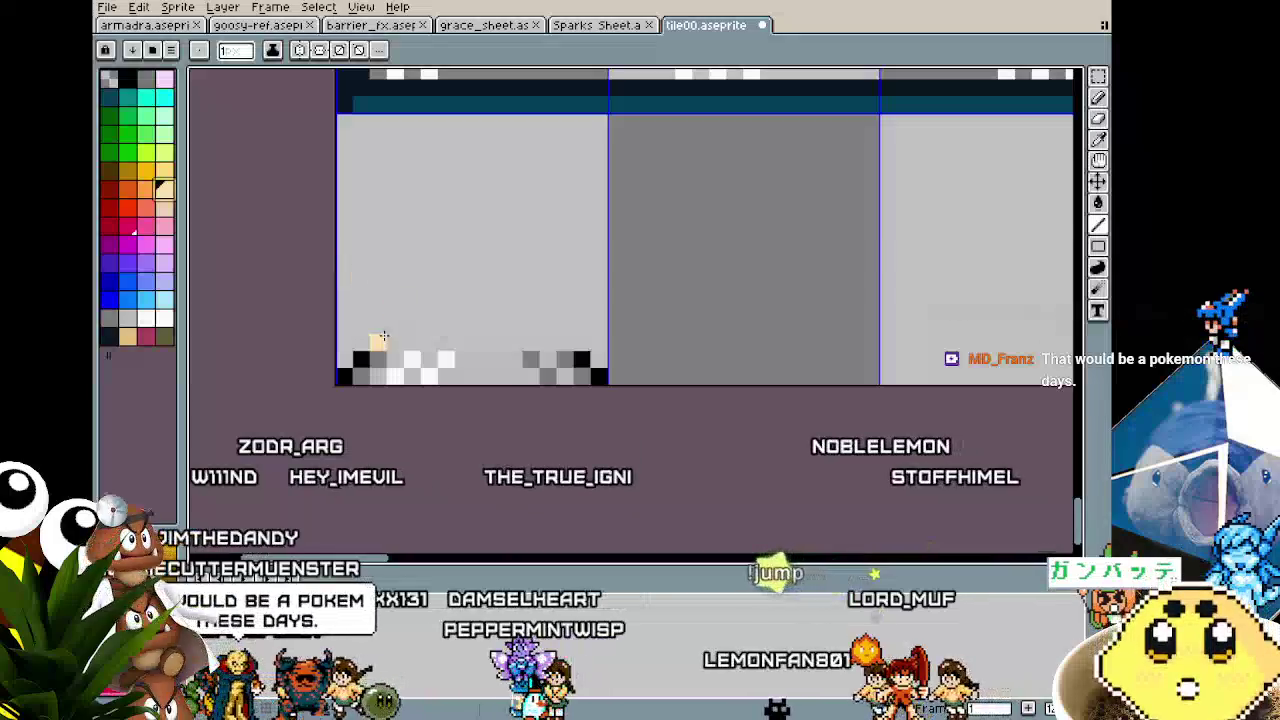
Step: Draw tan vertical frame lines down the tile's left and right sides
{"action": "left_click_drag", "start_coordinate": [412, 324], "coordinate": [408, 174]}
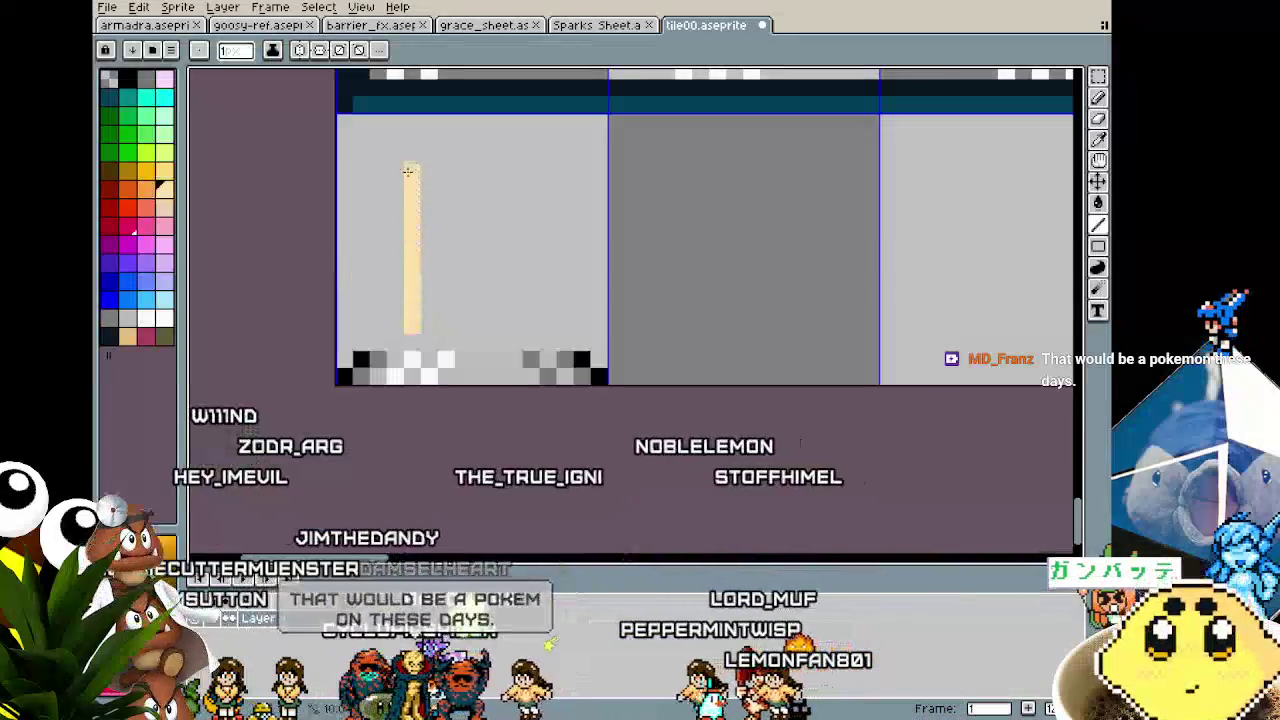
{"action": "key", "text": "ctrl+z"}
{"action": "mouse_move", "coordinate": [370, 328]}
{"action": "left_mouse_down"}
{"action": "mouse_move", "coordinate": [386, 238]}
{"action": "mouse_move", "coordinate": [375, 140]}
{"action": "left_mouse_up"}
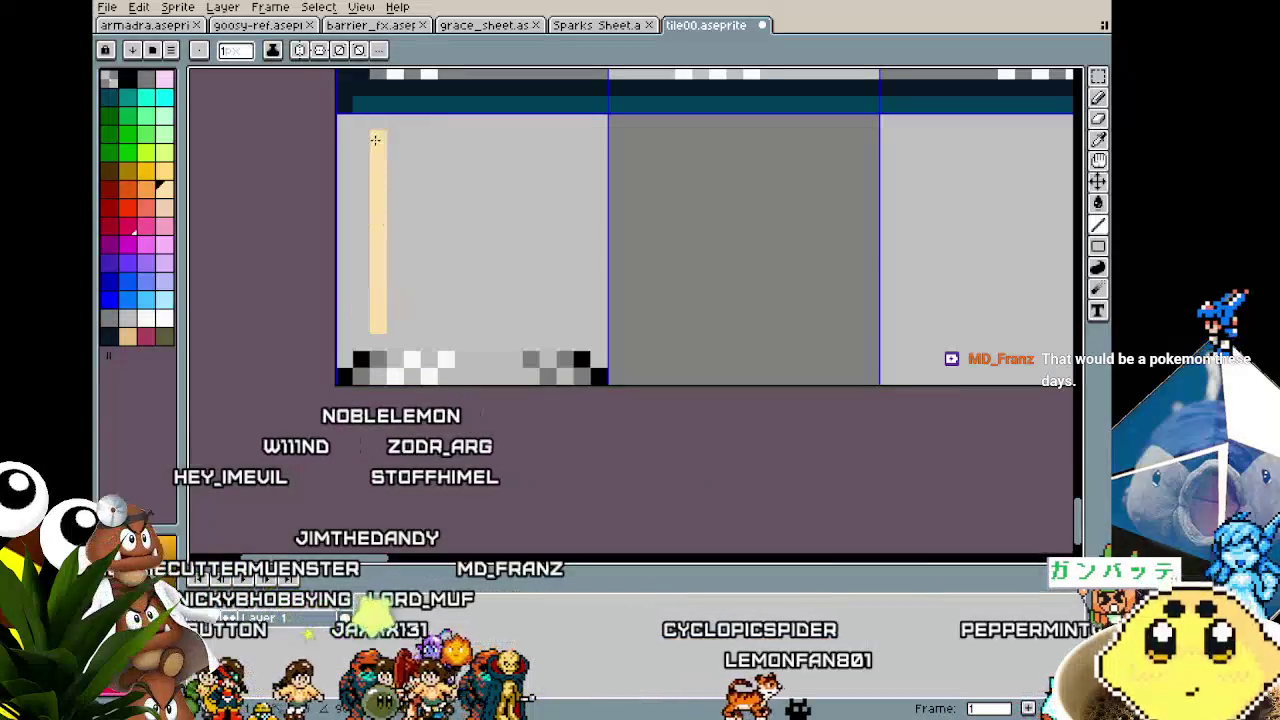
{"action": "left_click", "coordinate": [562, 157]}
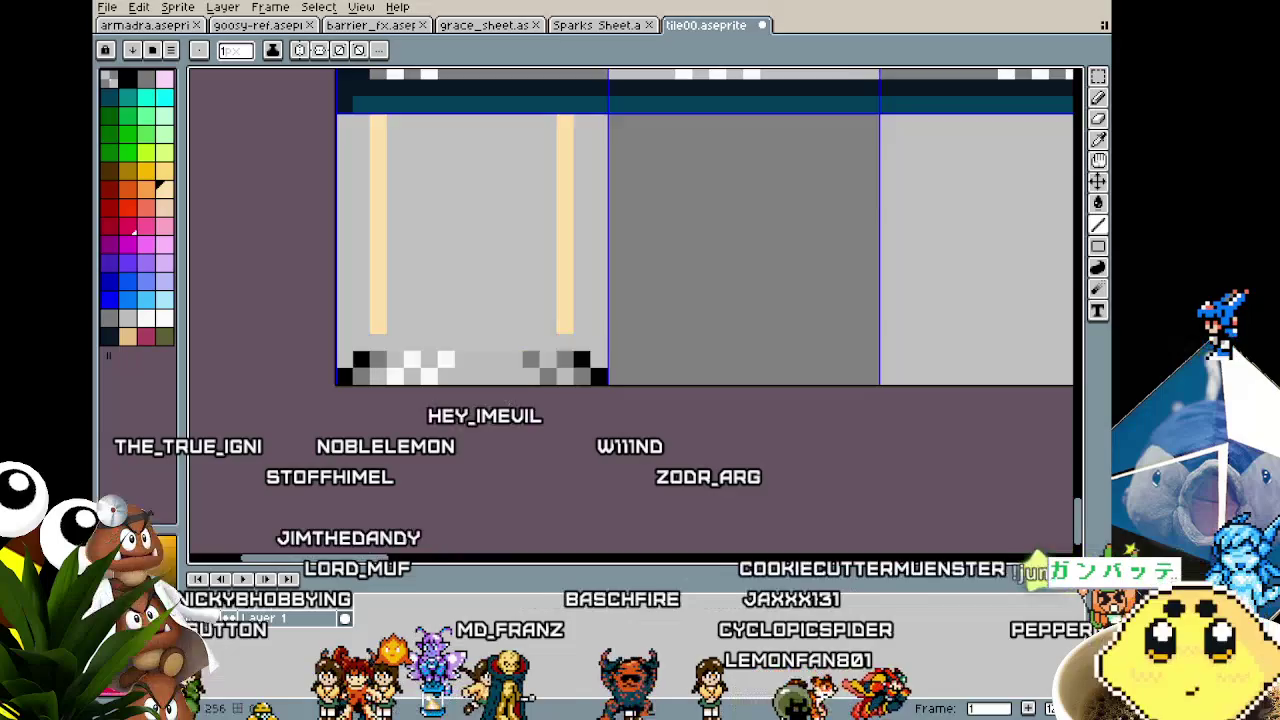
{"action": "scroll", "coordinate": [564, 330], "scroll_direction": "down", "scroll_amount": 2}
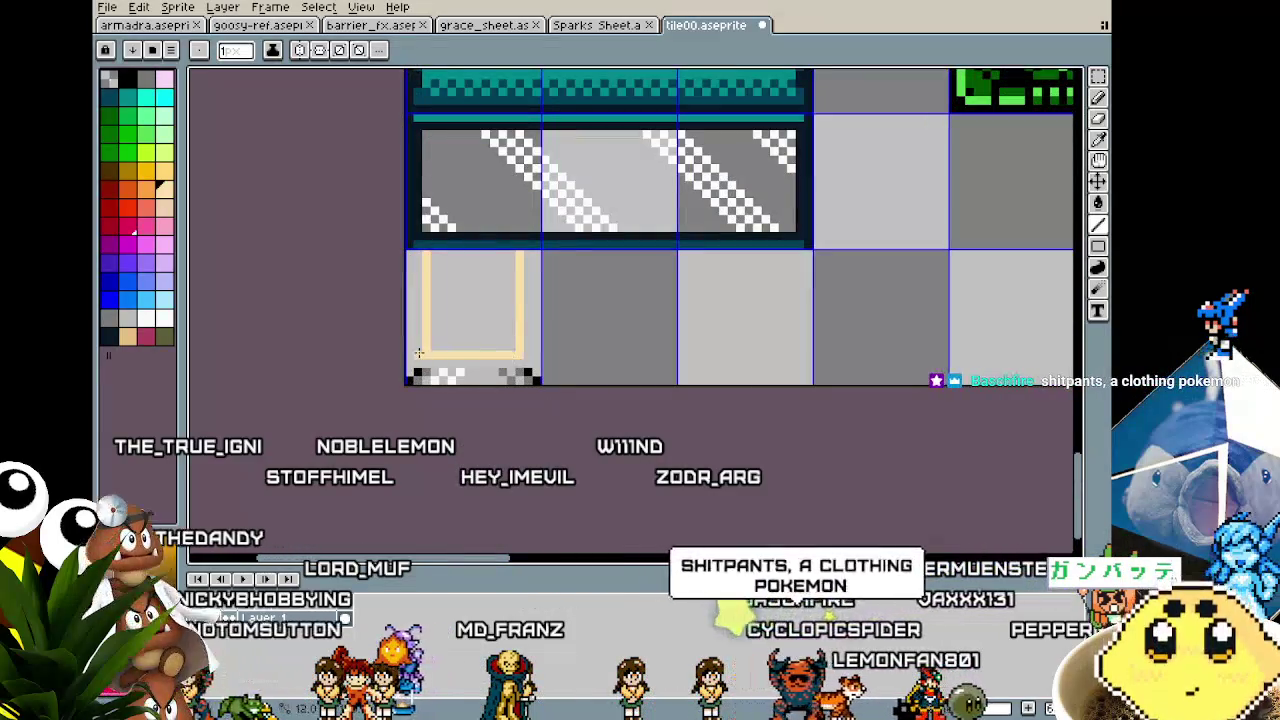
Step: Fill the framed tile with beige using the Paint Bucket
{"action": "key", "text": "g"}
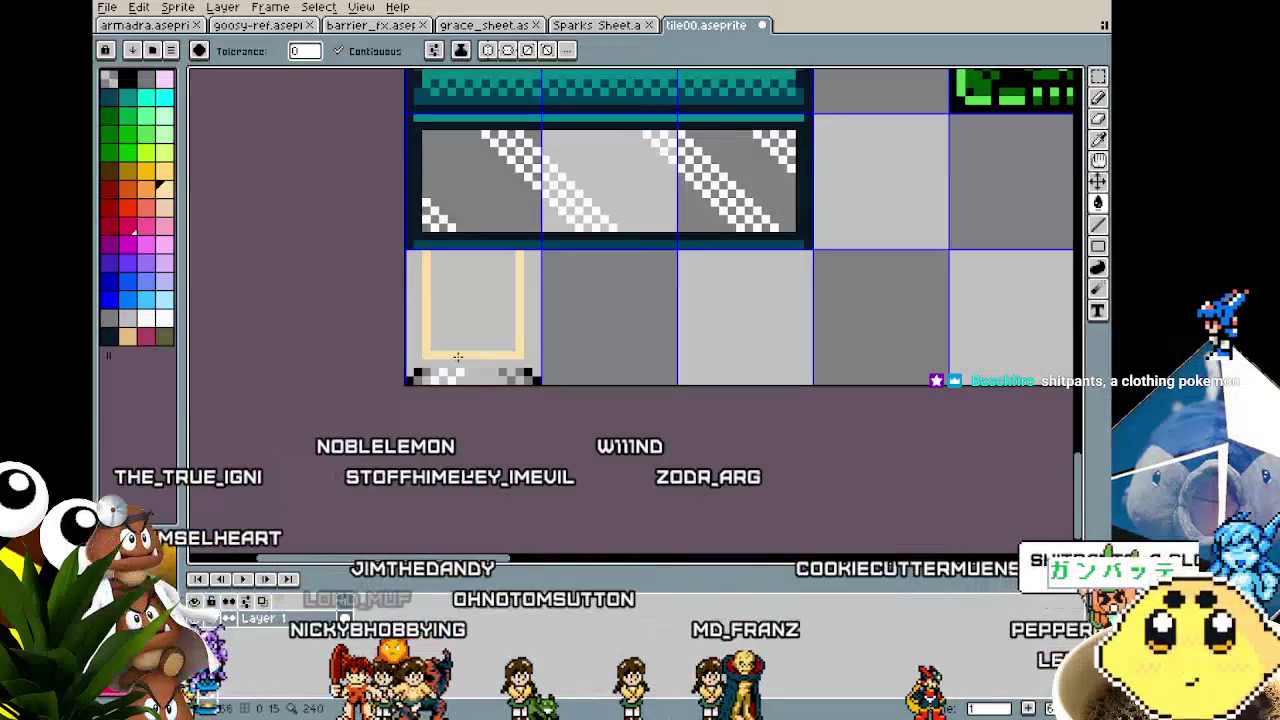
{"action": "left_click", "coordinate": [460, 325]}
{"action": "scroll", "coordinate": [454, 432], "scroll_direction": "down", "scroll_amount": 2}
{"action": "scroll", "coordinate": [454, 432], "scroll_direction": "down", "scroll_amount": 1}
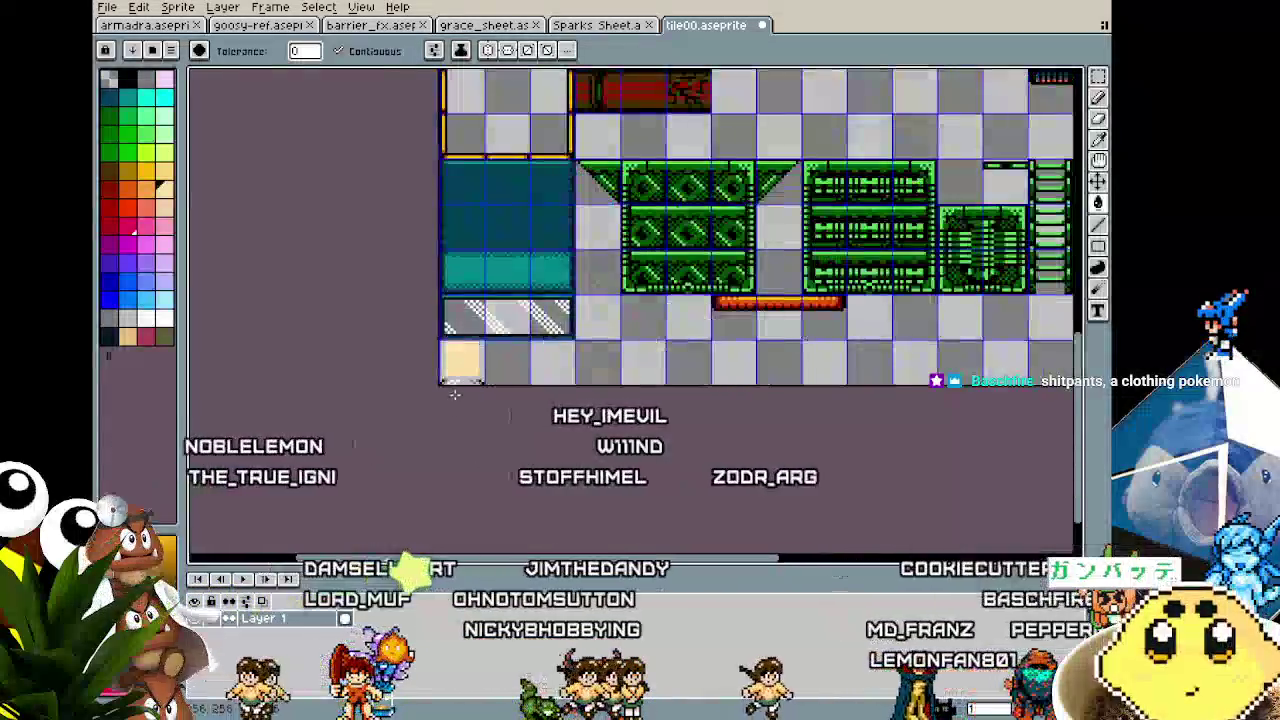
{"action": "scroll", "coordinate": [464, 382], "scroll_direction": "up", "scroll_amount": 3}
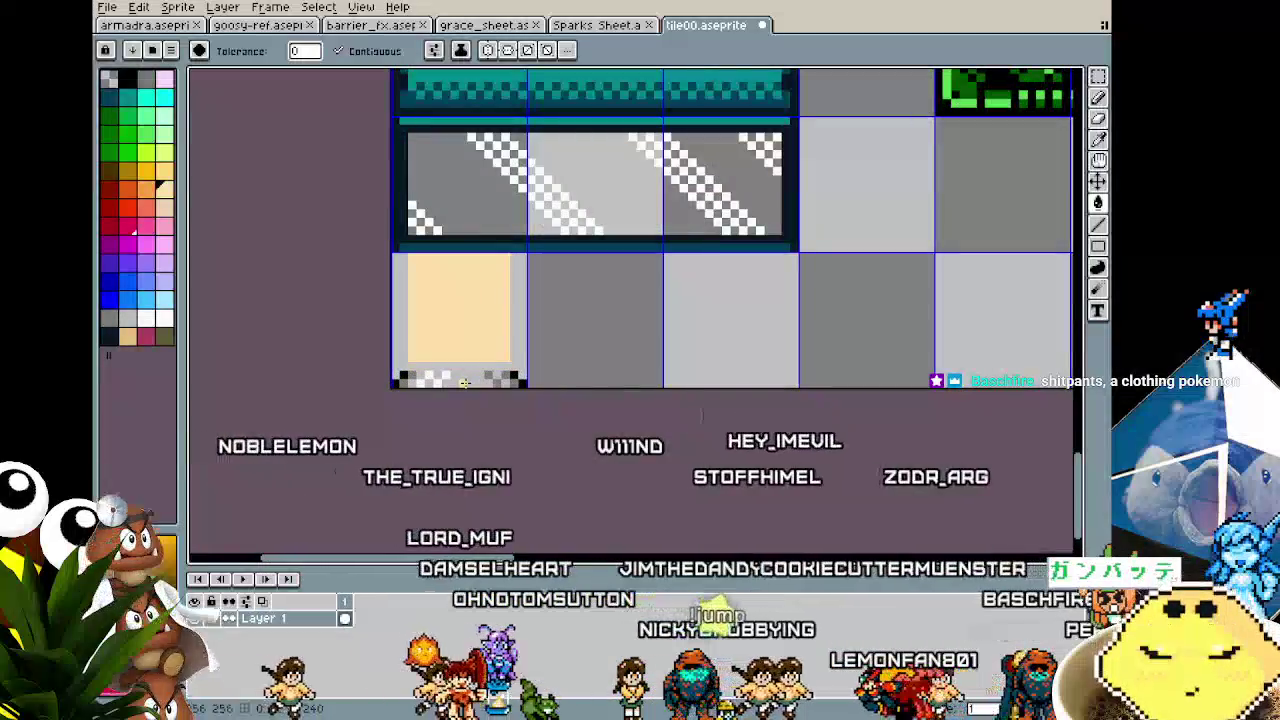
Step: Return to the Pencil and pick a pale colour for the highlight lines
{"action": "key", "text": "b"}
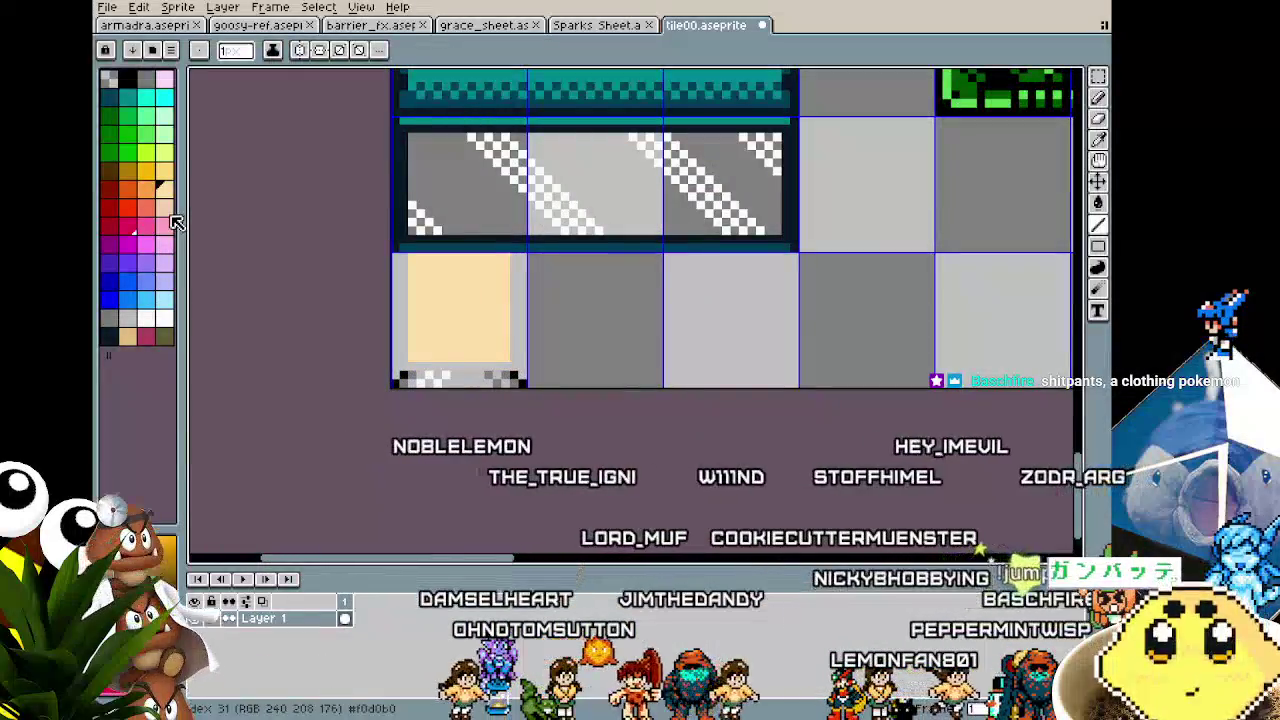
{"action": "left_click", "coordinate": [164, 300]}
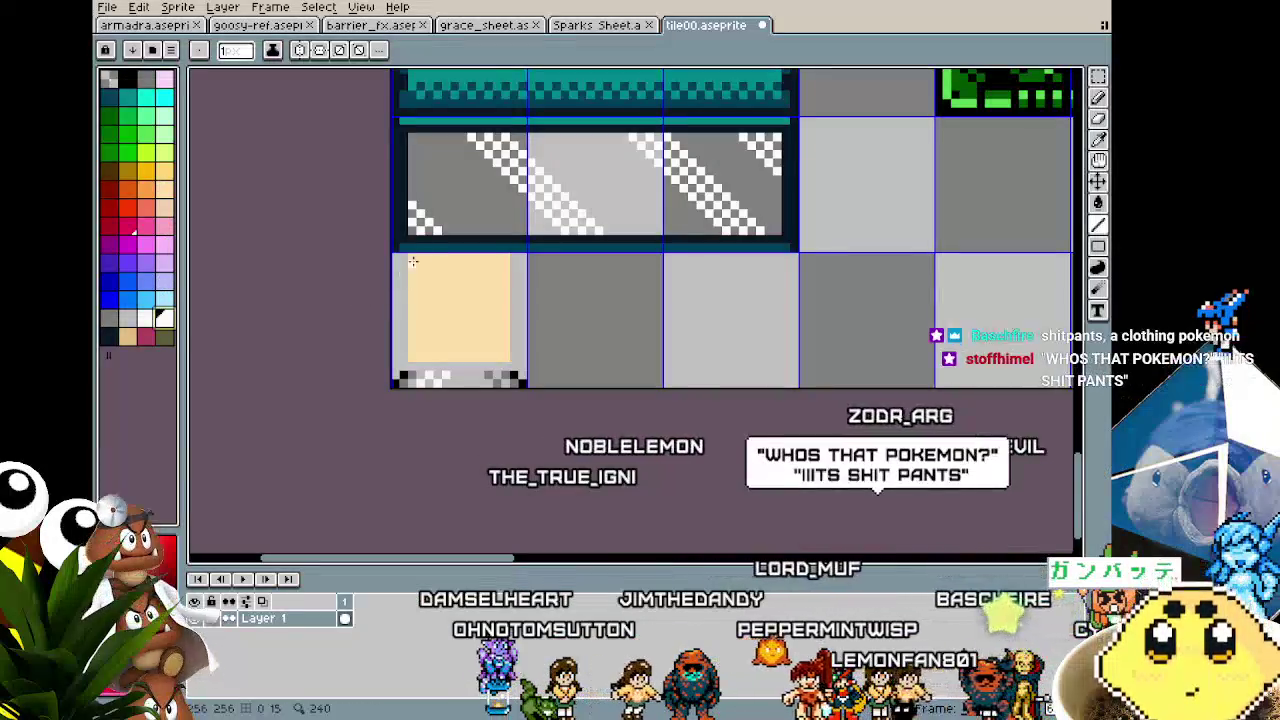
{"action": "scroll", "coordinate": [420, 297], "scroll_direction": "up", "scroll_amount": 2}
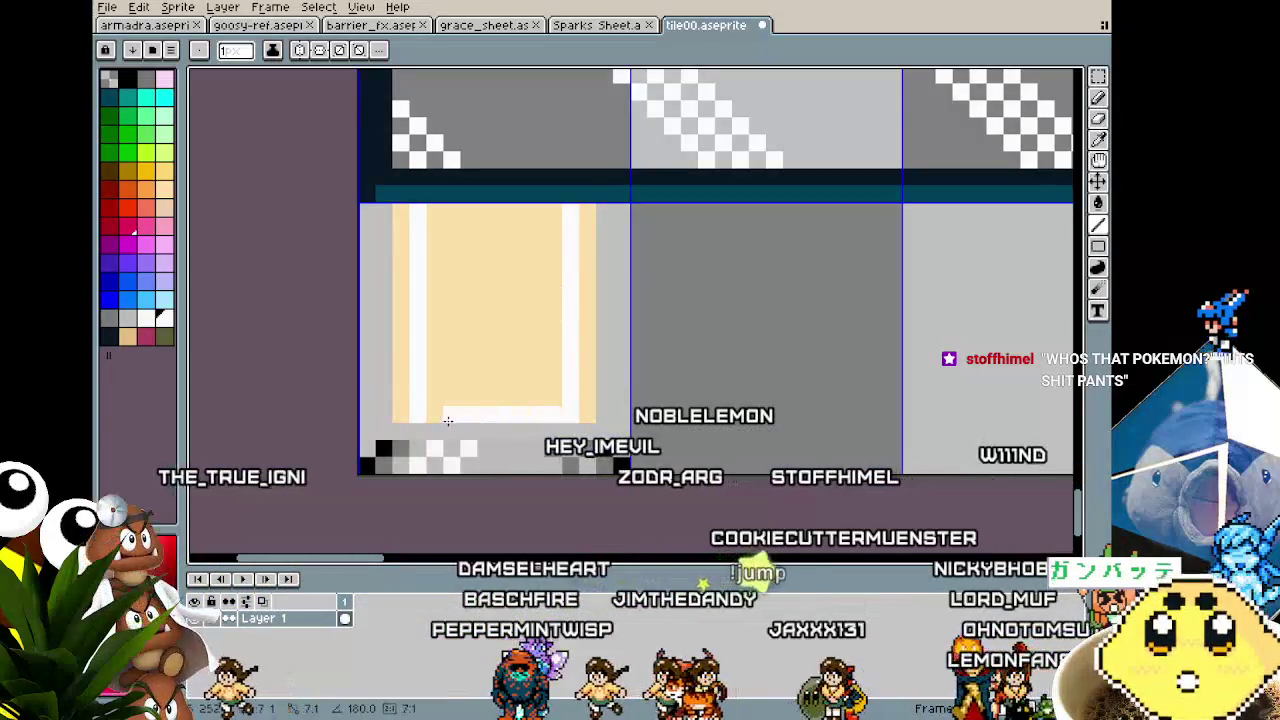
Step: Bucket-fill the pillar tile's centre white, undoing the stray fill
{"action": "key", "text": "g"}
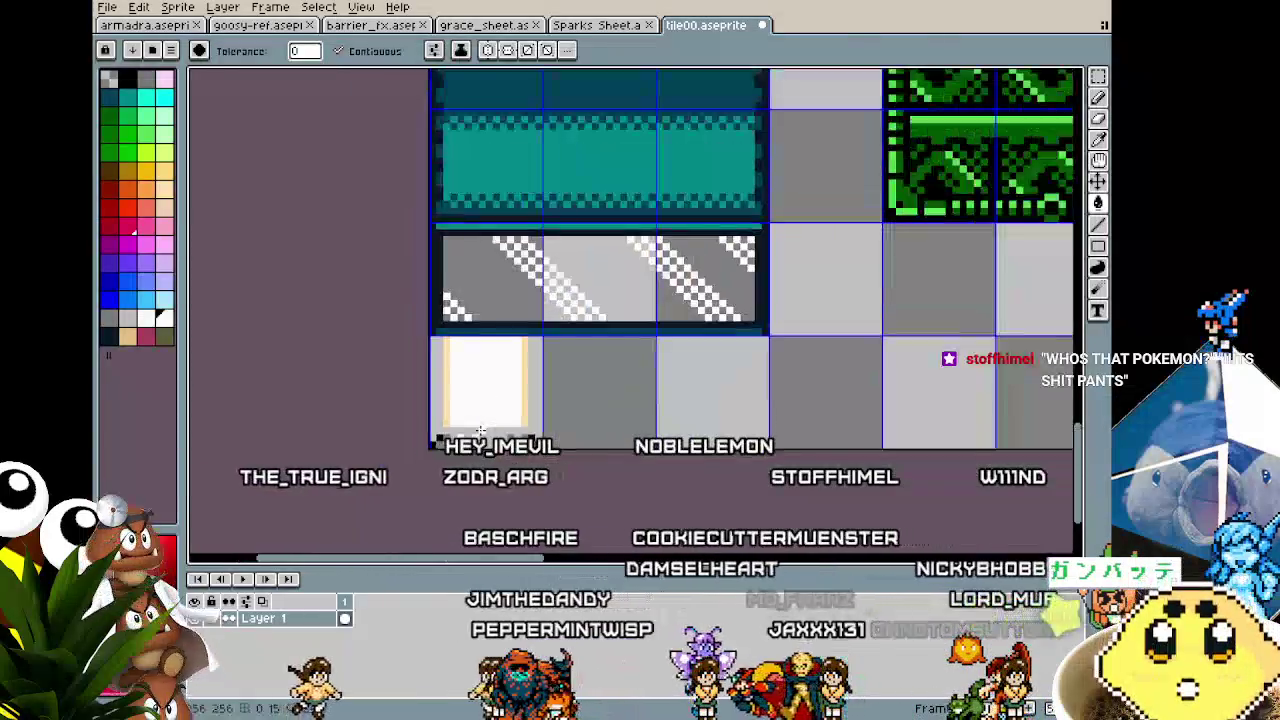
{"action": "scroll", "coordinate": [486, 380], "scroll_direction": "down", "scroll_amount": 4}
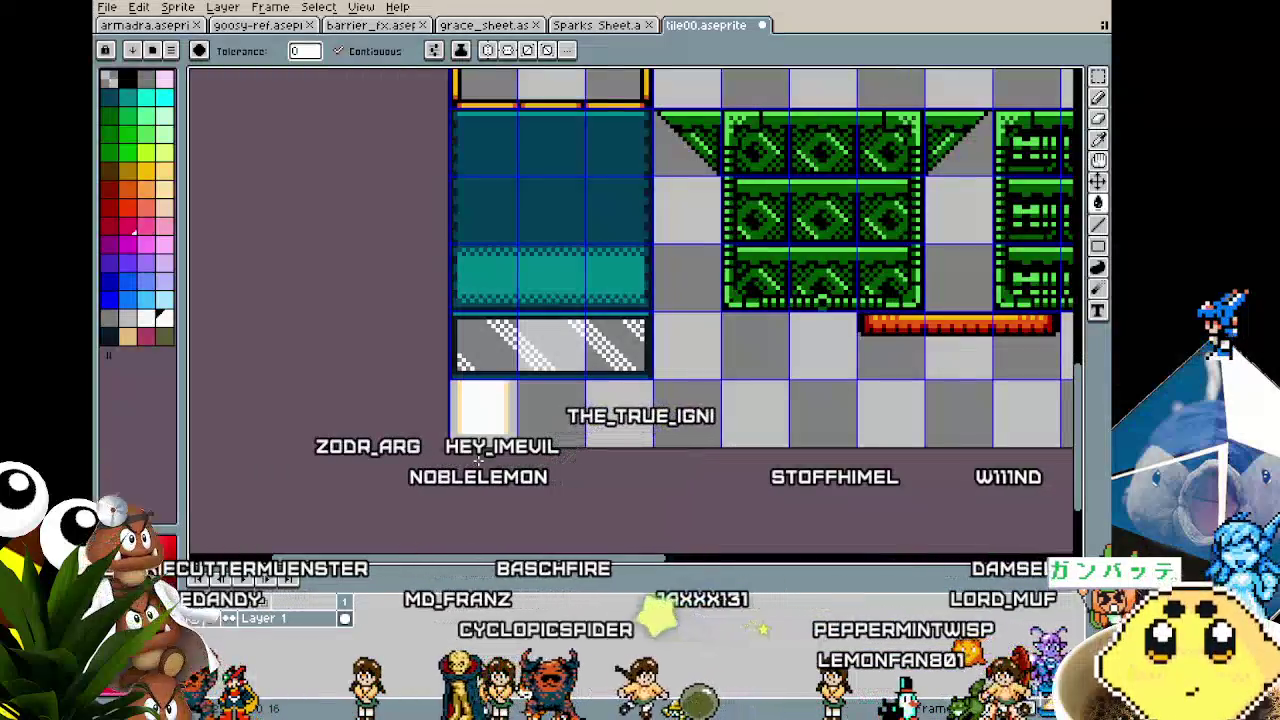
{"action": "scroll", "coordinate": [478, 456], "scroll_direction": "up", "scroll_amount": 4}
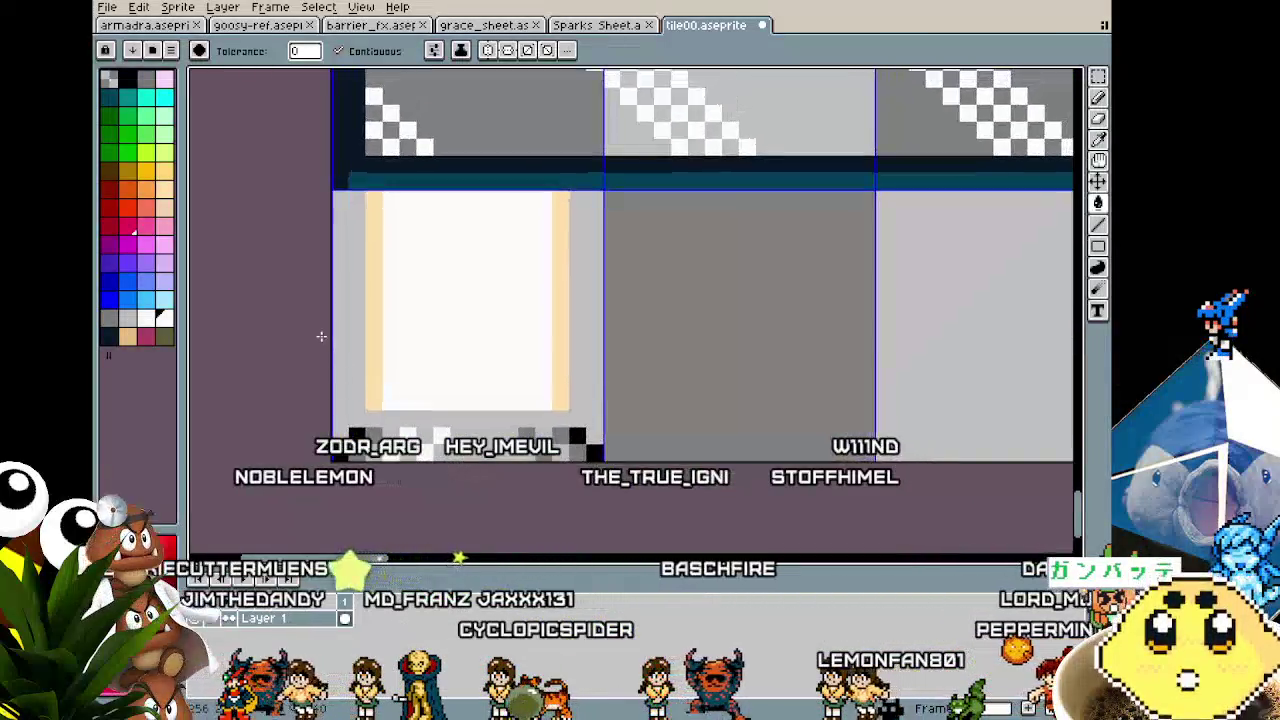
{"action": "scroll", "coordinate": [375, 440], "scroll_direction": "down", "scroll_amount": 3}
{"action": "scroll", "coordinate": [375, 440], "scroll_direction": "up", "scroll_amount": 1}
{"action": "scroll", "coordinate": [418, 377], "scroll_direction": "up", "scroll_amount": 1}
{"action": "left_click", "coordinate": [398, 418]}
{"action": "key", "text": "ctrl+z"}
{"action": "key", "text": "b"}
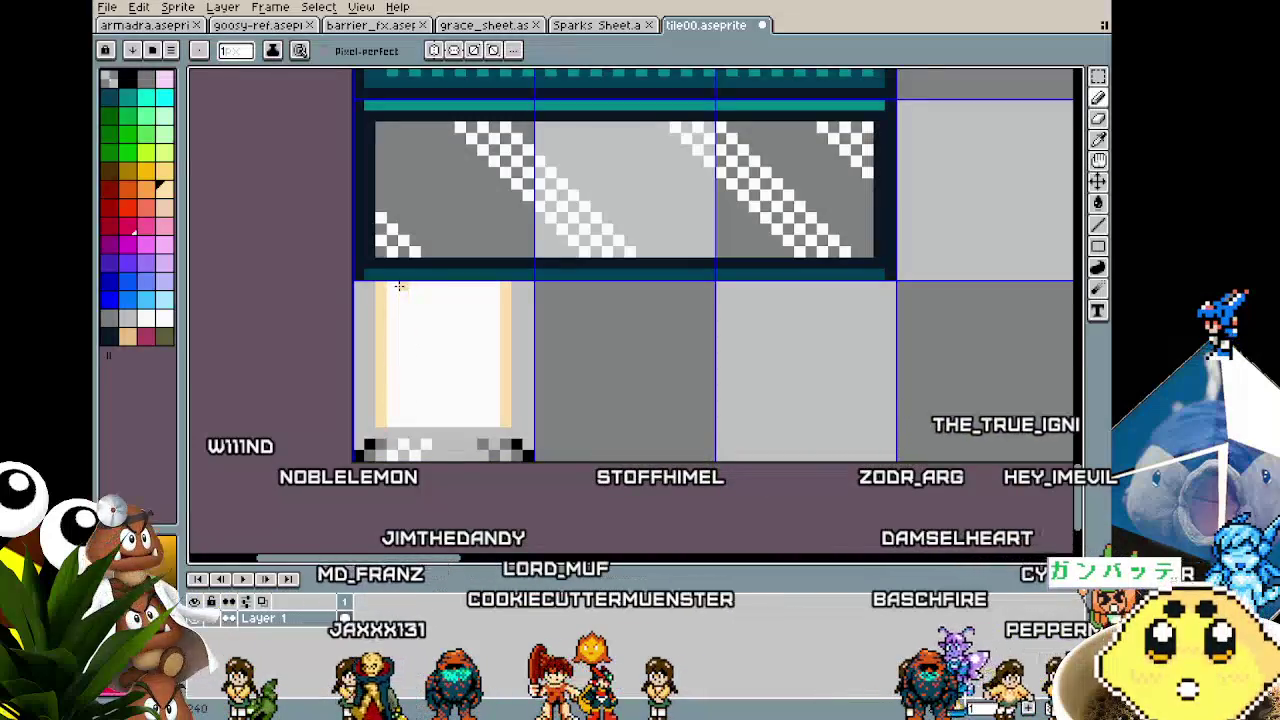
Step: Paint alternating pixels down the right cream stripe to make it dotted
{"action": "scroll", "coordinate": [400, 421], "scroll_direction": "down", "scroll_amount": 2}
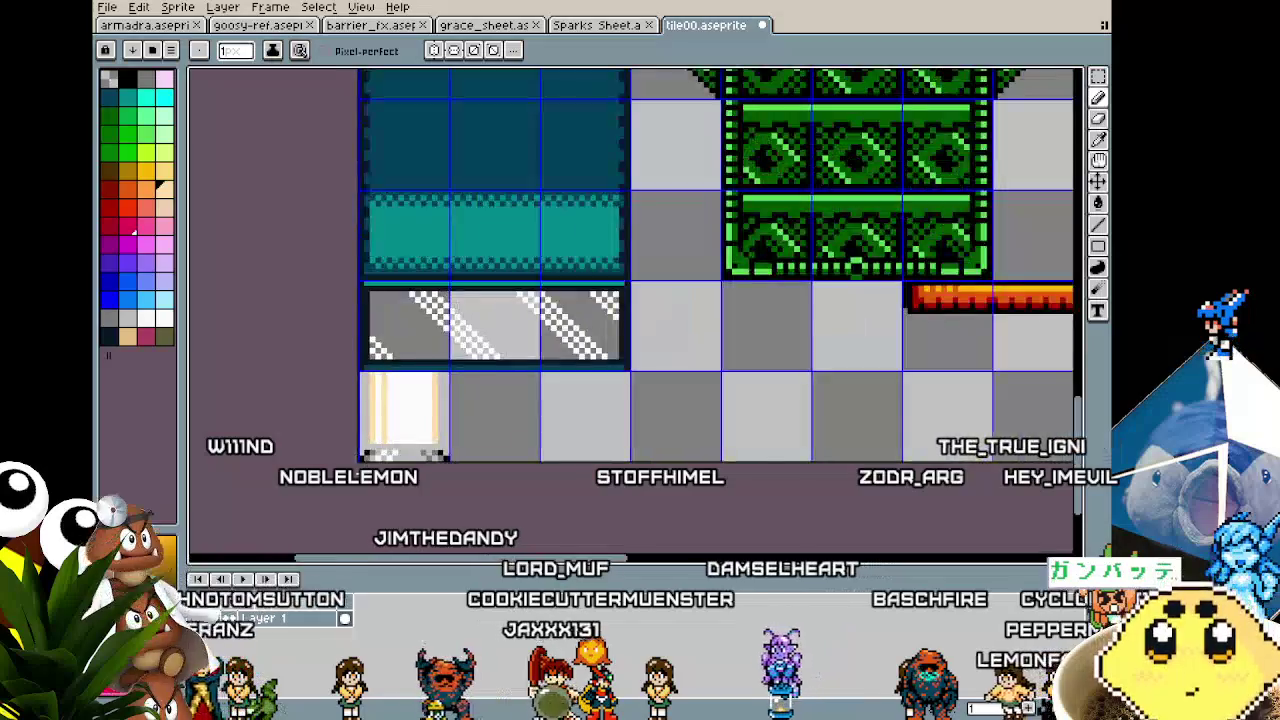
{"action": "scroll", "coordinate": [366, 497], "scroll_direction": "up", "scroll_amount": 2}
{"action": "scroll", "coordinate": [366, 497], "scroll_direction": "up", "scroll_amount": 2}
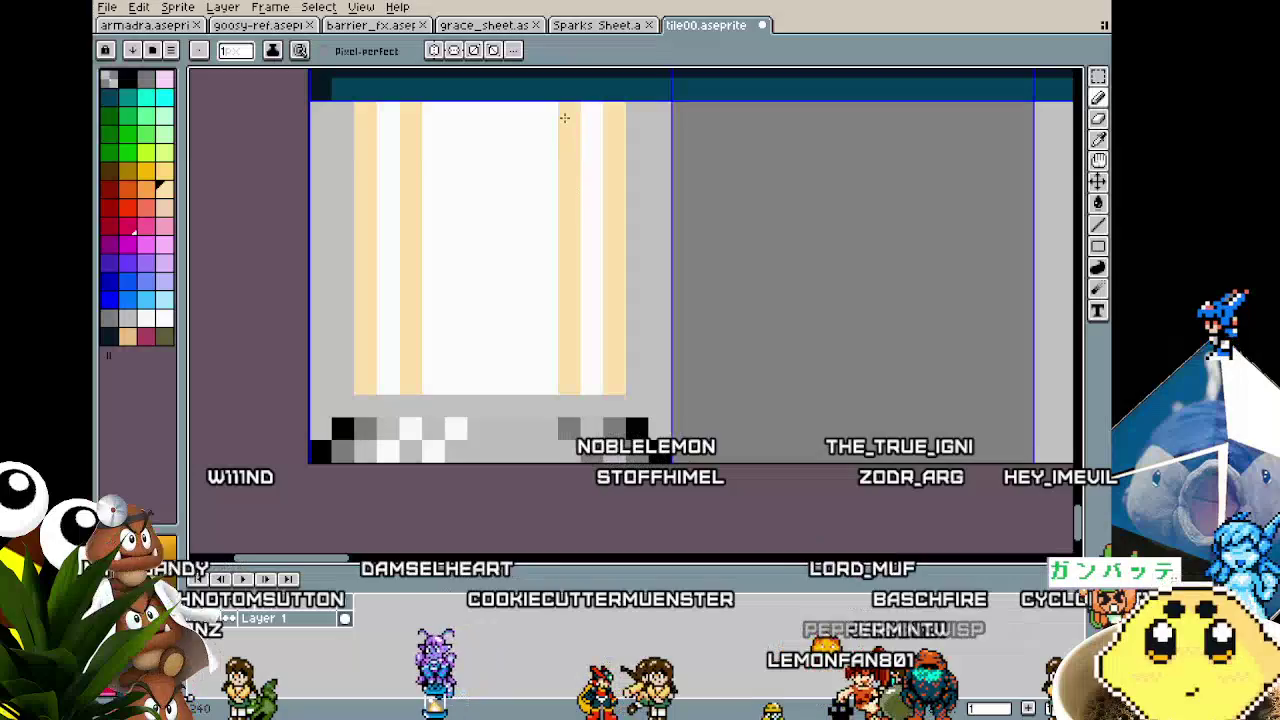
{"action": "left_click", "coordinate": [592, 180]}
{"action": "left_click", "coordinate": [592, 202]}
{"action": "left_click", "coordinate": [594, 225]}
{"action": "left_click", "coordinate": [592, 270]}
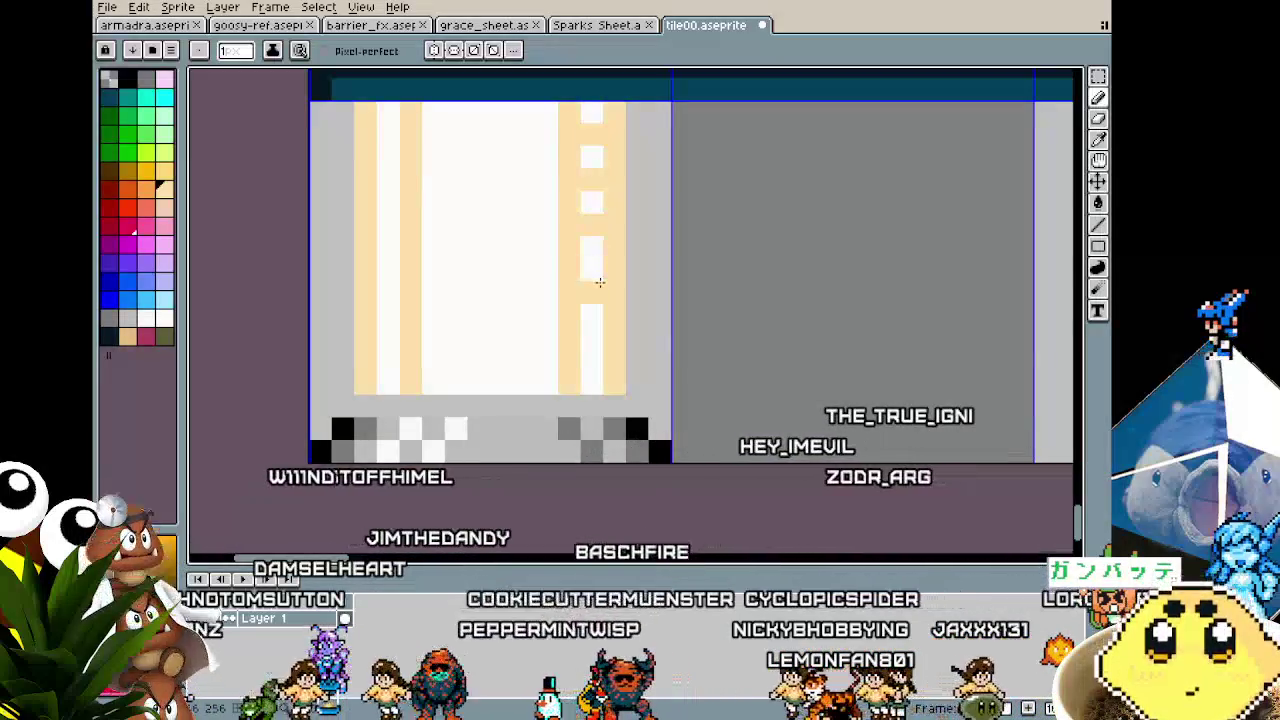
{"action": "left_click", "coordinate": [590, 340]}
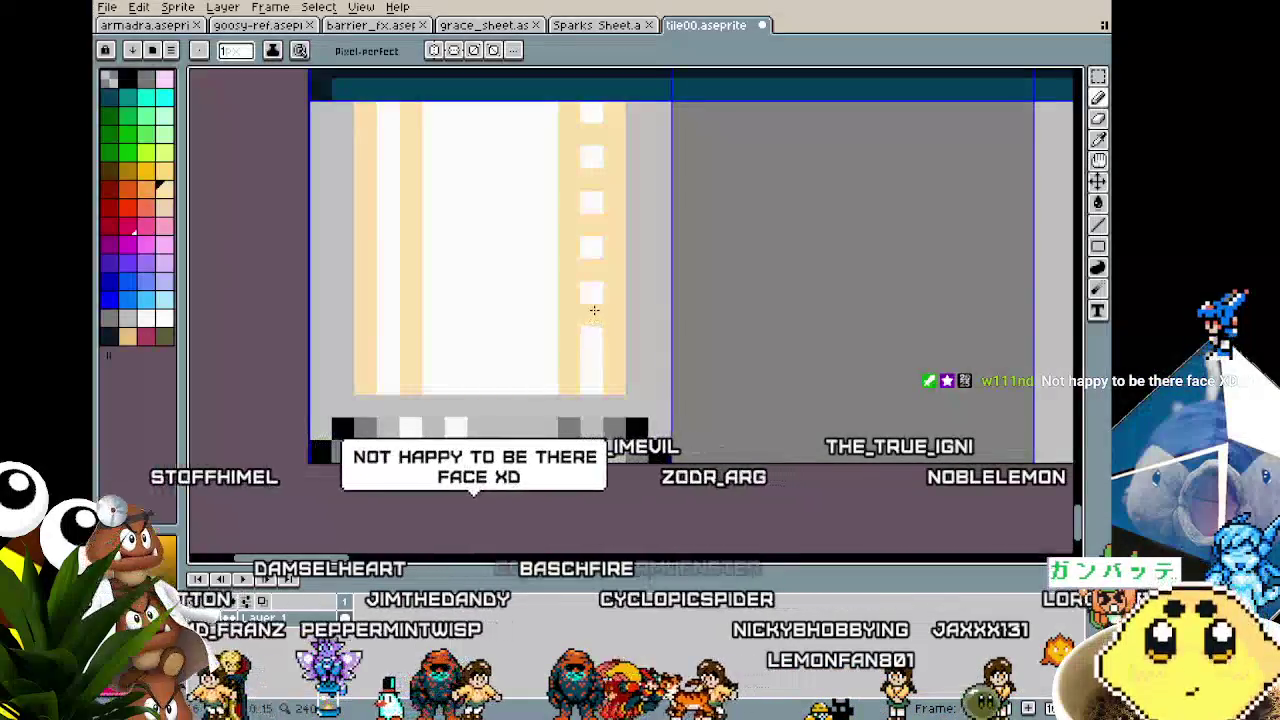
{"action": "scroll", "coordinate": [580, 360], "scroll_direction": "down", "scroll_amount": 4}
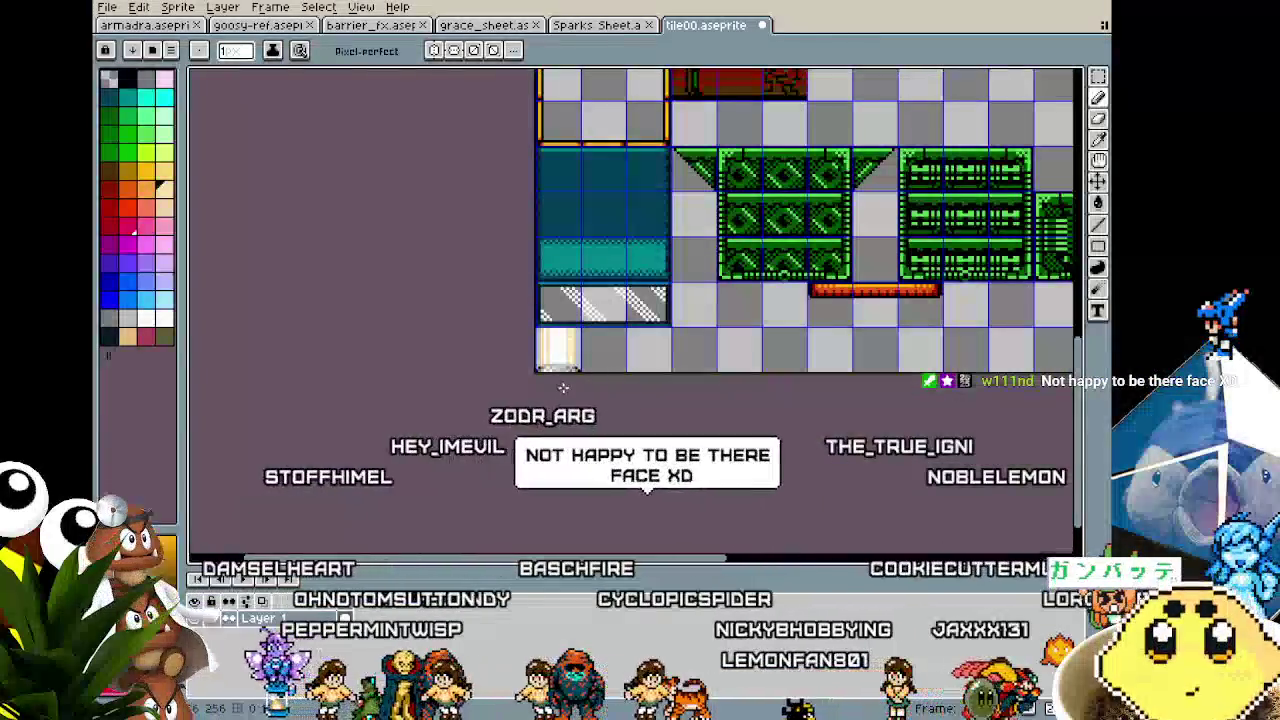
{"action": "scroll", "coordinate": [561, 395], "scroll_direction": "up", "scroll_amount": 5}
{"action": "scroll", "coordinate": [550, 390], "scroll_direction": "down", "scroll_amount": 2}
{"action": "scroll", "coordinate": [550, 390], "scroll_direction": "down", "scroll_amount": 2}
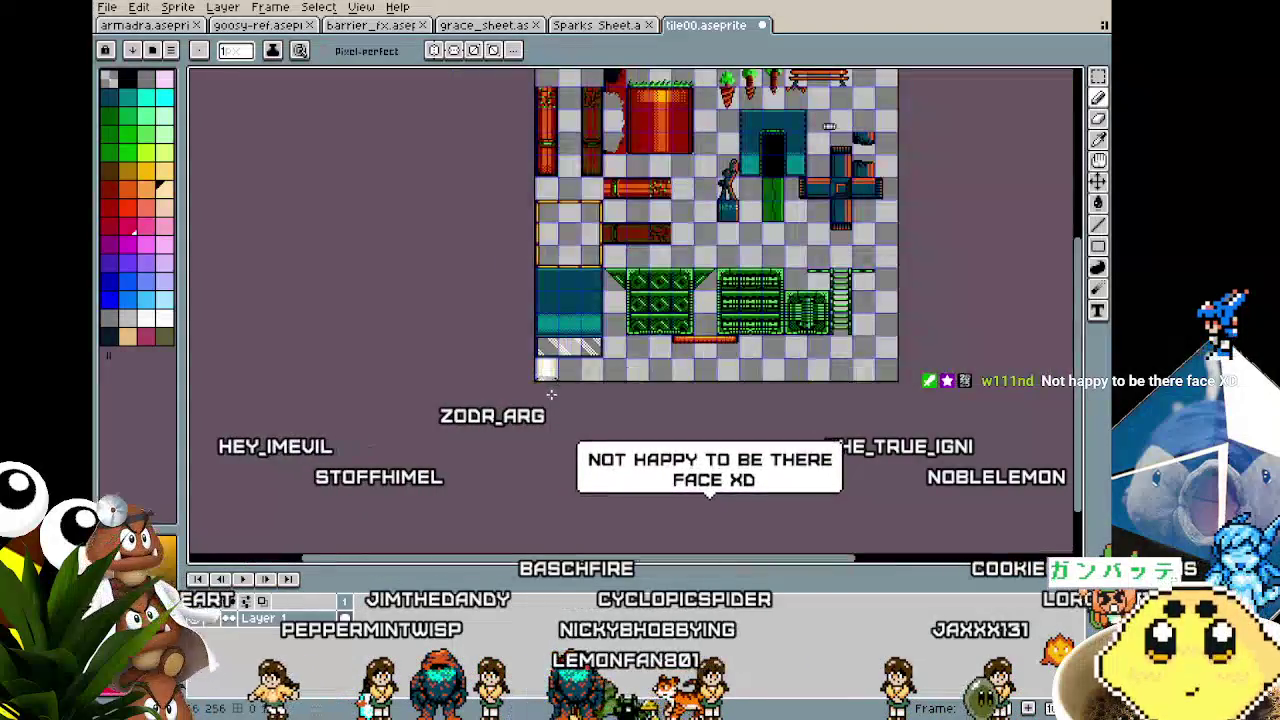
{"action": "scroll", "coordinate": [507, 366], "scroll_direction": "up", "scroll_amount": 4}
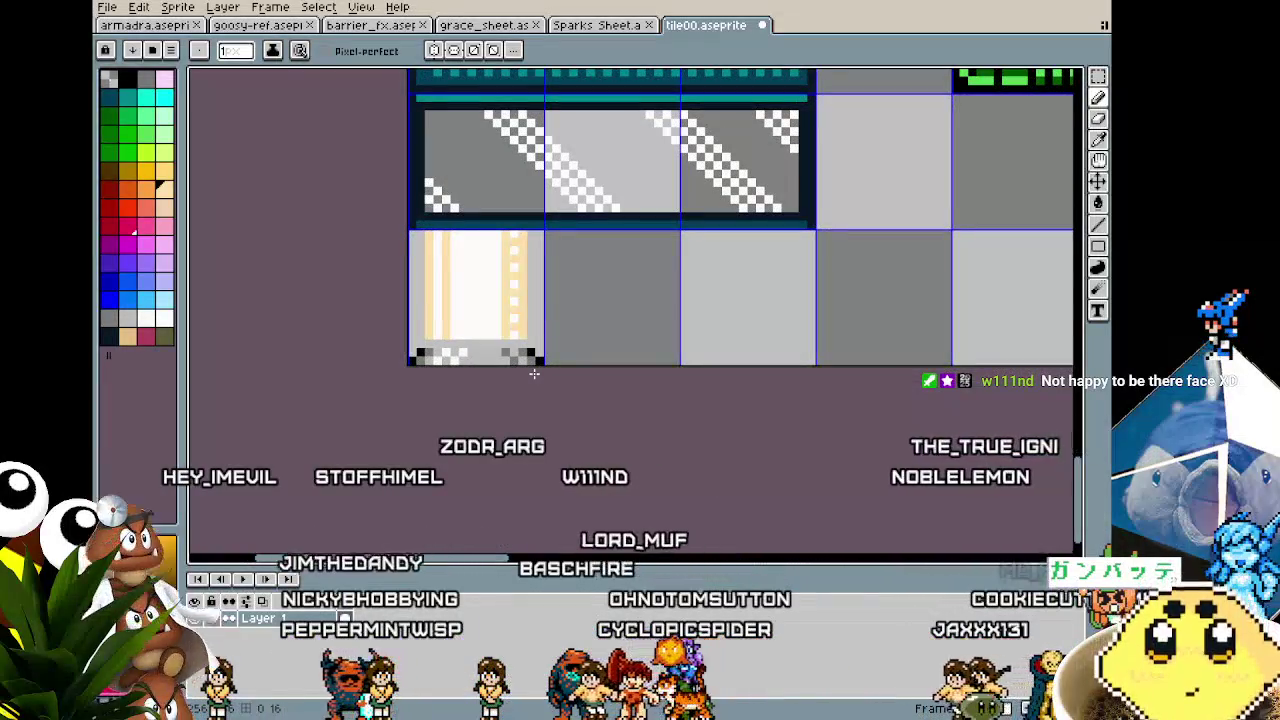
Step: Duplicate the cream pillar tile into the next slot to the right
{"action": "key", "text": "m"}
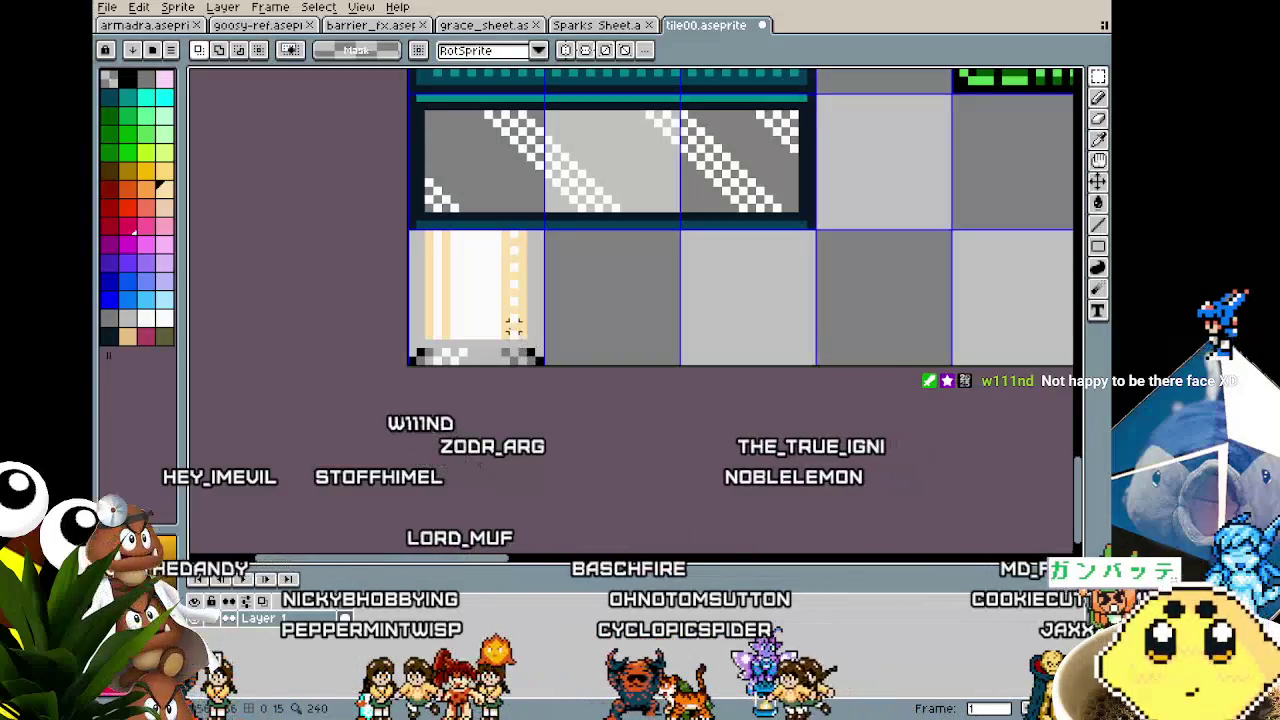
{"action": "left_click", "coordinate": [506, 327]}
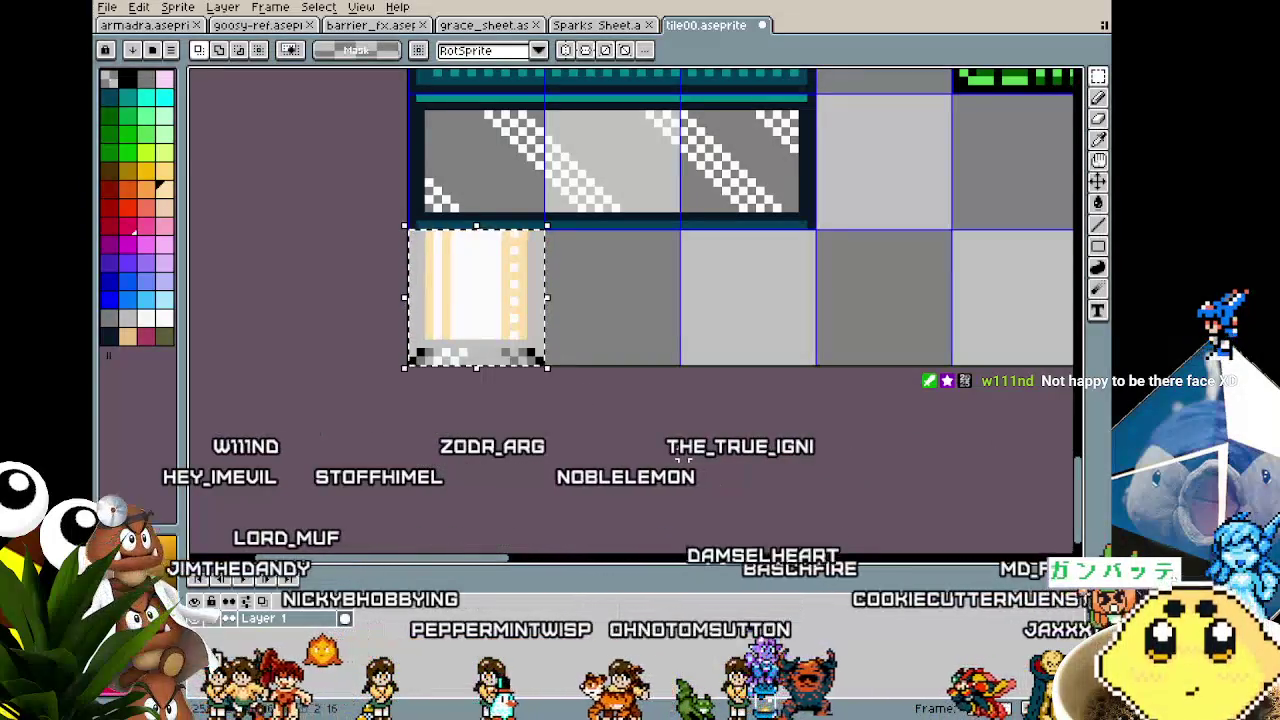
{"action": "left_click_drag", "start_coordinate": [477, 297], "coordinate": [613, 297]}
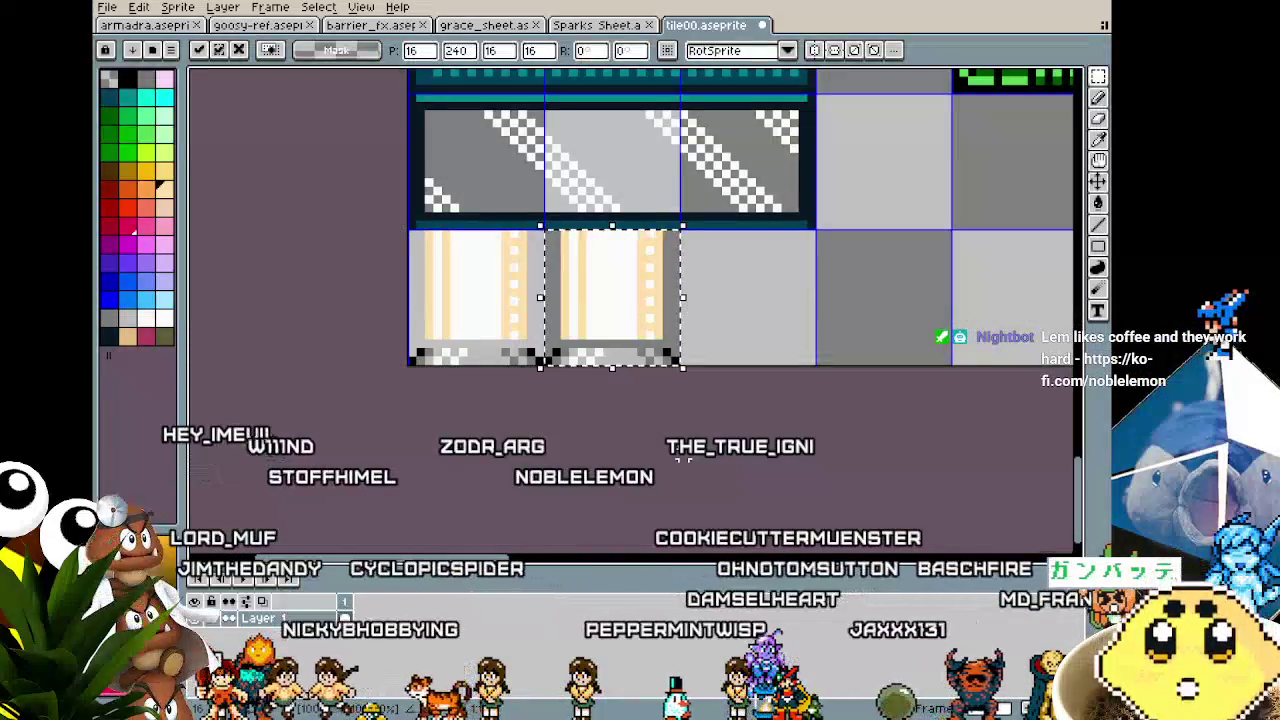
Step: Paint grey over the copy's stripes, keeping only its checkered bottom edge
{"action": "key", "text": "b"}
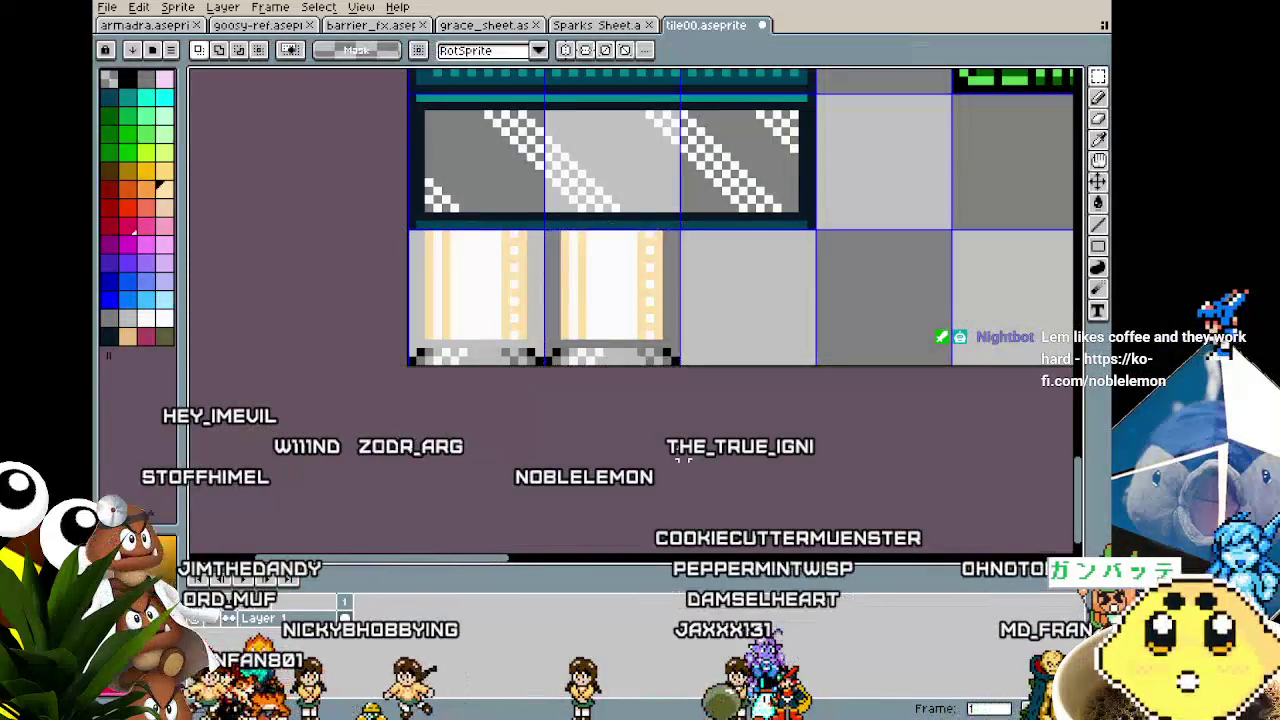
{"action": "scroll", "coordinate": [650, 340], "scroll_direction": "up", "scroll_amount": 1}
{"action": "mouse_move", "coordinate": [678, 258]}
{"action": "left_mouse_down"}
{"action": "mouse_move", "coordinate": [500, 265]}
{"action": "mouse_move", "coordinate": [514, 272]}
{"action": "left_mouse_up"}
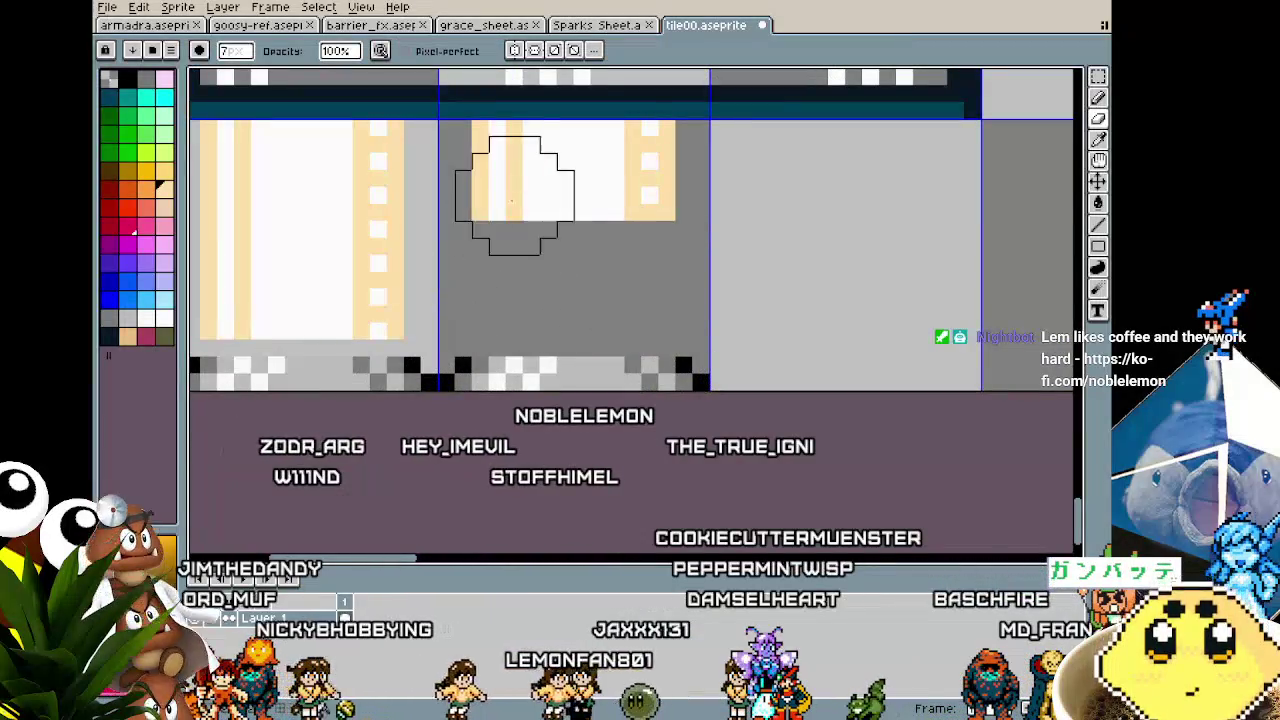
{"action": "key", "text": "minus"}
{"action": "key", "text": "minus"}
{"action": "key", "text": "minus"}
{"action": "mouse_move", "coordinate": [486, 145]}
{"action": "left_mouse_down"}
{"action": "mouse_move", "coordinate": [657, 143]}
{"action": "mouse_move", "coordinate": [657, 189]}
{"action": "mouse_move", "coordinate": [489, 203]}
{"action": "left_mouse_up"}
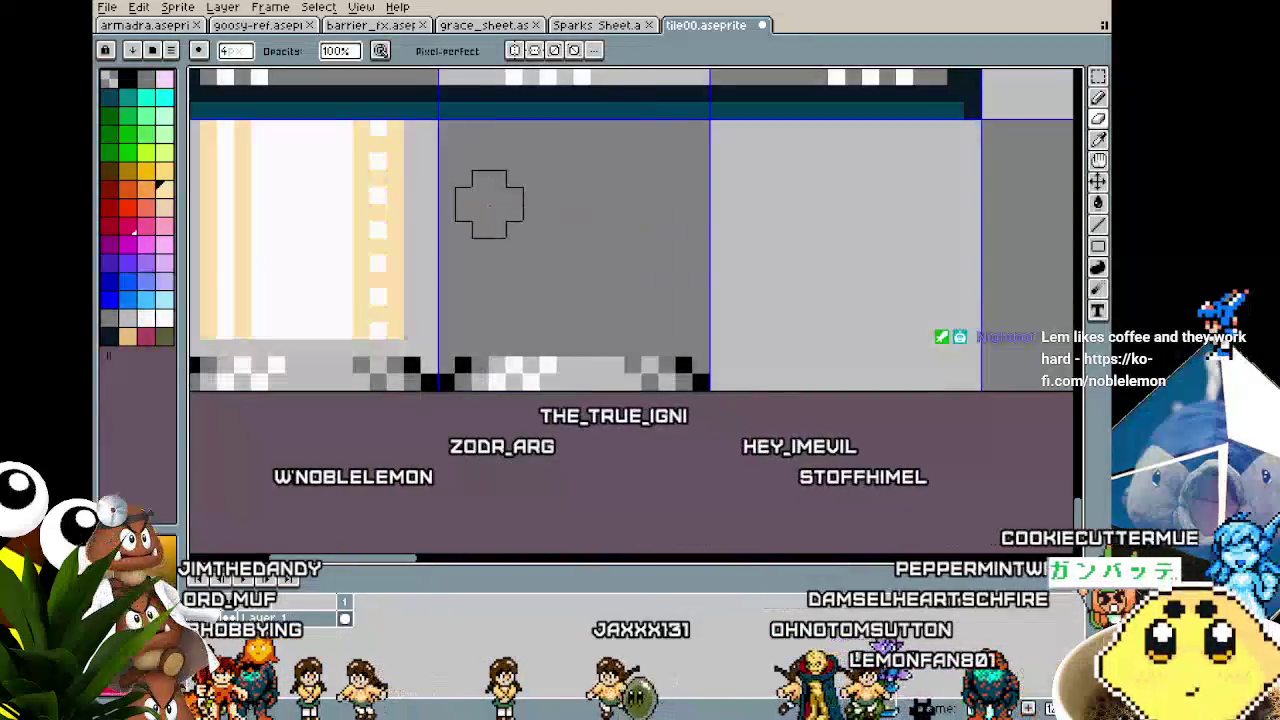
{"action": "scroll", "coordinate": [527, 248], "scroll_direction": "down", "scroll_amount": 2}
{"action": "scroll", "coordinate": [660, 291], "scroll_direction": "down", "scroll_amount": 1}
{"action": "scroll", "coordinate": [620, 330], "scroll_direction": "up", "scroll_amount": 2}
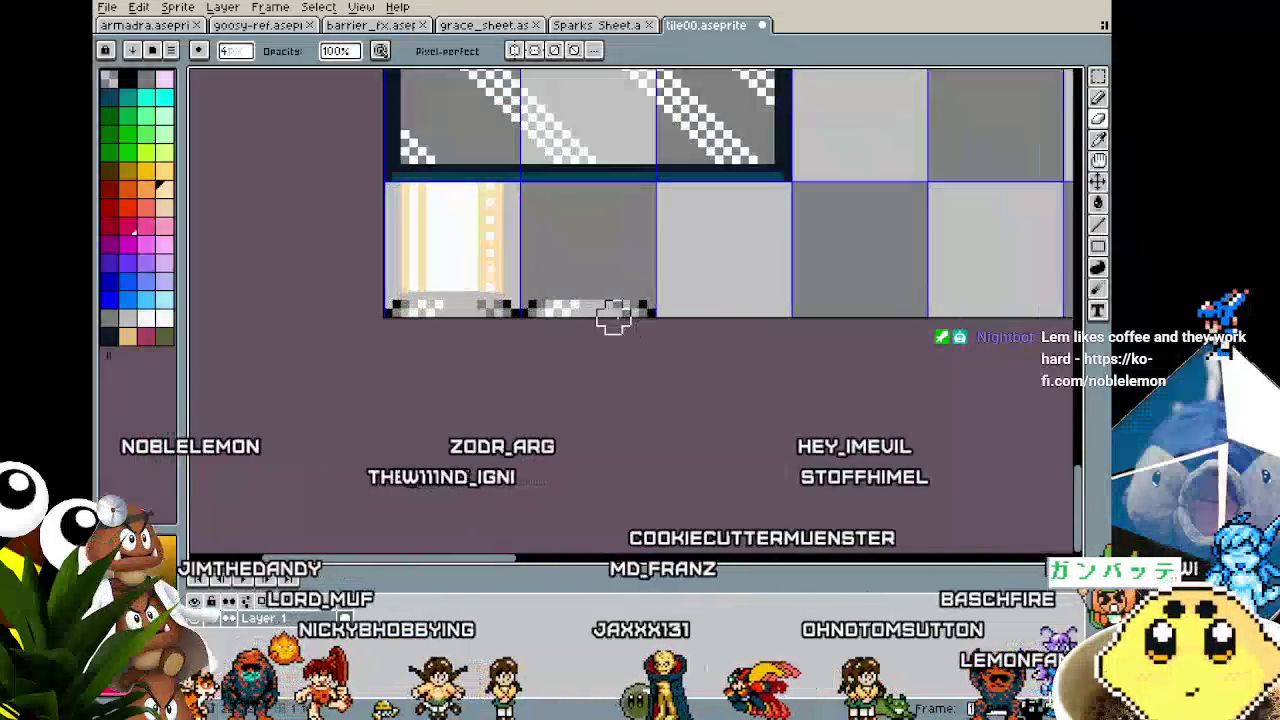
{"action": "key", "text": "alt"}
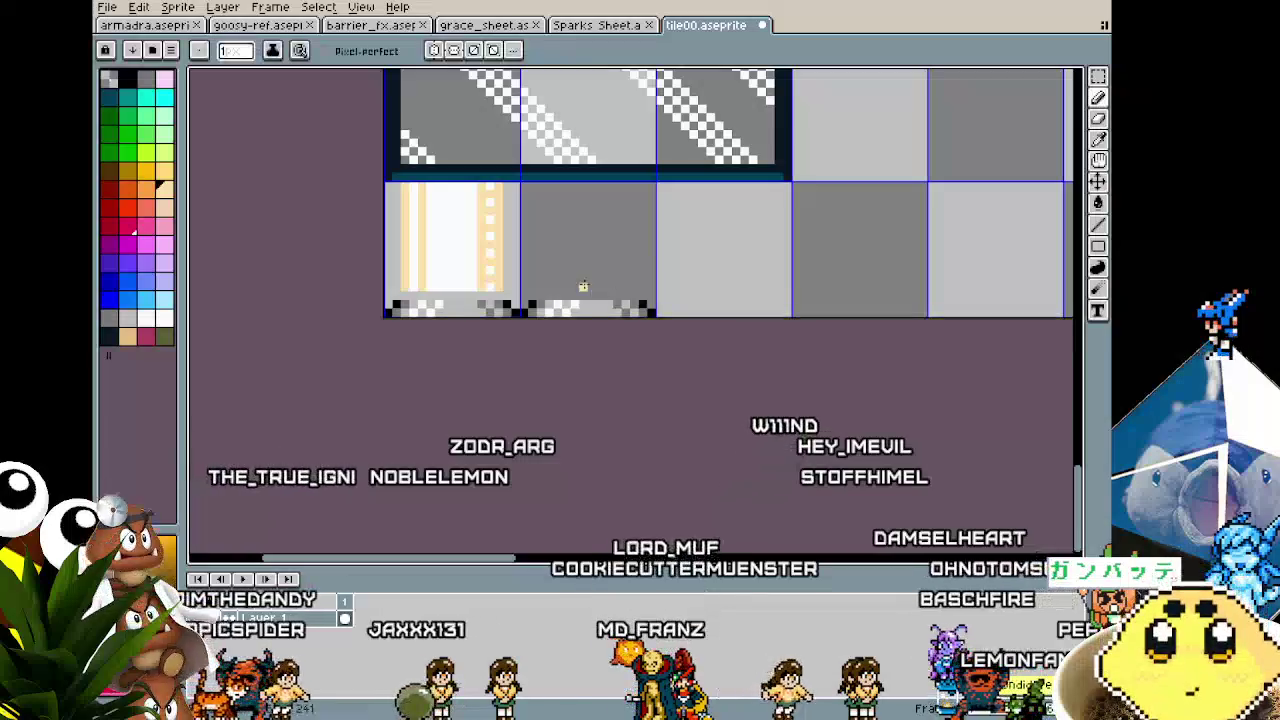
Step: Dot the grey tile with pairs of peach pixels near its top and lower middle
{"action": "left_click", "coordinate": [574, 287]}
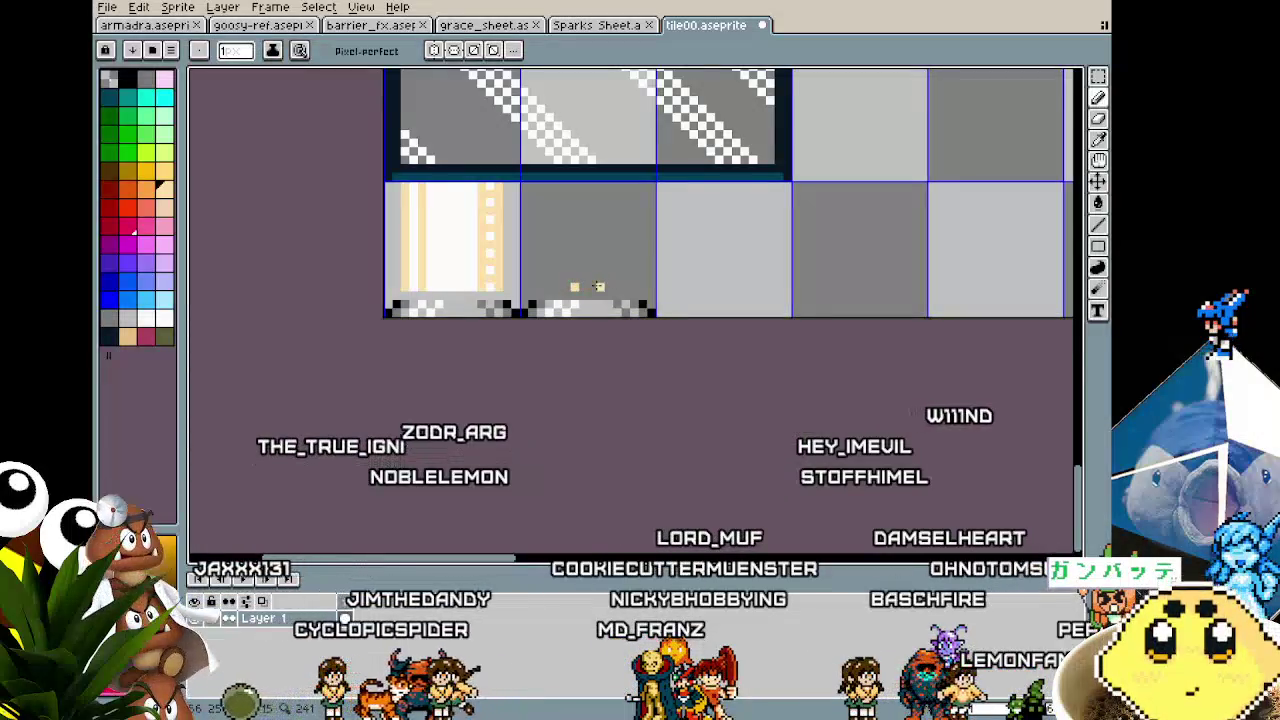
{"action": "left_click", "coordinate": [600, 270]}
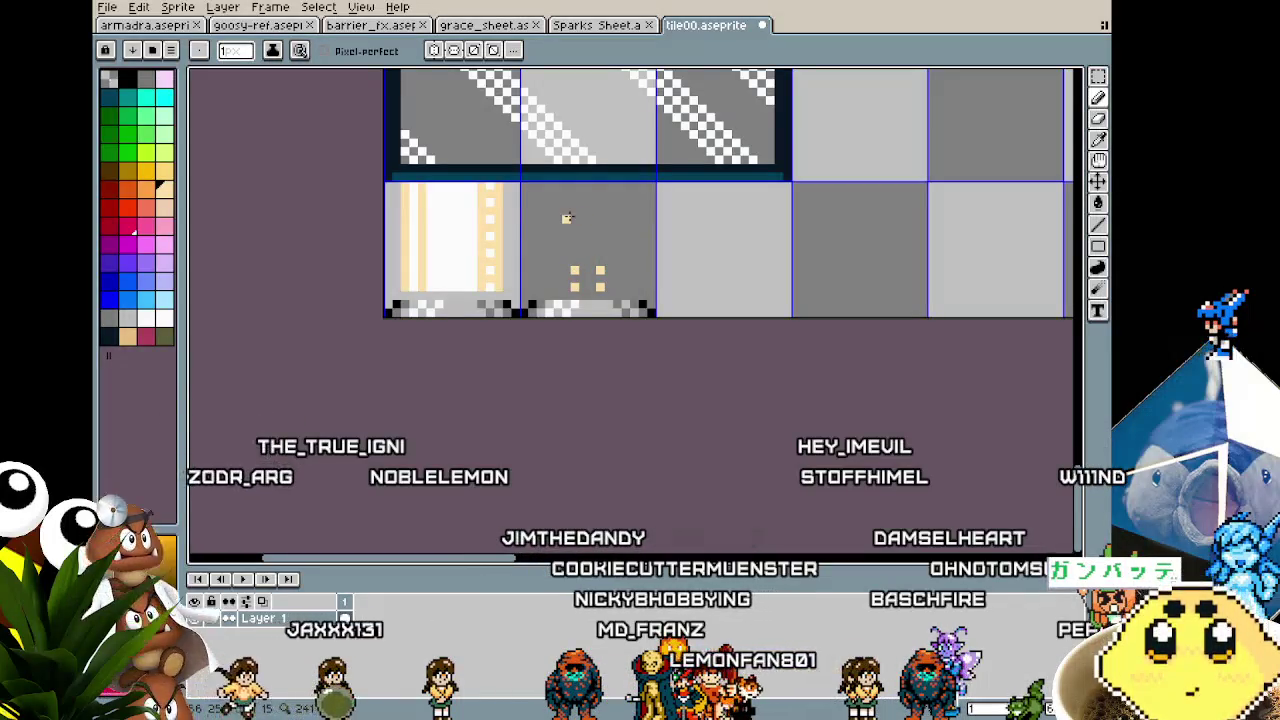
{"action": "left_click", "coordinate": [600, 220]}
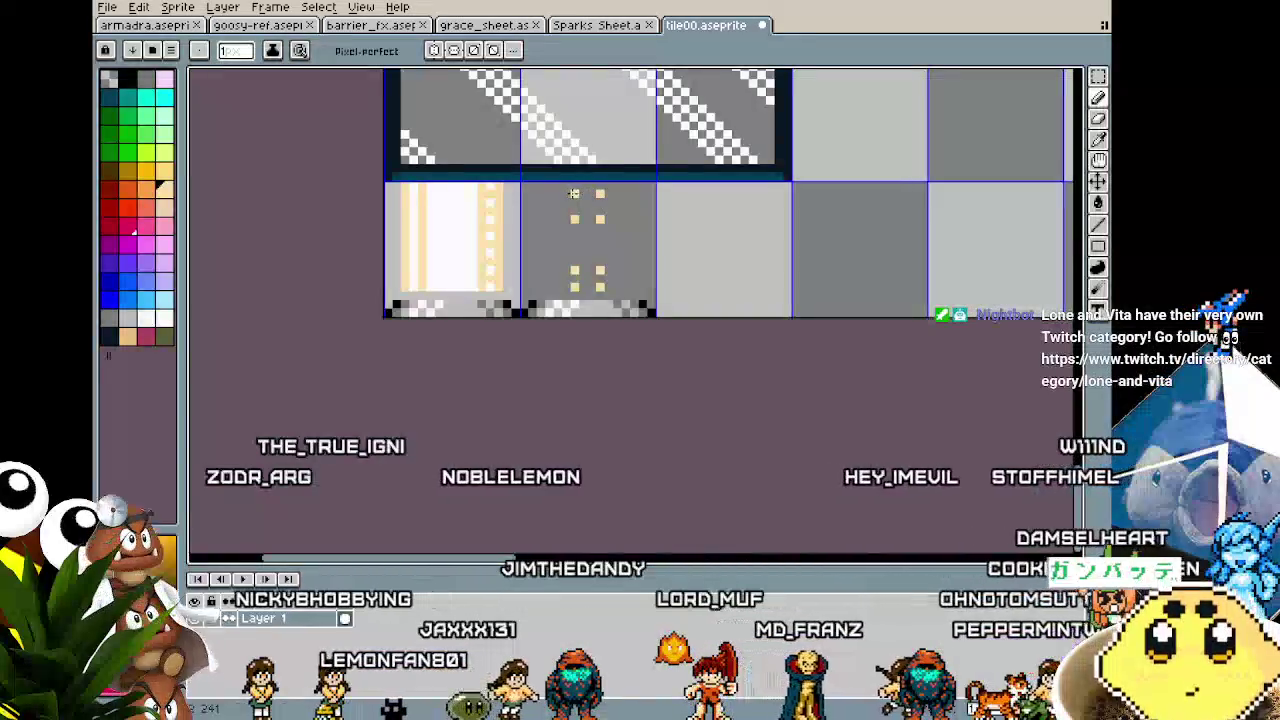
{"action": "scroll", "coordinate": [519, 321], "scroll_direction": "down", "scroll_amount": 1}
{"action": "scroll", "coordinate": [505, 360], "scroll_direction": "down", "scroll_amount": 1}
{"action": "scroll", "coordinate": [523, 360], "scroll_direction": "up", "scroll_amount": 2}
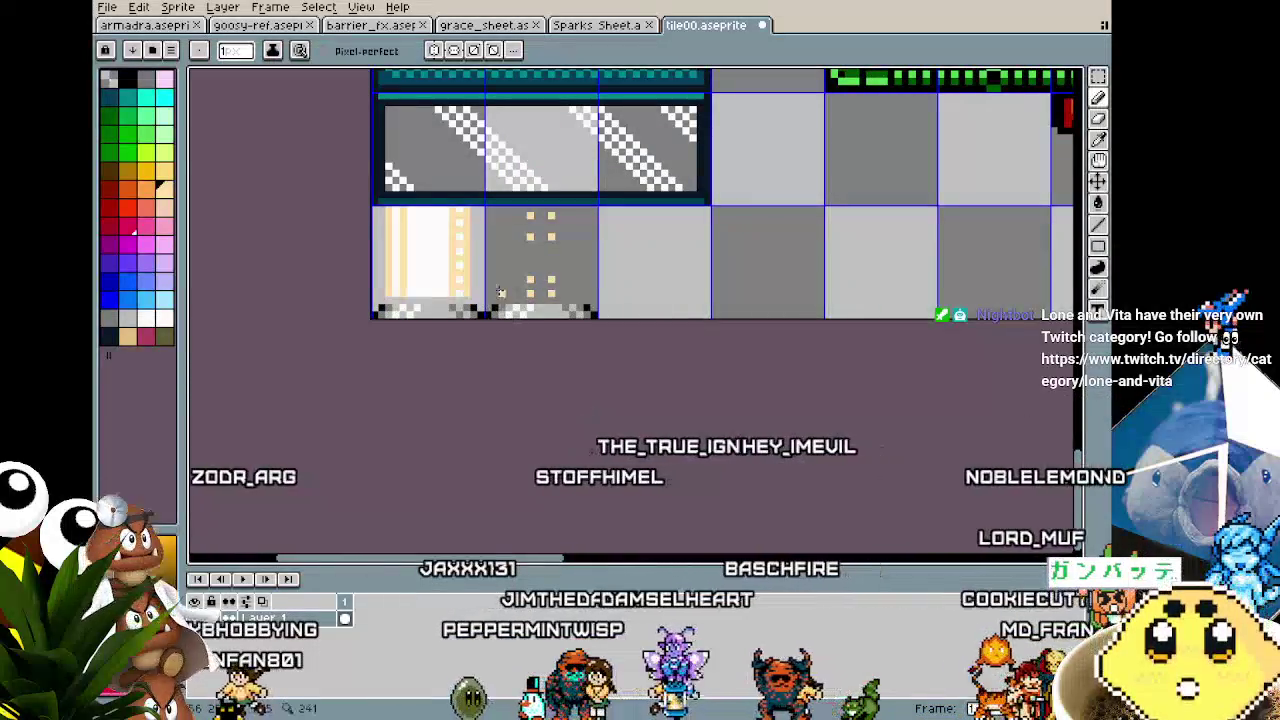
{"action": "scroll", "coordinate": [507, 250], "scroll_direction": "up", "scroll_amount": 1}
{"action": "scroll", "coordinate": [668, 395], "scroll_direction": "down", "scroll_amount": 4}
{"action": "scroll", "coordinate": [675, 373], "scroll_direction": "up", "scroll_amount": 2}
{"action": "scroll", "coordinate": [675, 373], "scroll_direction": "up", "scroll_amount": 1}
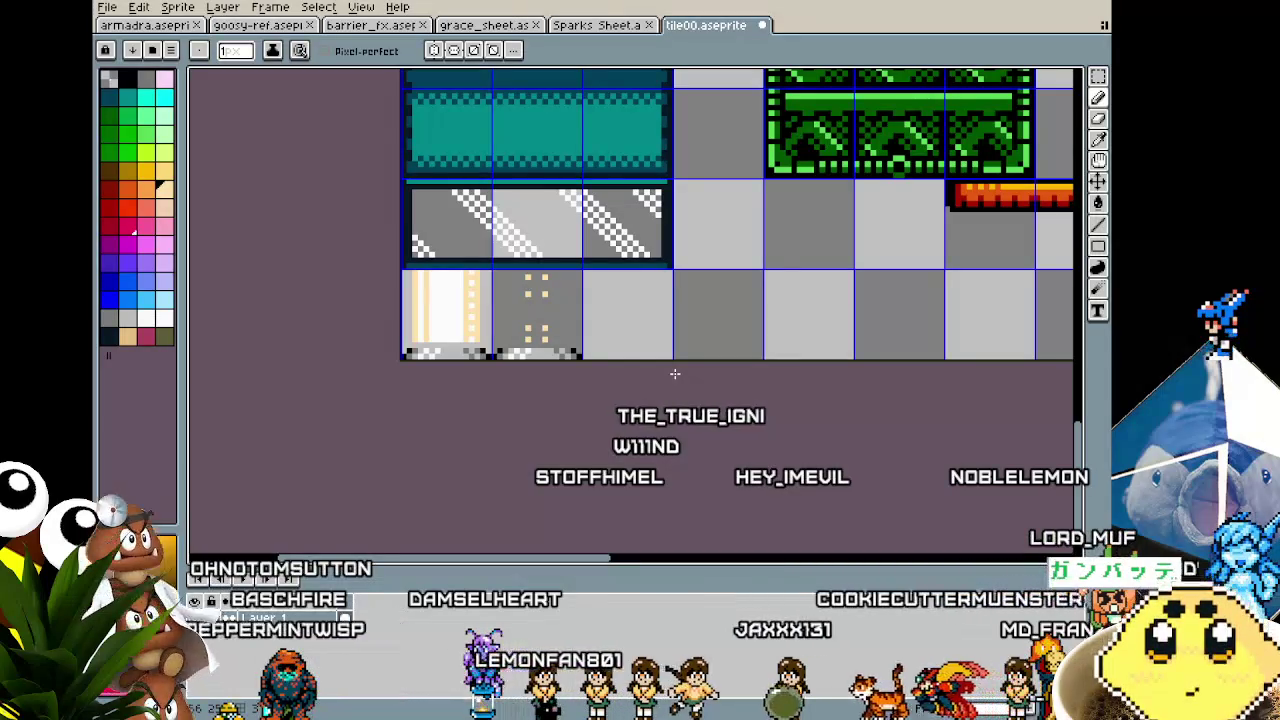
{"action": "mouse_move", "coordinate": [677, 372]}
{"action": "left_mouse_down"}
{"action": "mouse_move", "coordinate": [705, 375]}
{"action": "mouse_move", "coordinate": [554, 394]}
{"action": "left_mouse_up"}
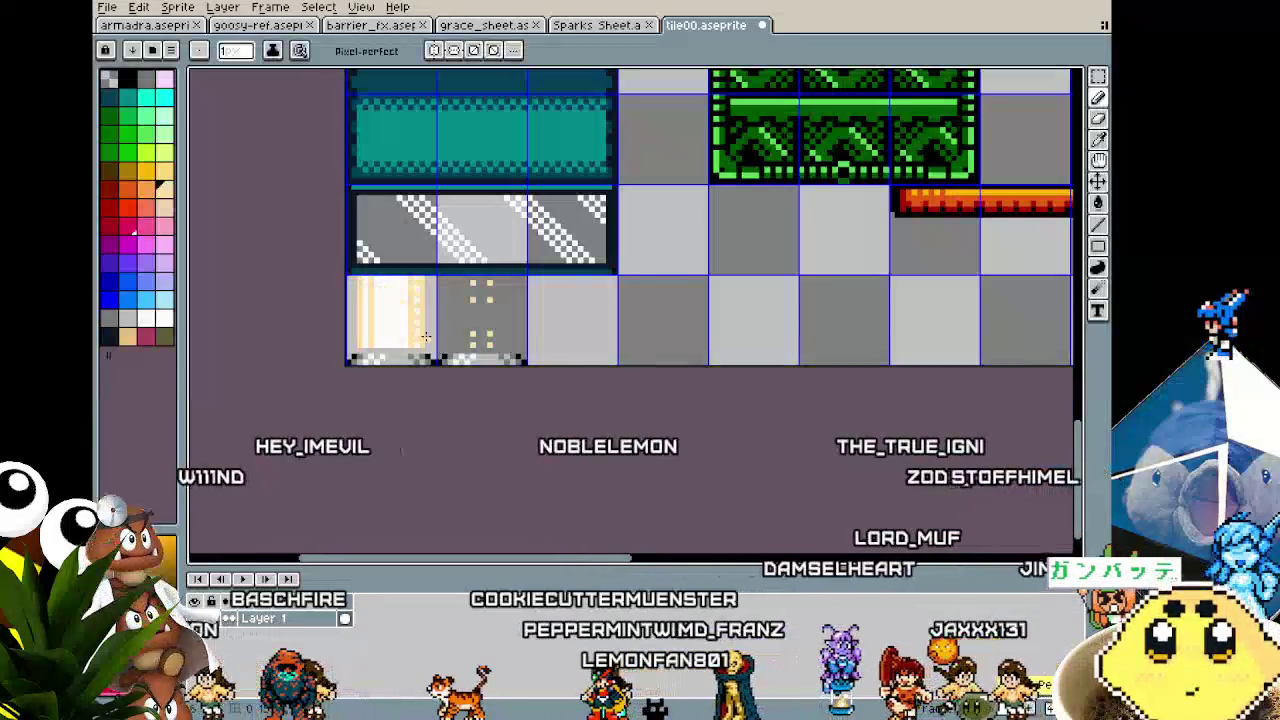
Step: Copy the cream pillar tile into the third slot, trimmed and aligned to the grid
{"action": "key", "text": "m"}
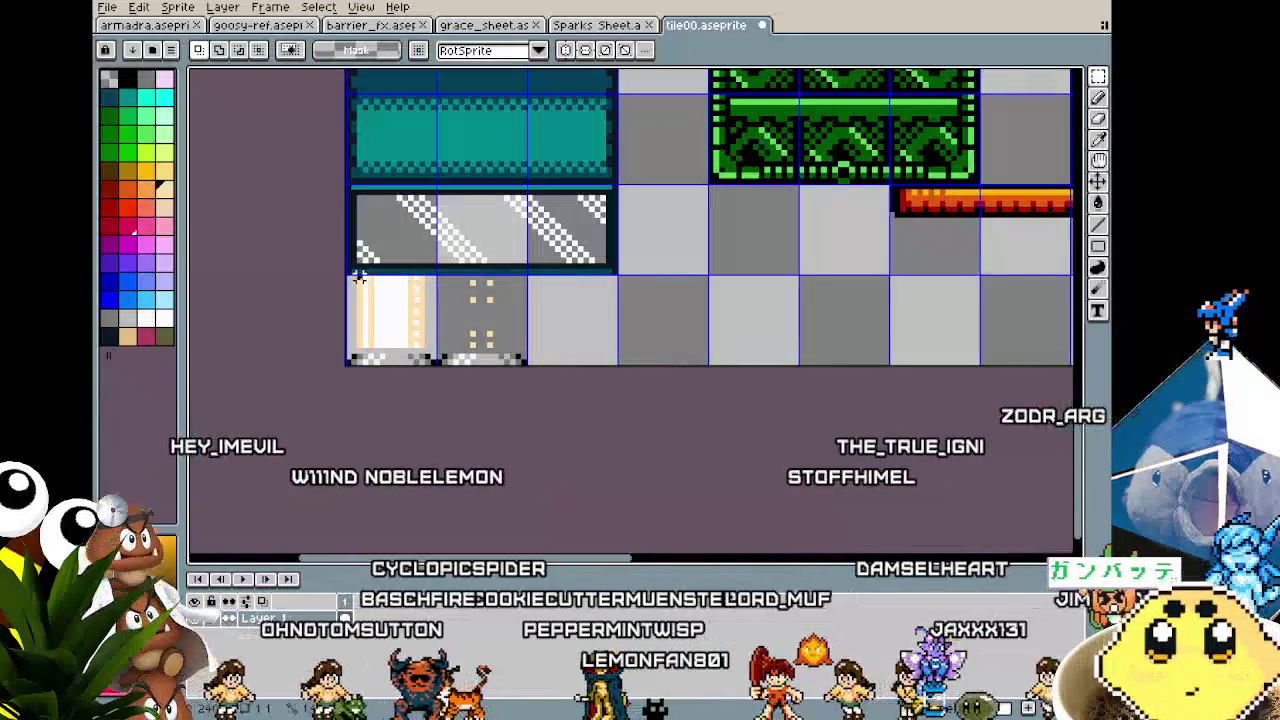
{"action": "left_click_drag", "start_coordinate": [359, 277], "coordinate": [456, 401]}
{"action": "mouse_move", "coordinate": [405, 340]}
{"action": "left_mouse_down"}
{"action": "mouse_move", "coordinate": [457, 320]}
{"action": "mouse_move", "coordinate": [556, 314]}
{"action": "left_mouse_up"}
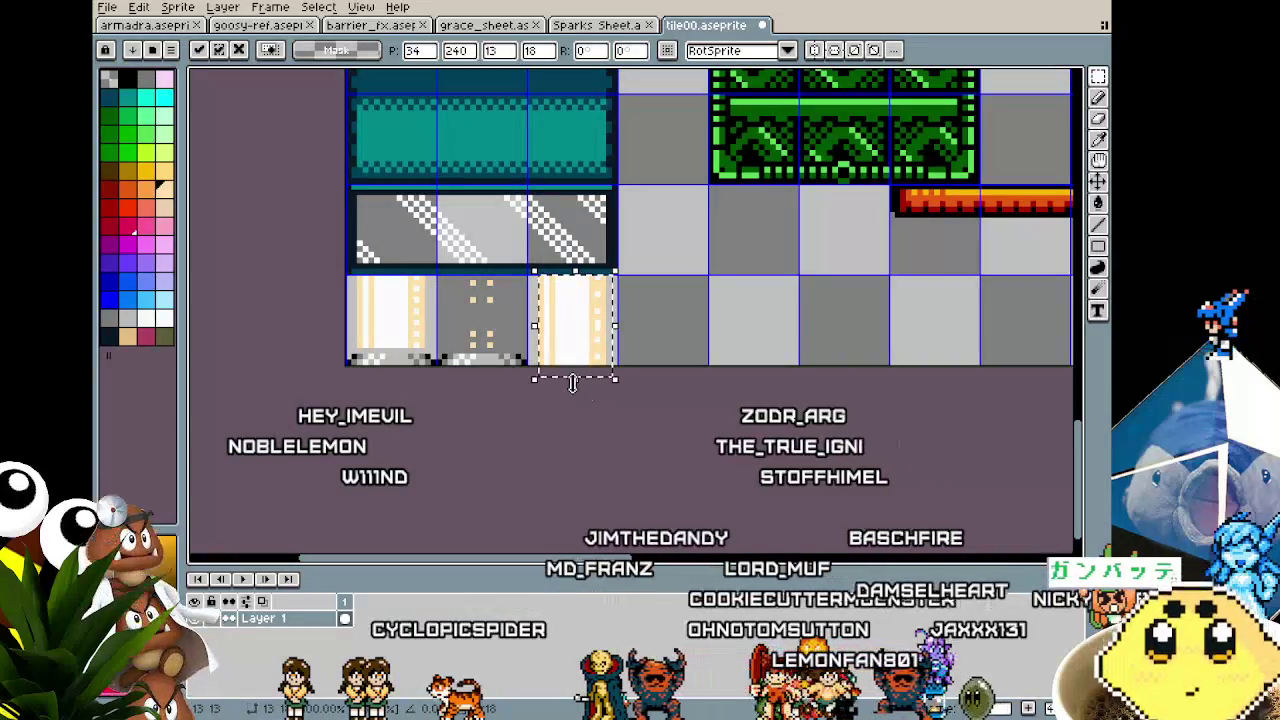
{"action": "mouse_move", "coordinate": [573, 383]}
{"action": "left_mouse_down"}
{"action": "mouse_move", "coordinate": [573, 352]}
{"action": "mouse_move", "coordinate": [414, 320]}
{"action": "mouse_move", "coordinate": [545, 322]}
{"action": "left_mouse_up"}
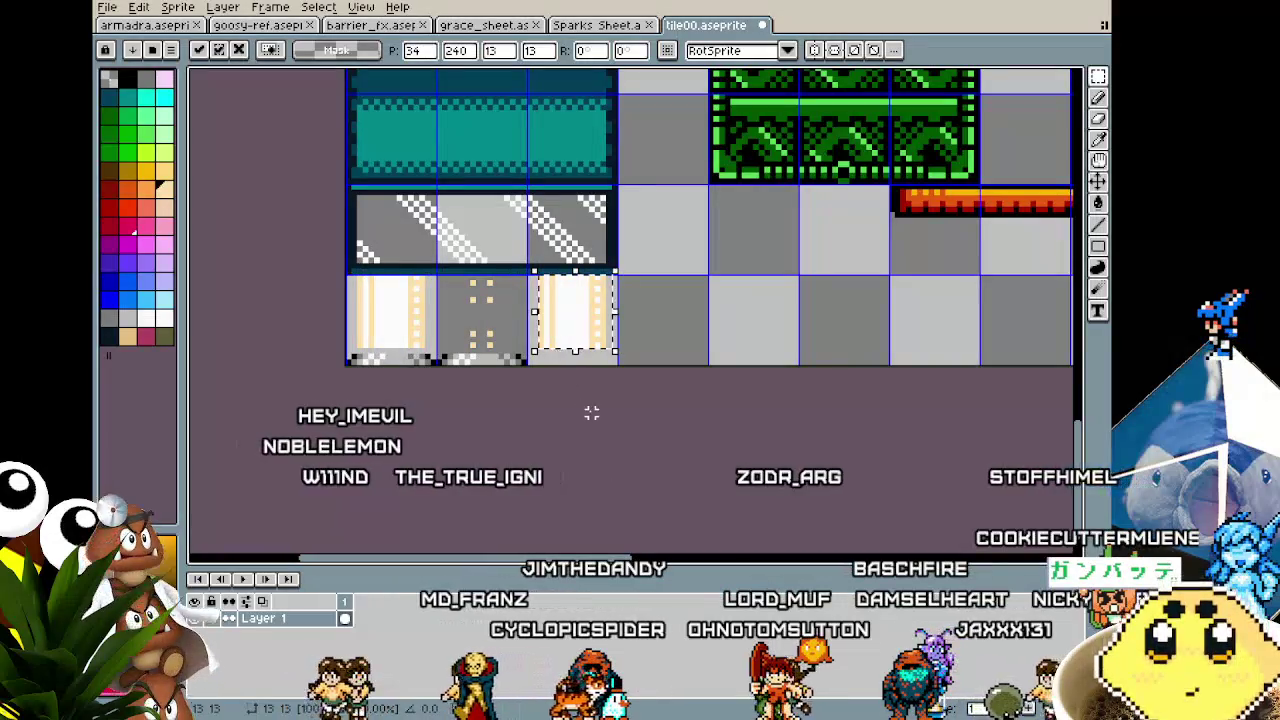
{"action": "key", "text": "Return"}
{"action": "scroll", "coordinate": [590, 381], "scroll_direction": "up", "scroll_amount": 1}
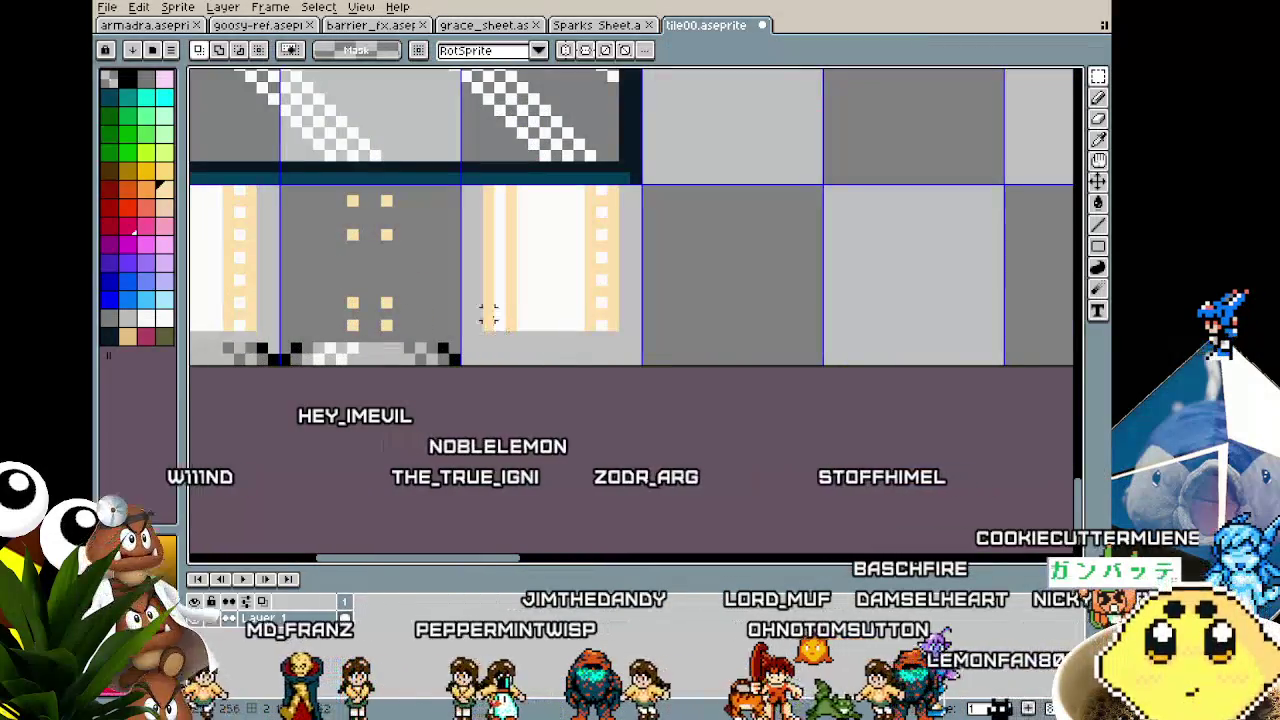
{"action": "left_click_drag", "start_coordinate": [588, 320], "coordinate": [608, 320]}
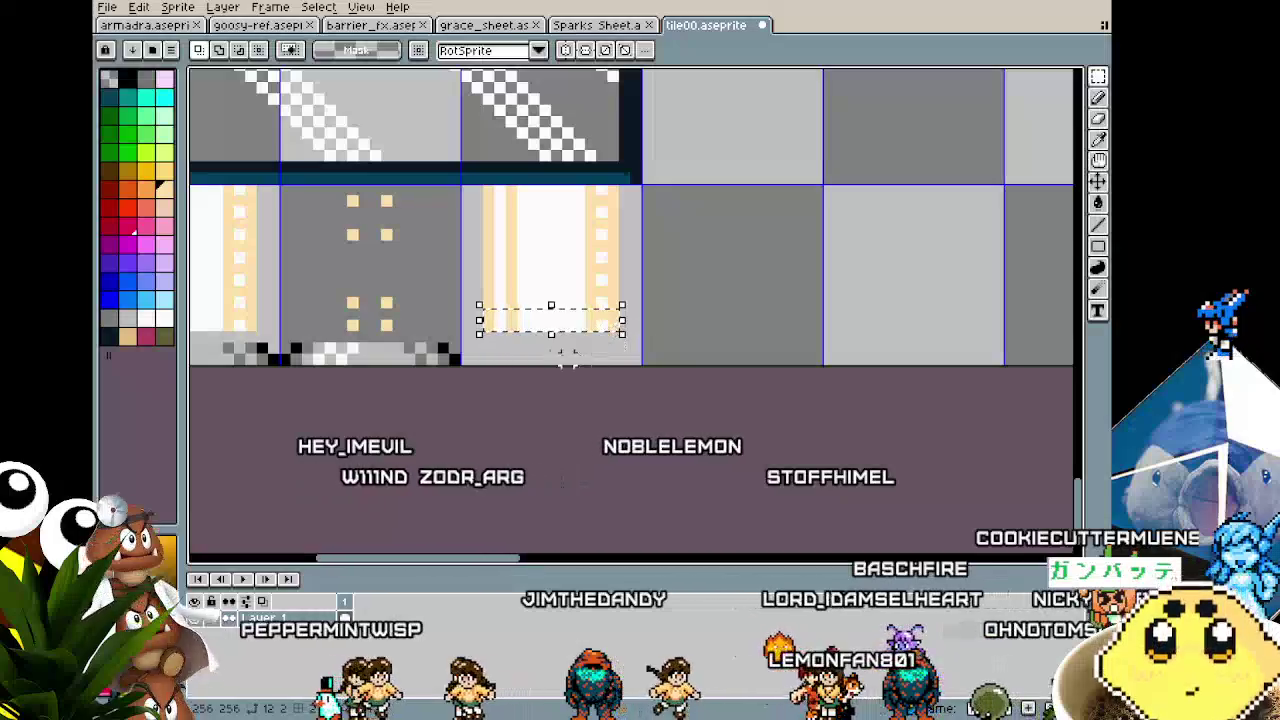
Step: Stretch the third pillar tile's strip down to the tile's bottom
{"action": "mouse_move", "coordinate": [551, 333]}
{"action": "left_mouse_down"}
{"action": "mouse_move", "coordinate": [563, 393]}
{"action": "mouse_move", "coordinate": [551, 305]}
{"action": "left_mouse_up"}
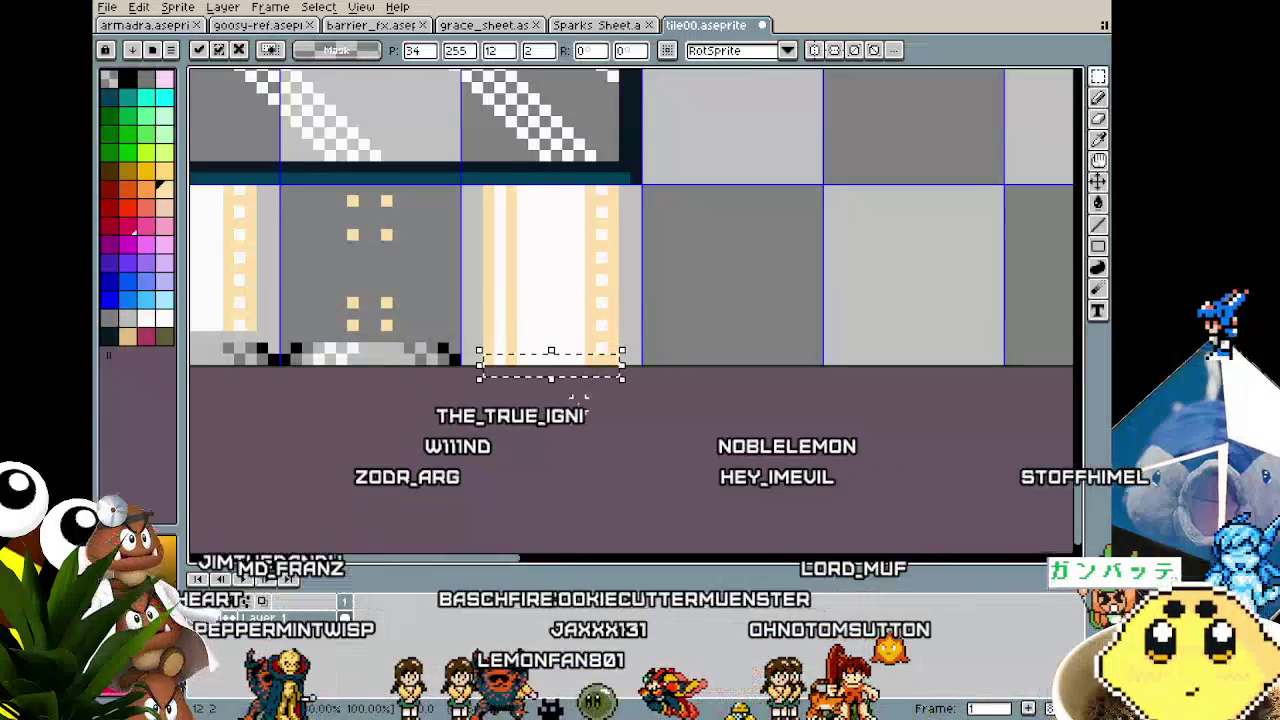
{"action": "key", "text": "Return"}
{"action": "scroll", "coordinate": [565, 410], "scroll_direction": "down", "scroll_amount": 4}
Step: Copy and paste the dotted grey tile into the fourth slot
{"action": "left_click_drag", "start_coordinate": [568, 415], "coordinate": [533, 415]}
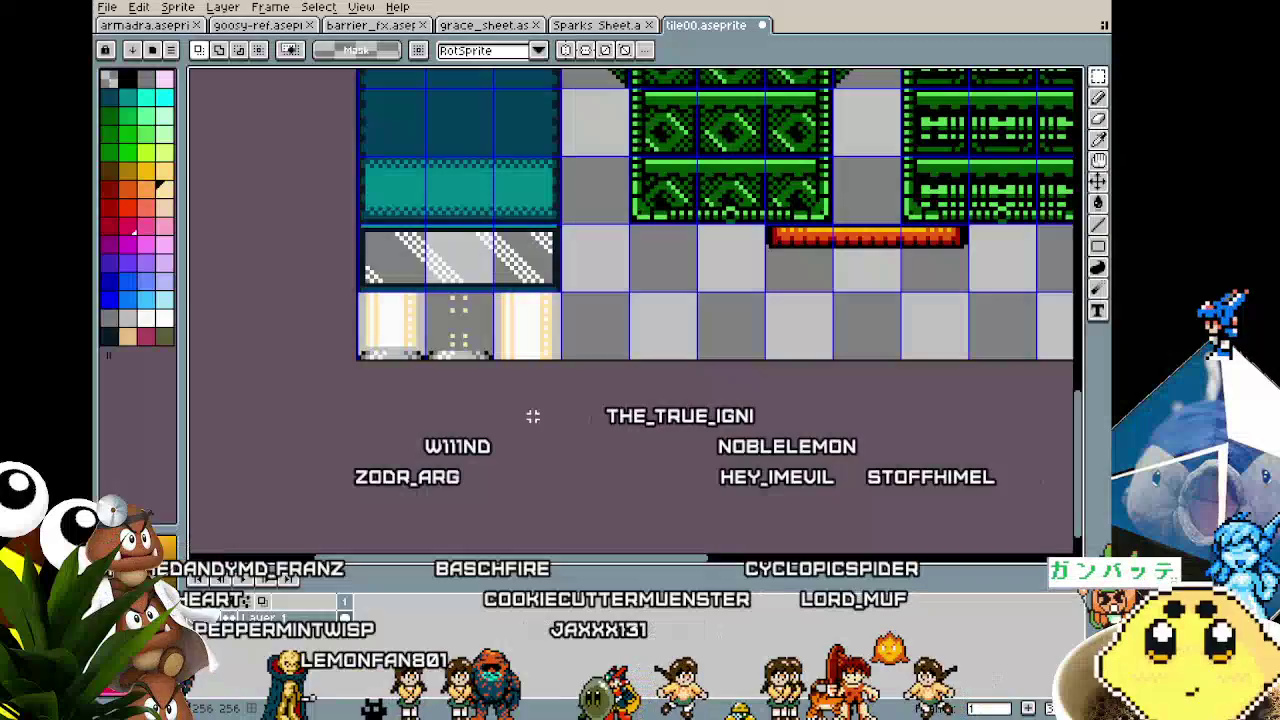
{"action": "scroll", "coordinate": [464, 318], "scroll_direction": "up", "scroll_amount": 2}
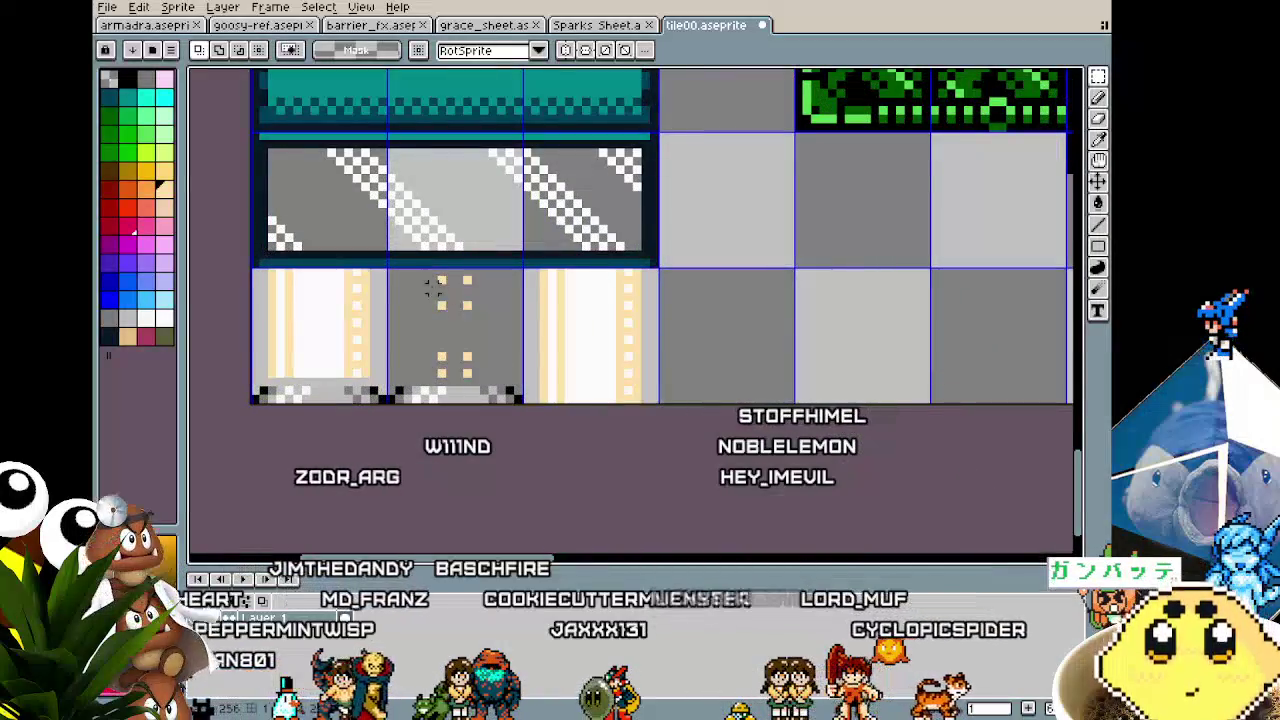
{"action": "key", "text": "ctrl+c"}
{"action": "key", "text": "ctrl+v"}
{"action": "key", "text": "shift+Right"}
{"action": "key", "text": "shift+Right"}
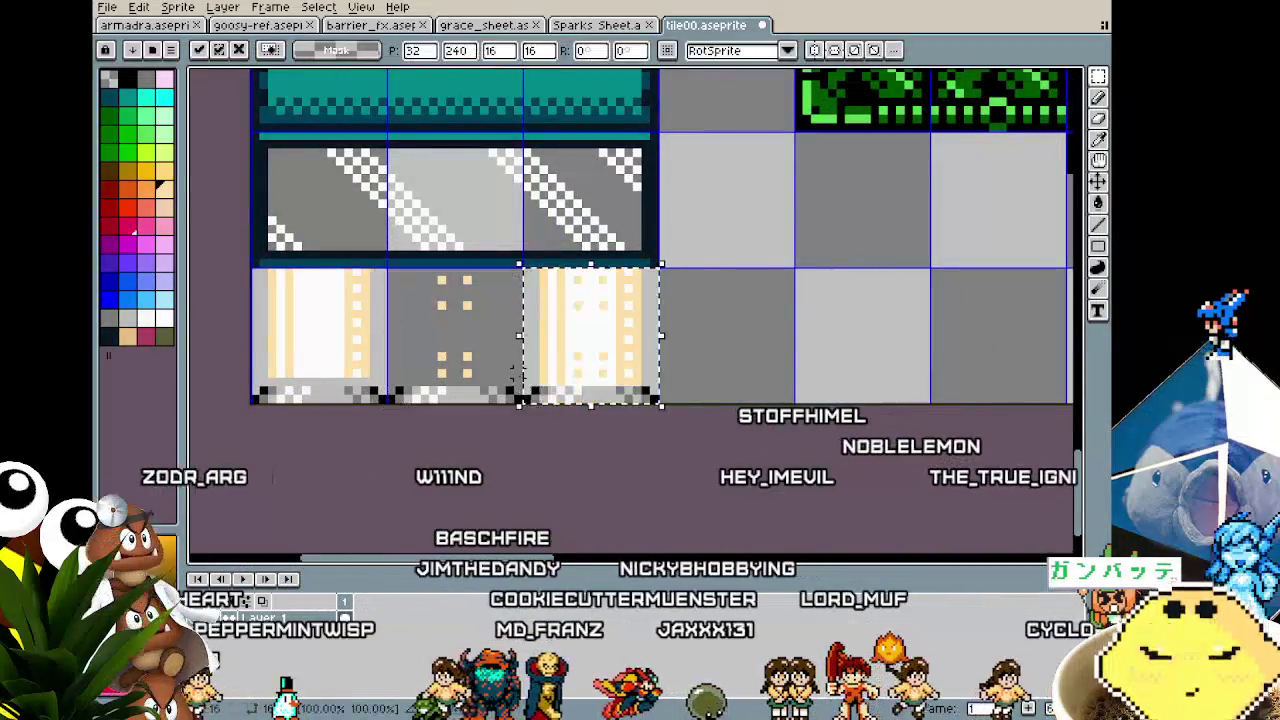
{"action": "key", "text": "Return"}
{"action": "scroll", "coordinate": [786, 381], "scroll_direction": "up", "scroll_amount": 2}
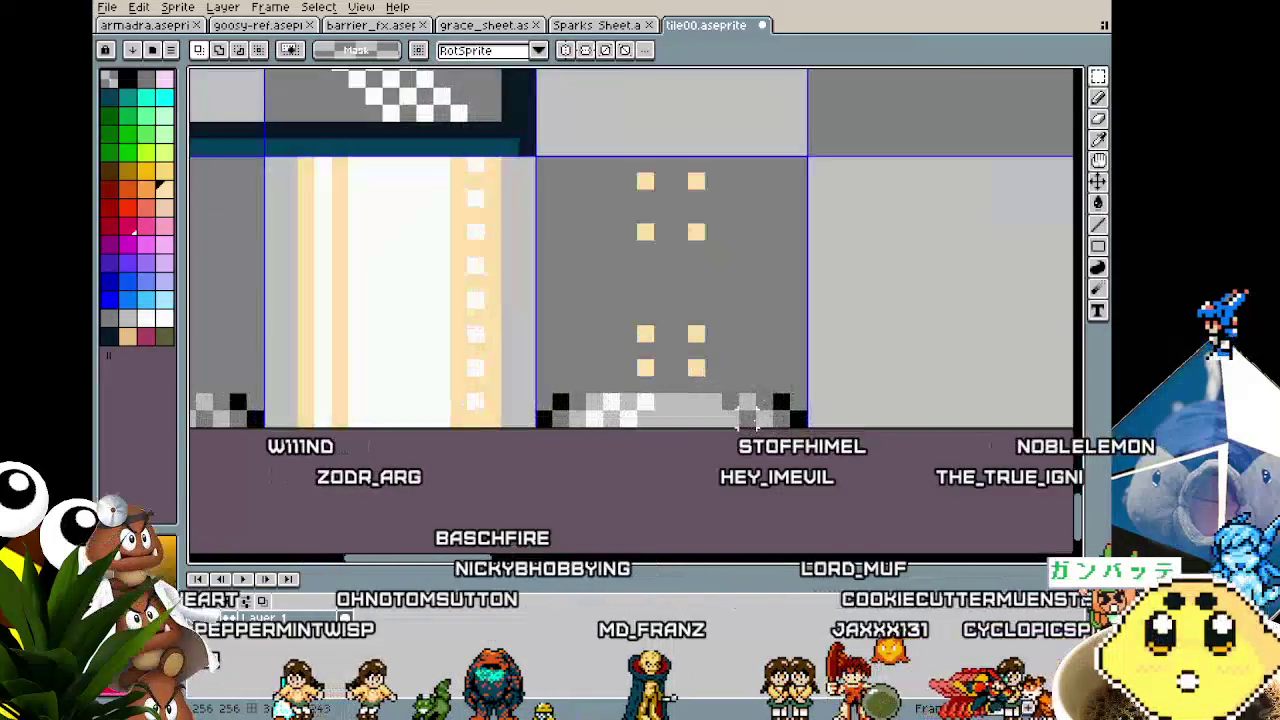
Step: Add extra peach pixels to the dotted tile
{"action": "key", "text": "b"}
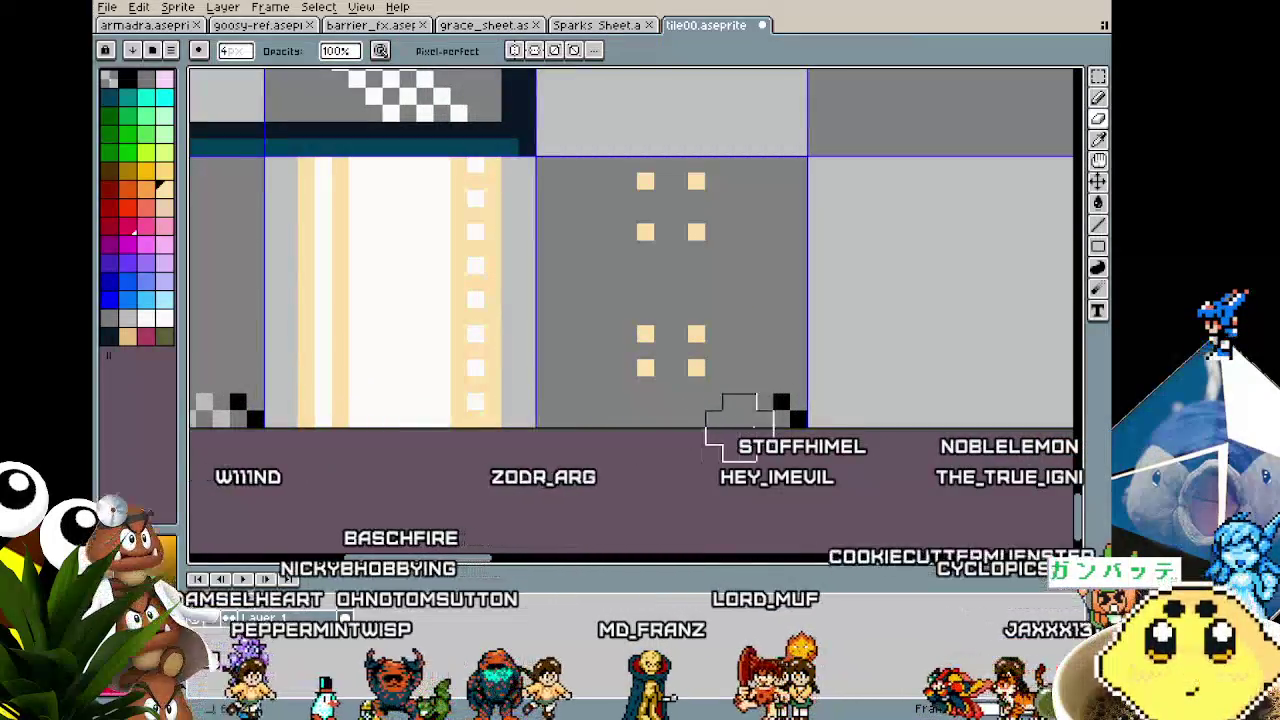
{"action": "left_click_drag", "start_coordinate": [768, 433], "coordinate": [593, 405]}
{"action": "left_click", "coordinate": [521, 357]}
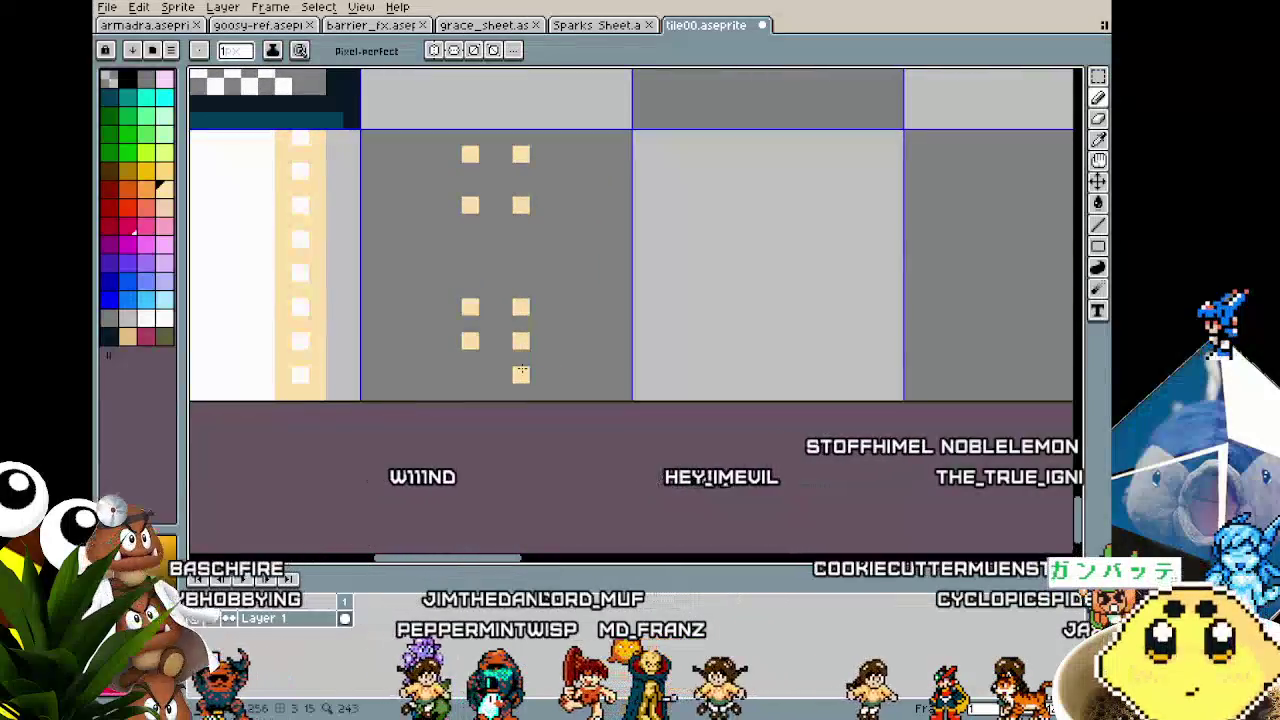
{"action": "left_click", "coordinate": [484, 391]}
{"action": "scroll", "coordinate": [467, 391], "scroll_direction": "down", "scroll_amount": 4}
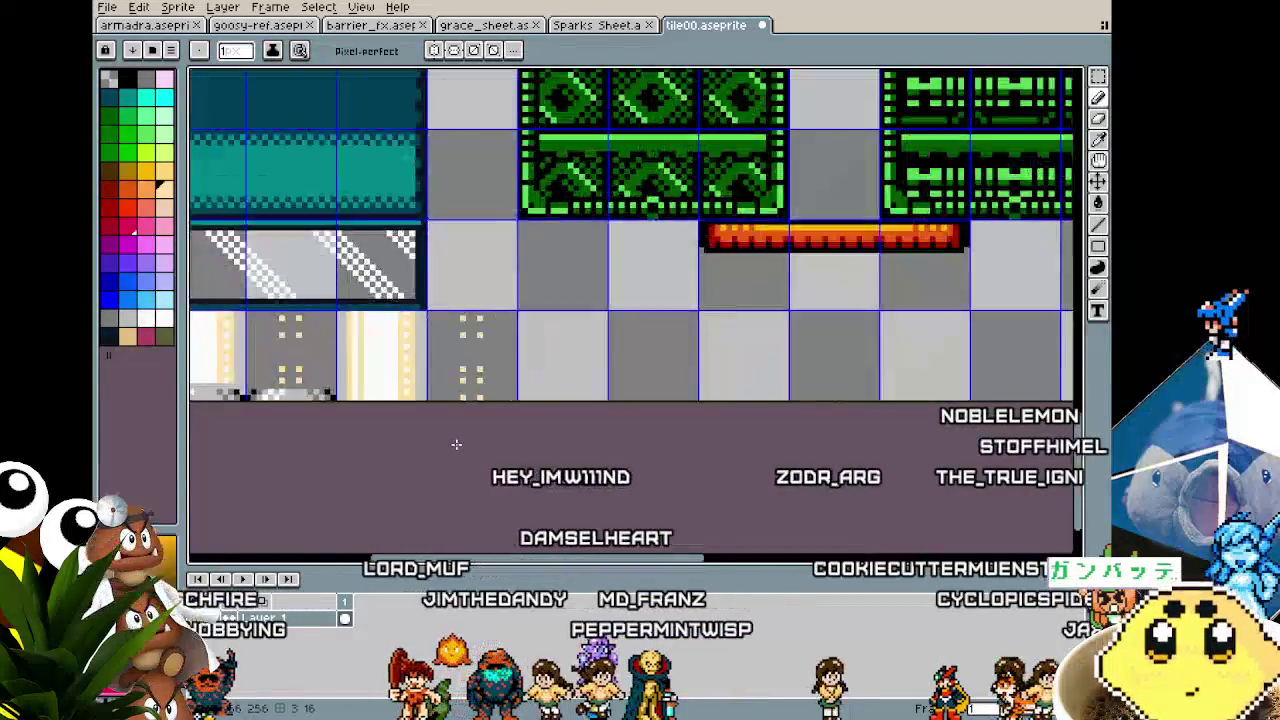
Step: Select the dotted tile and shift it one slot right
{"action": "key", "text": "m"}
{"action": "left_click_drag", "start_coordinate": [543, 341], "coordinate": [570, 368]}
{"action": "key", "text": "Right"}
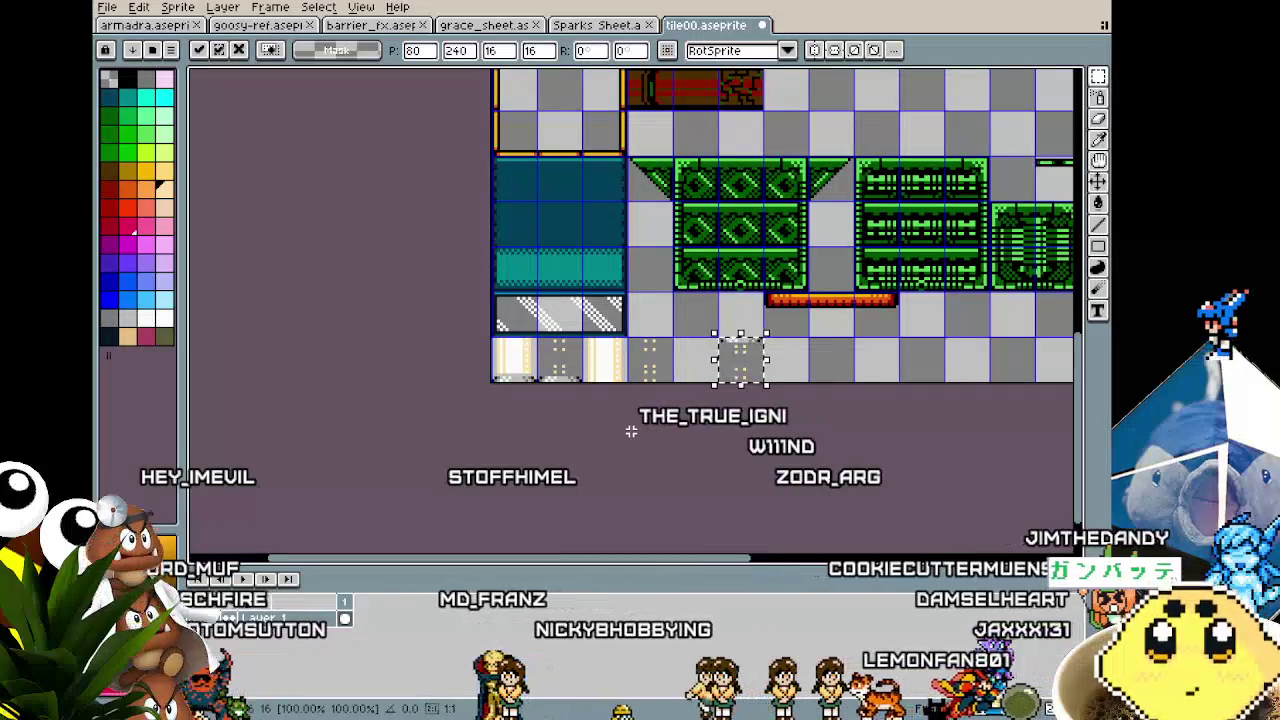
Step: Commit the moved tile and the fifth-slot pillar copy, clearing the selection
{"action": "key", "text": "ctrl+d"}
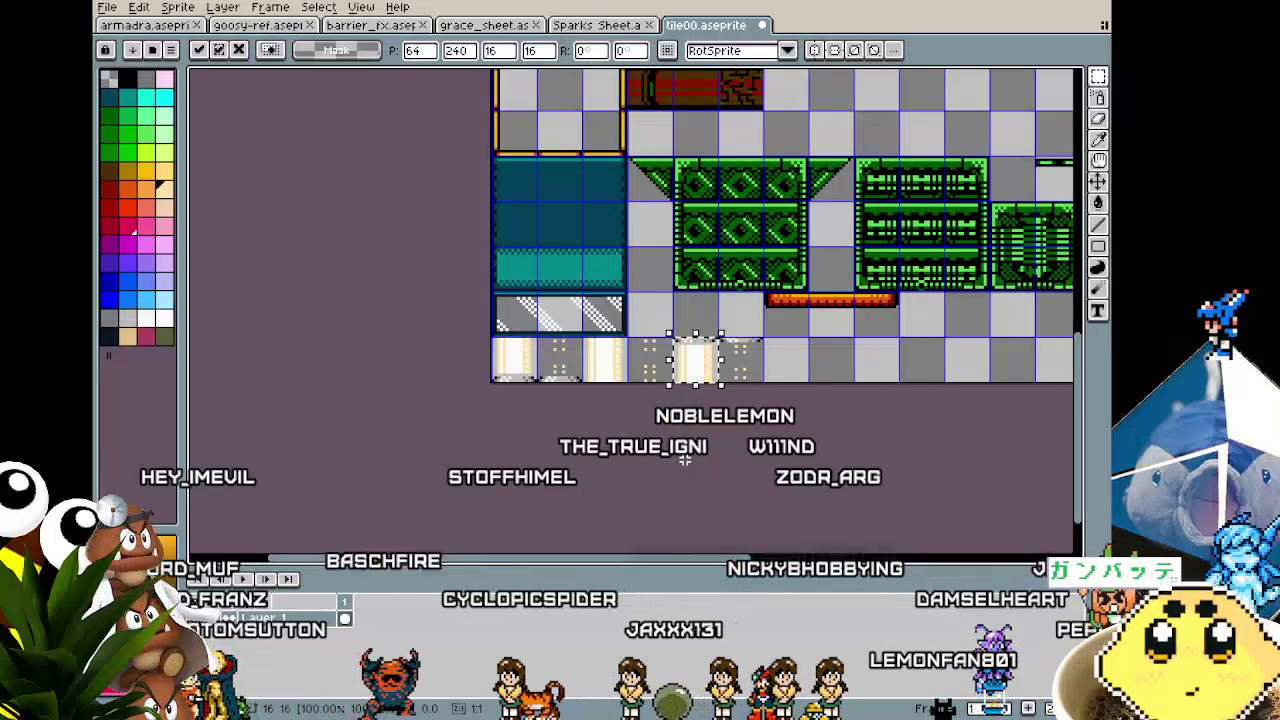
{"action": "key", "text": "ctrl+d"}
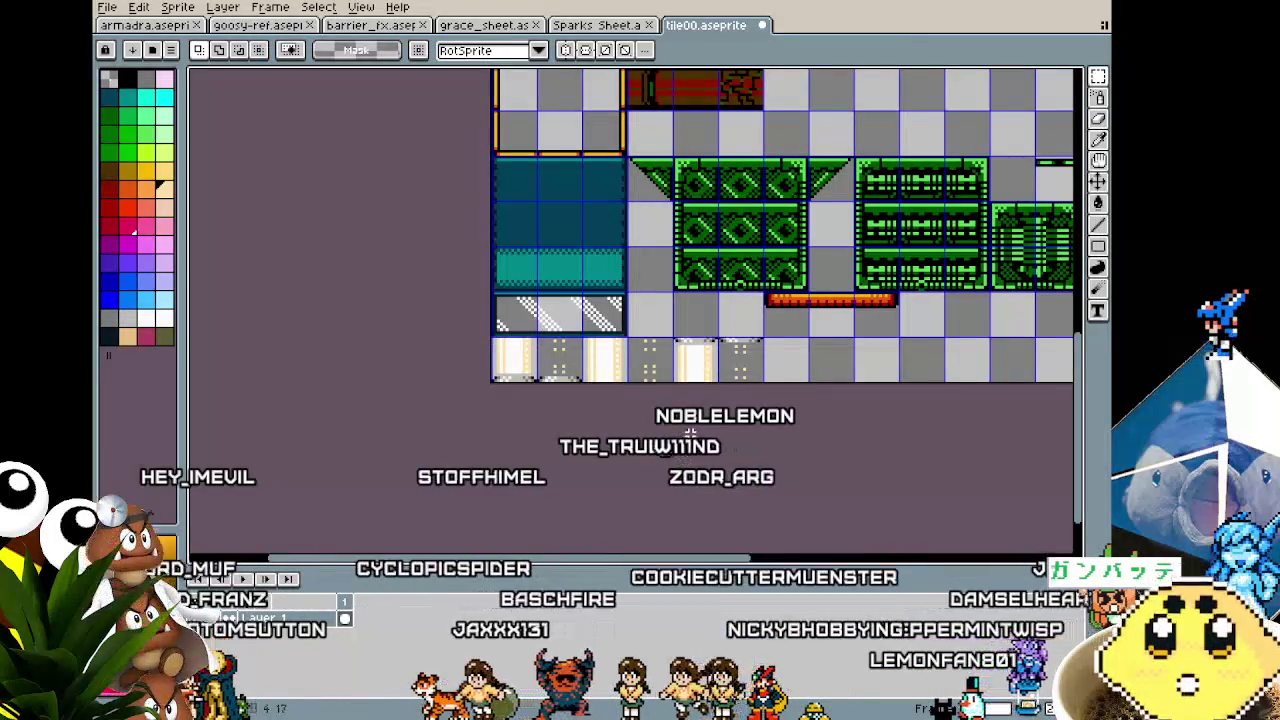
{"action": "scroll", "coordinate": [697, 350], "scroll_direction": "up", "scroll_amount": 3}
{"action": "scroll", "coordinate": [635, 412], "scroll_direction": "down", "scroll_amount": 2}
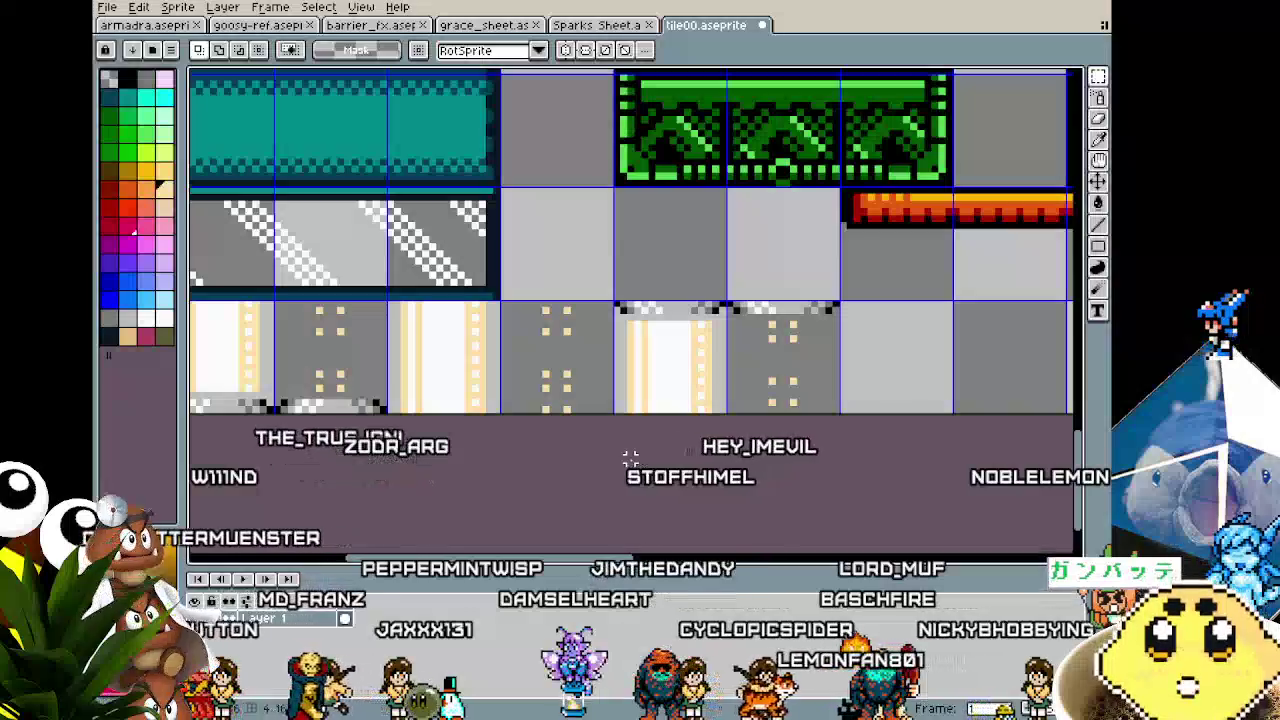
{"action": "scroll", "coordinate": [700, 424], "scroll_direction": "up", "scroll_amount": 2}
{"action": "key", "text": "b"}
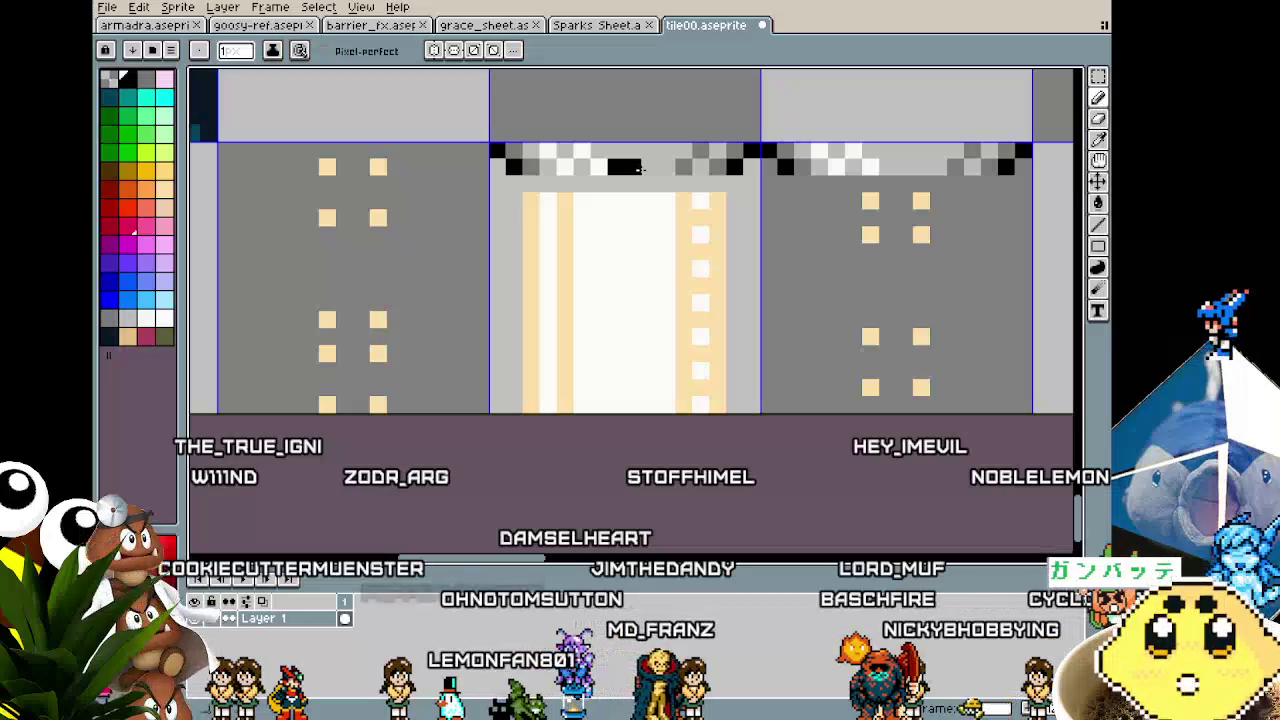
{"action": "scroll", "coordinate": [869, 285], "scroll_direction": "down", "scroll_amount": 3}
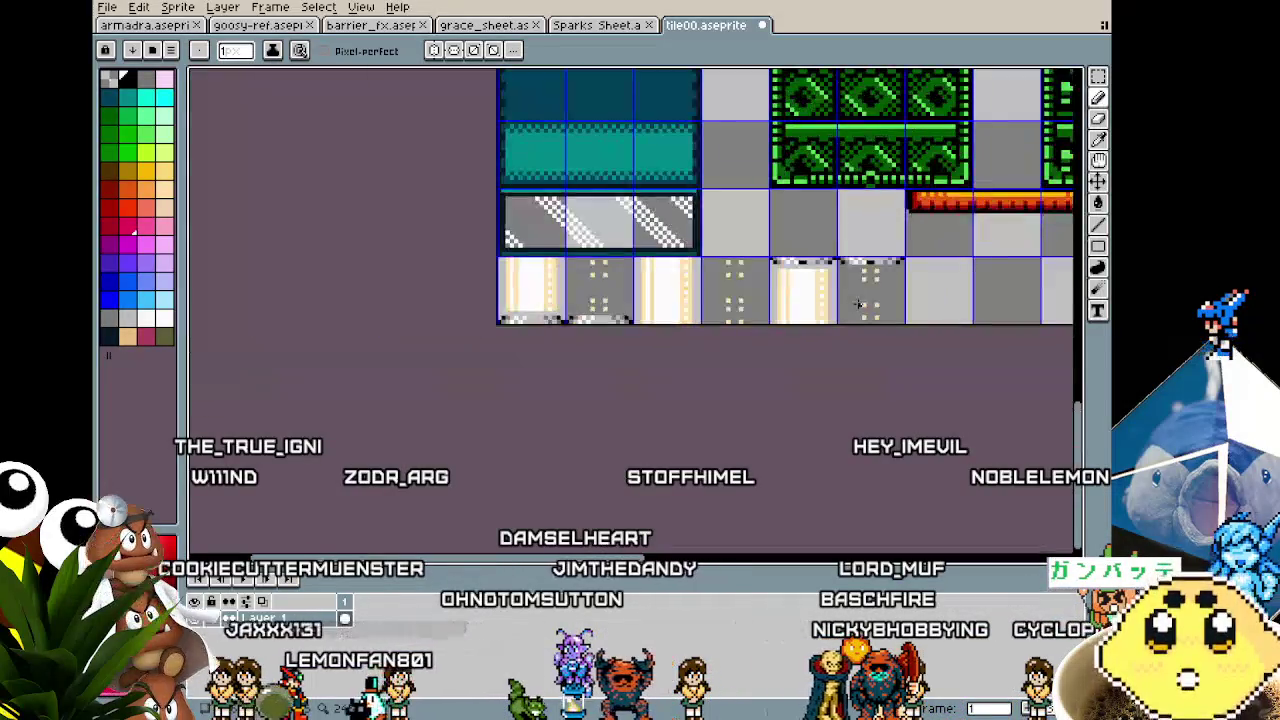
{"action": "scroll", "coordinate": [857, 303], "scroll_direction": "up", "scroll_amount": 3}
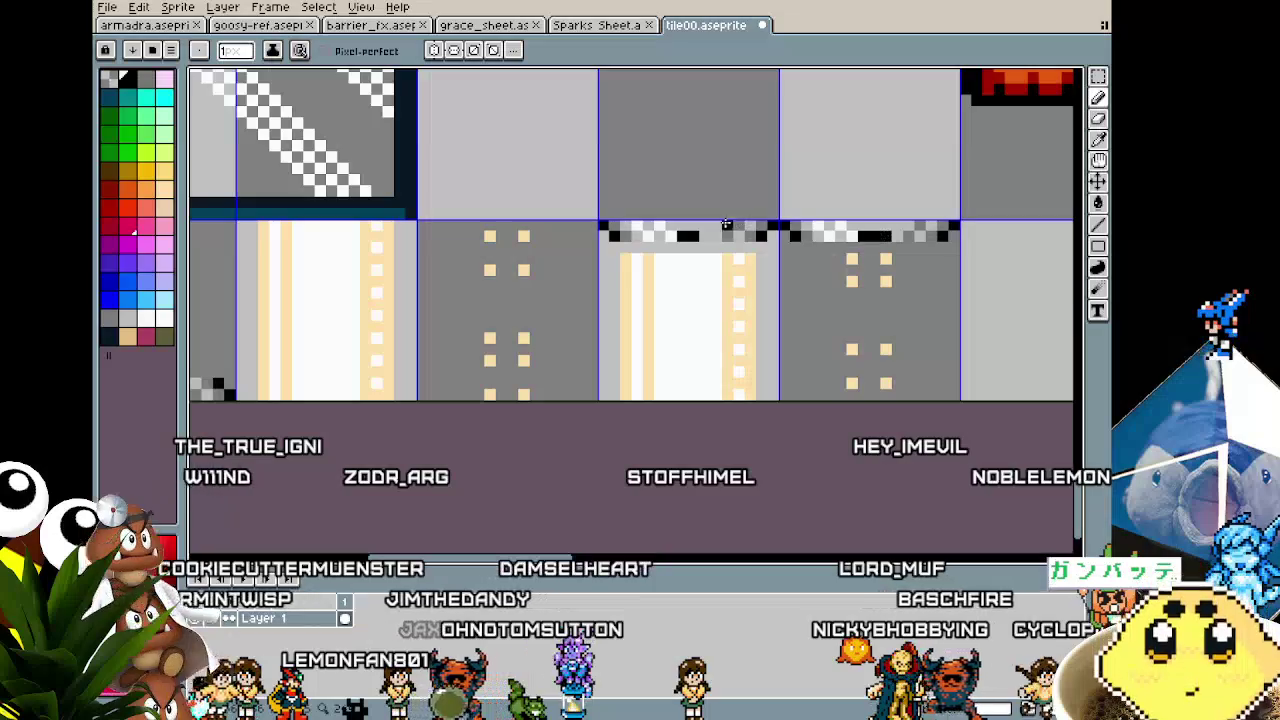
{"action": "scroll", "coordinate": [704, 234], "scroll_direction": "down", "scroll_amount": 3}
{"action": "scroll", "coordinate": [614, 387], "scroll_direction": "up", "scroll_amount": 2}
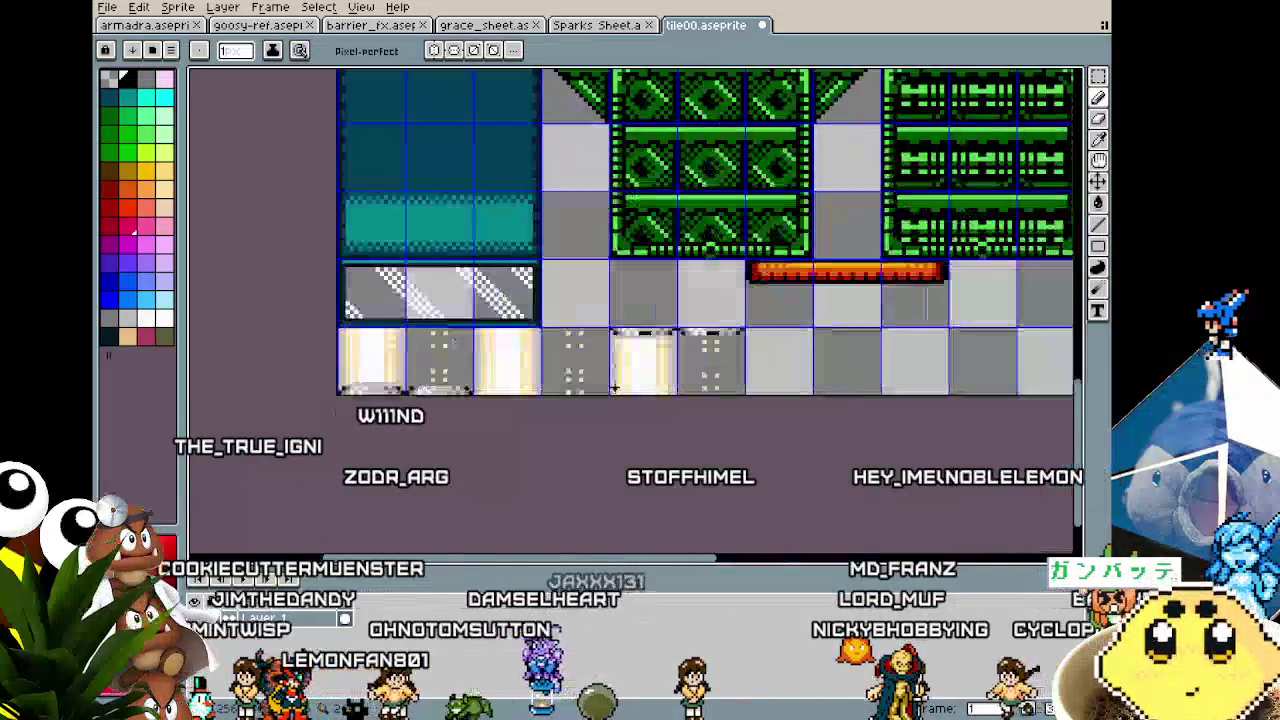
{"action": "scroll", "coordinate": [614, 387], "scroll_direction": "up", "scroll_amount": 1}
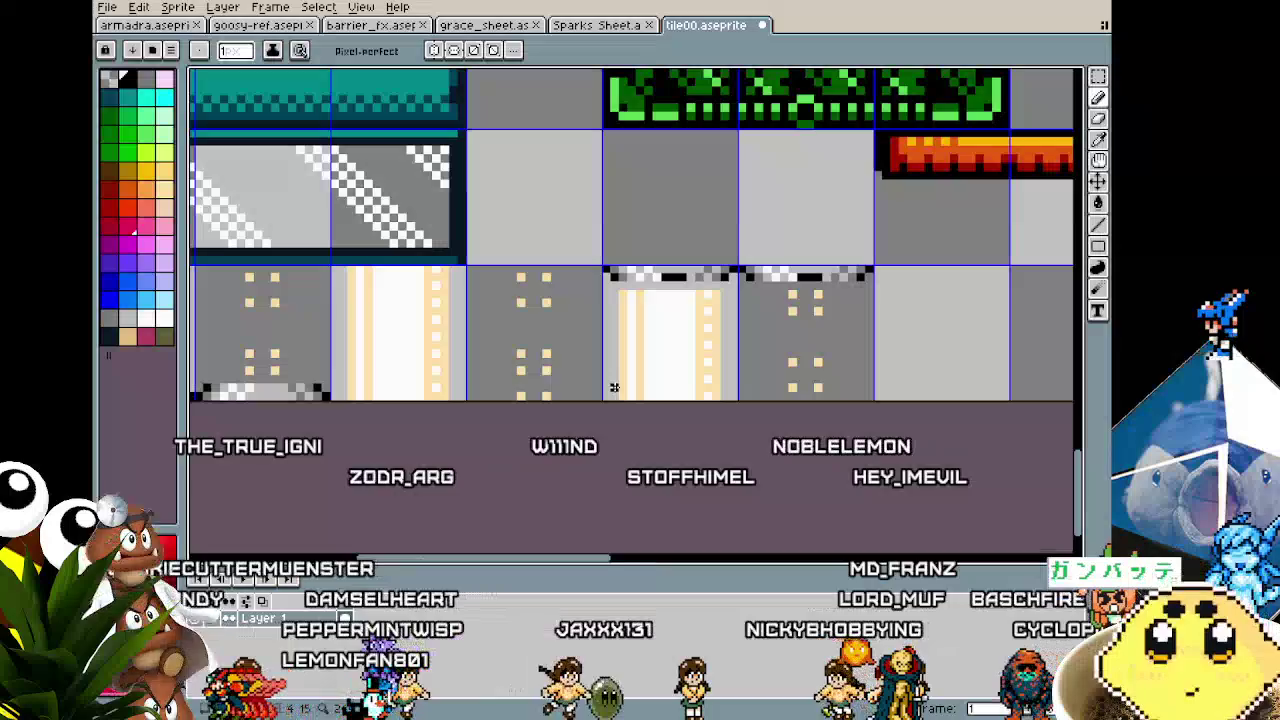
{"action": "key", "text": "v"}
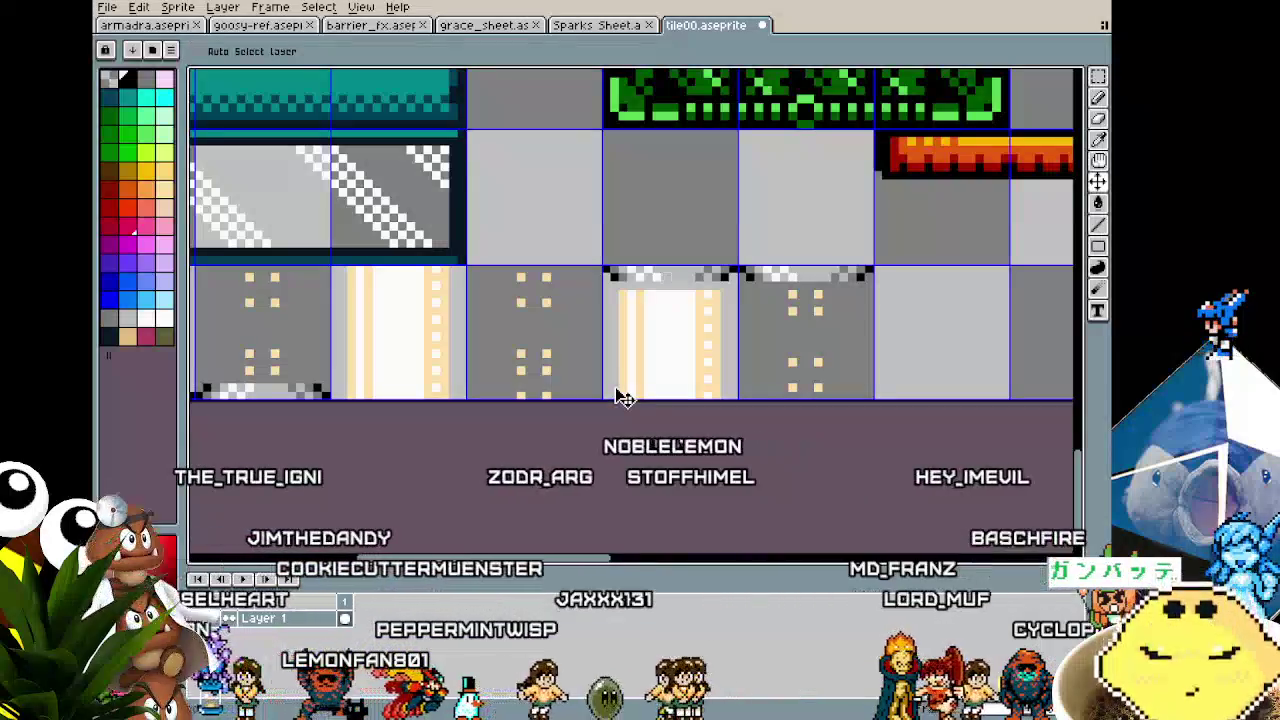
{"action": "scroll", "coordinate": [621, 397], "scroll_direction": "down", "scroll_amount": 2}
{"action": "scroll", "coordinate": [630, 400], "scroll_direction": "left", "scroll_amount": 5}
{"action": "key", "text": "b"}
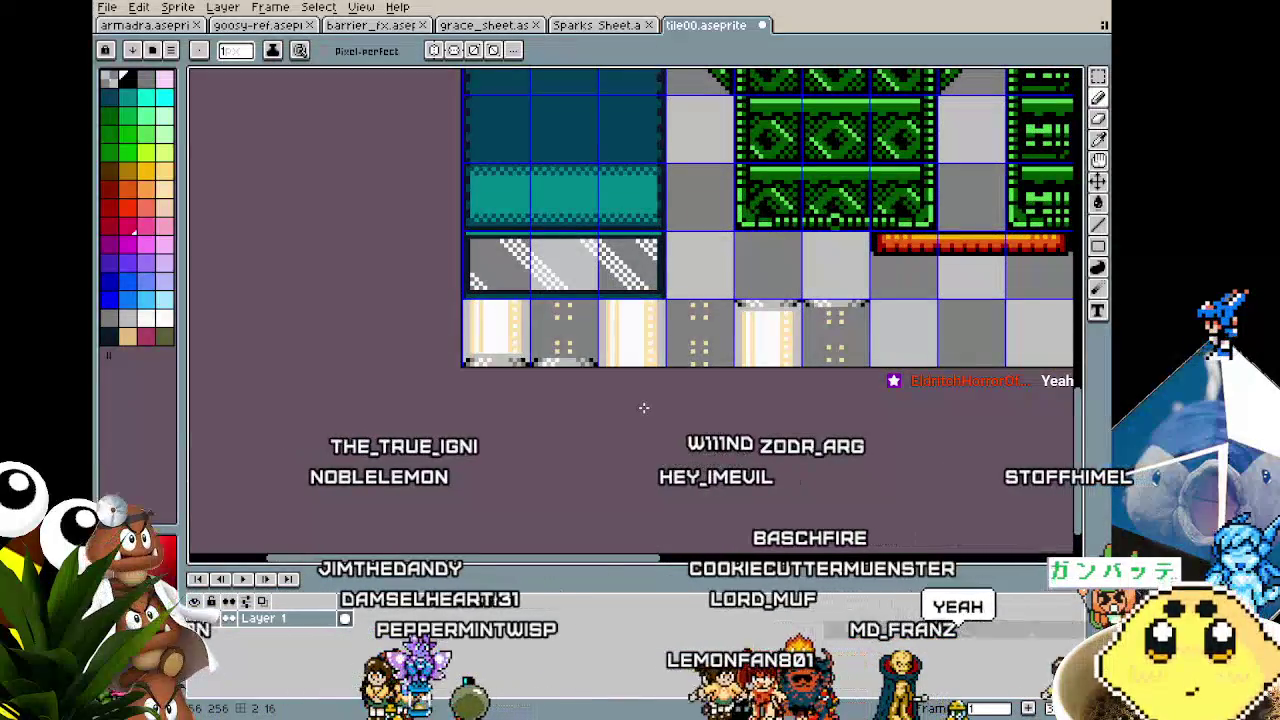
{"action": "scroll", "coordinate": [644, 408], "scroll_direction": "up", "scroll_amount": 2}
{"action": "left_click_drag", "start_coordinate": [644, 408], "coordinate": [467, 422]}
{"action": "scroll", "coordinate": [467, 422], "scroll_direction": "down", "scroll_amount": 1}
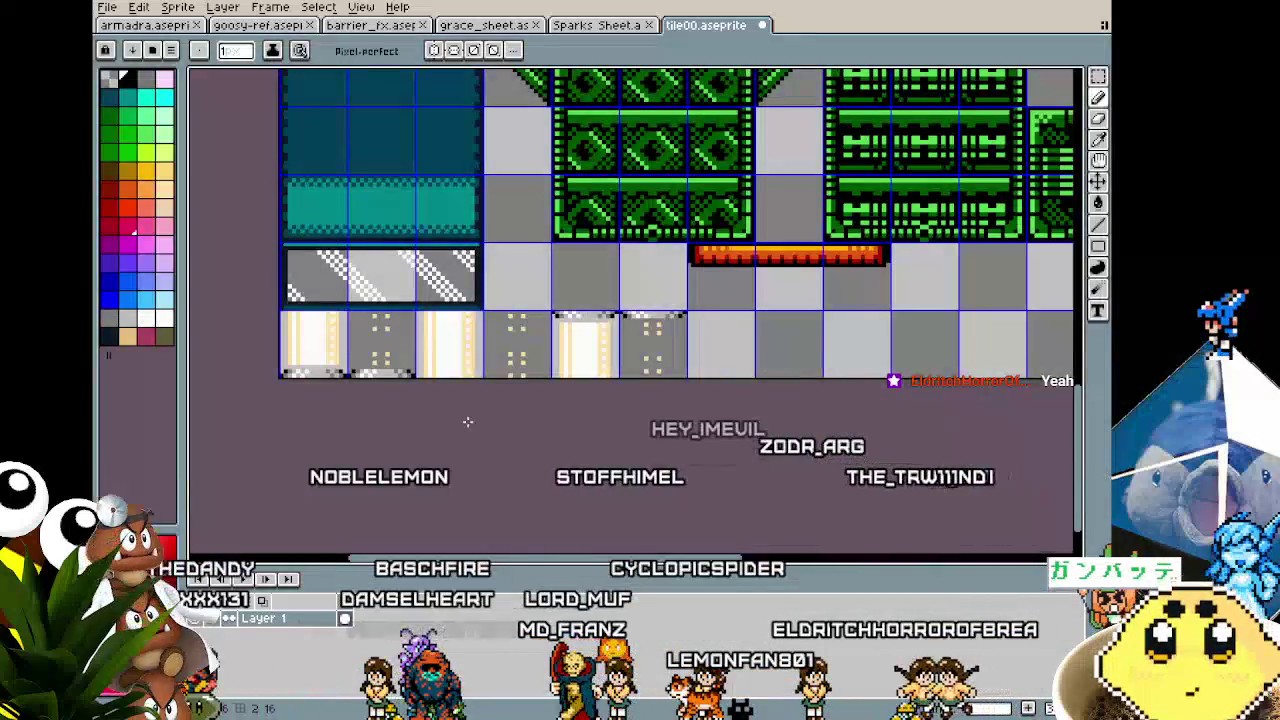
{"action": "scroll", "coordinate": [467, 422], "scroll_direction": "up", "scroll_amount": 1}
{"action": "scroll", "coordinate": [467, 422], "scroll_direction": "up", "scroll_amount": 1}
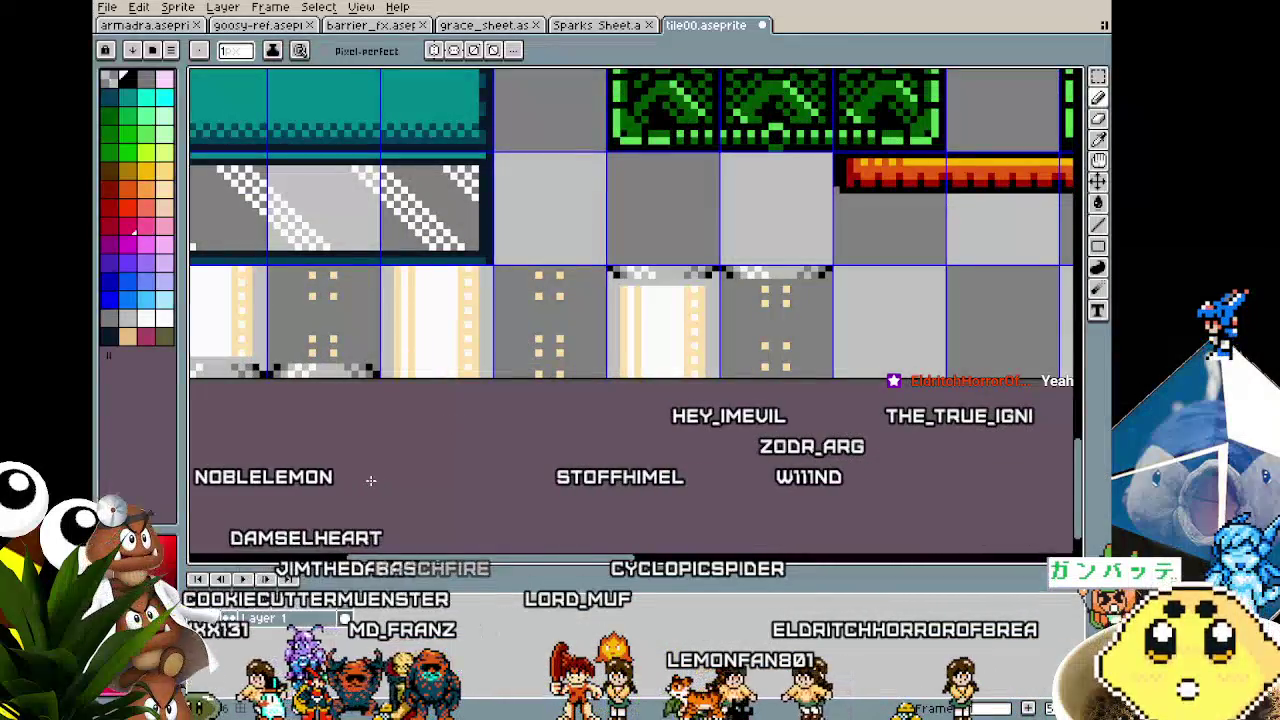
{"action": "scroll", "coordinate": [369, 481], "scroll_direction": "down", "scroll_amount": 1}
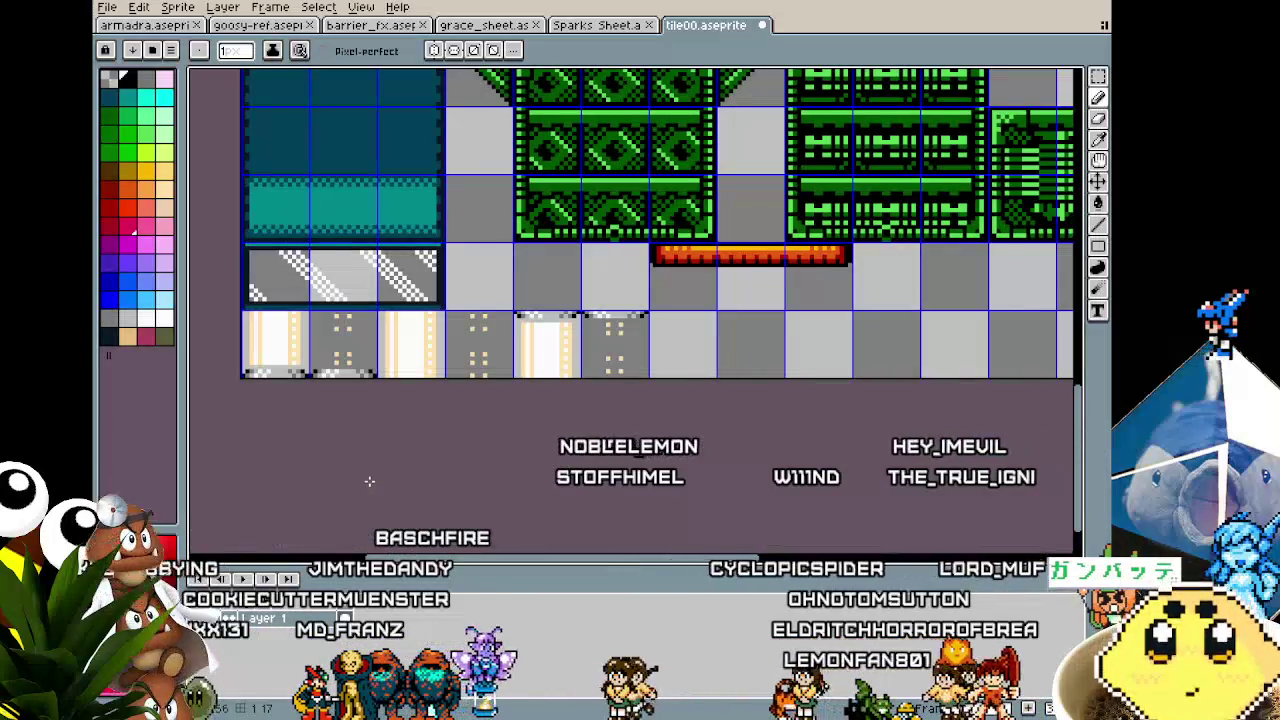
{"action": "left_click_drag", "start_coordinate": [388, 481], "coordinate": [474, 482]}
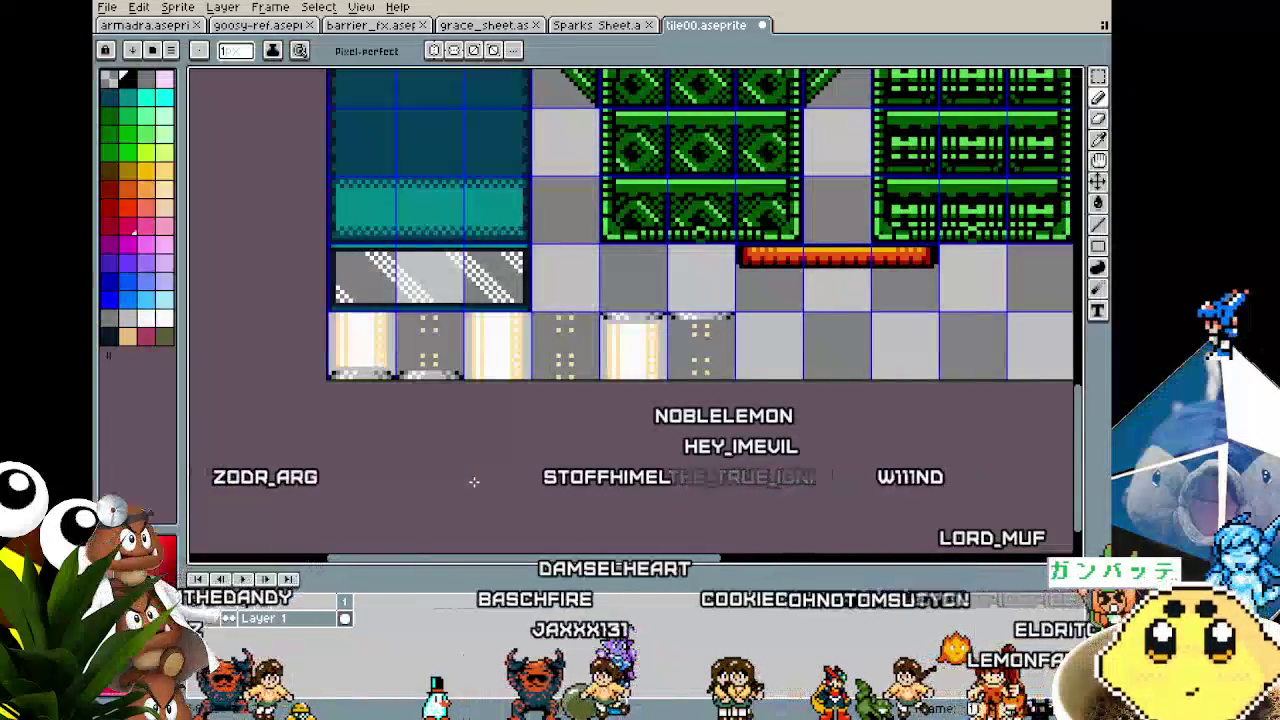
{"action": "scroll", "coordinate": [718, 427], "scroll_direction": "up", "scroll_amount": 2}
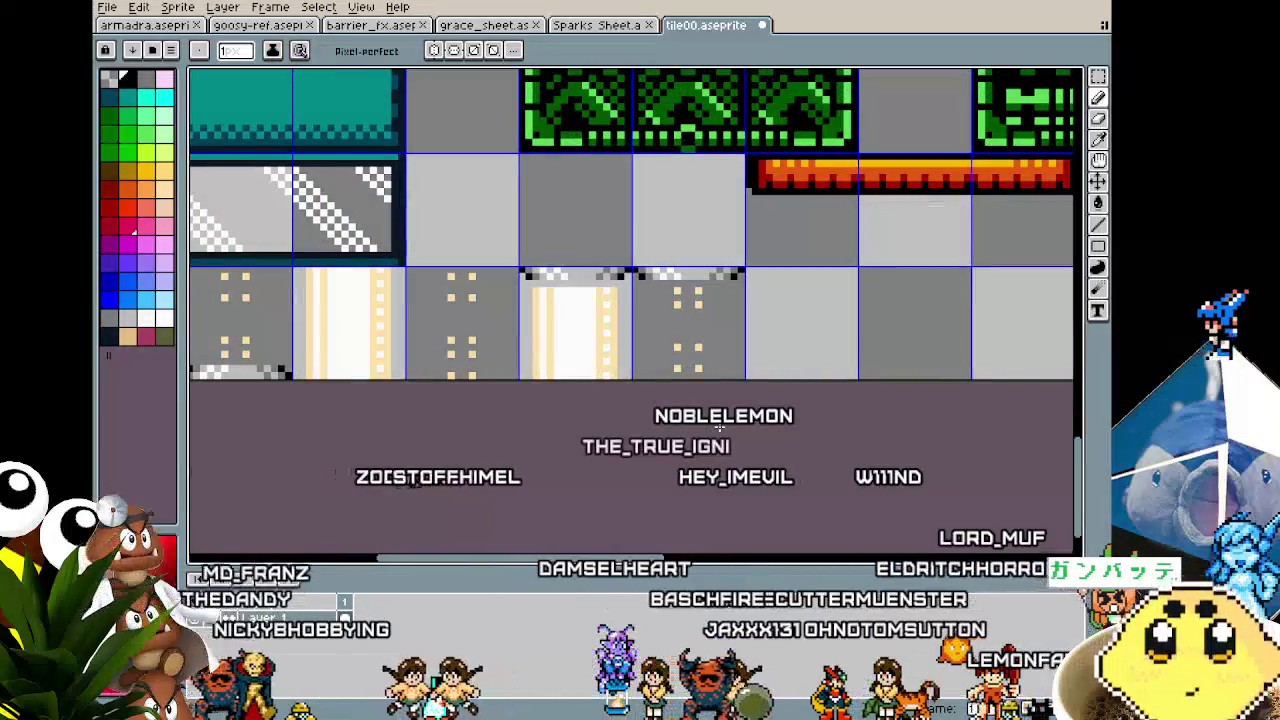
{"action": "left_click_drag", "start_coordinate": [718, 427], "coordinate": [775, 433]}
{"action": "key", "text": "m"}
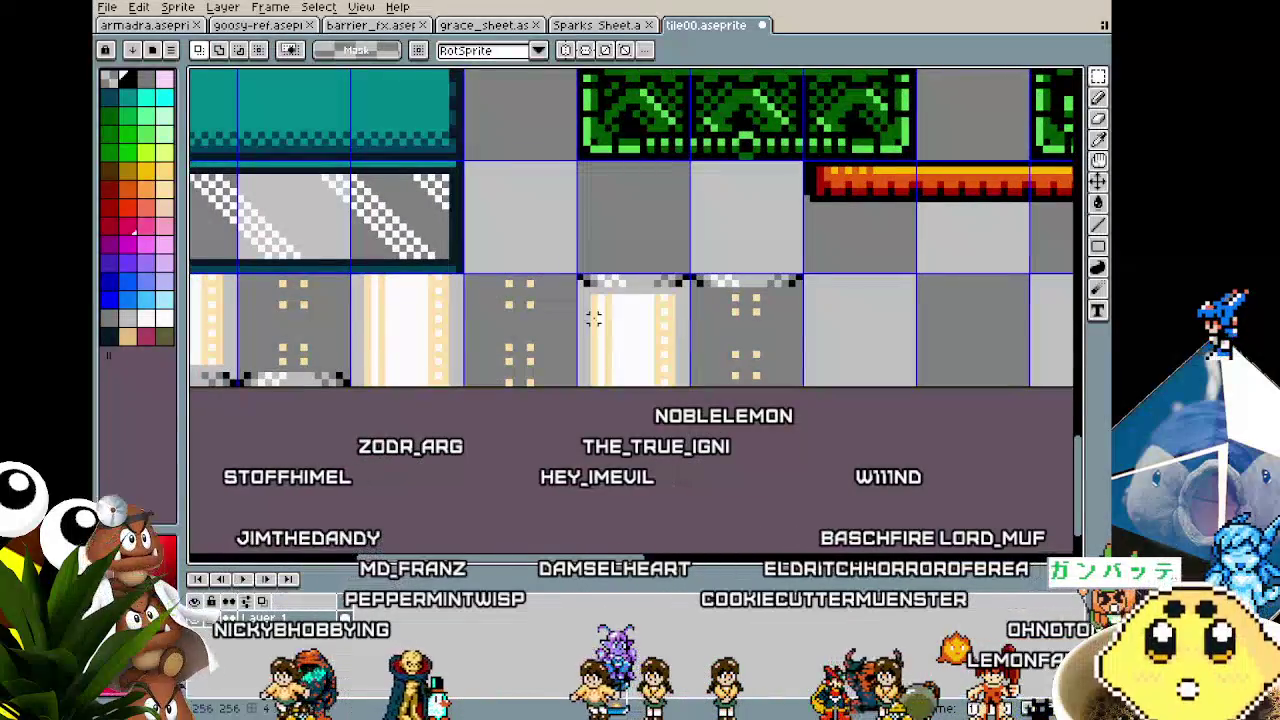
{"action": "key", "text": "ctrl+c"}
{"action": "key", "text": "ctrl+v"}
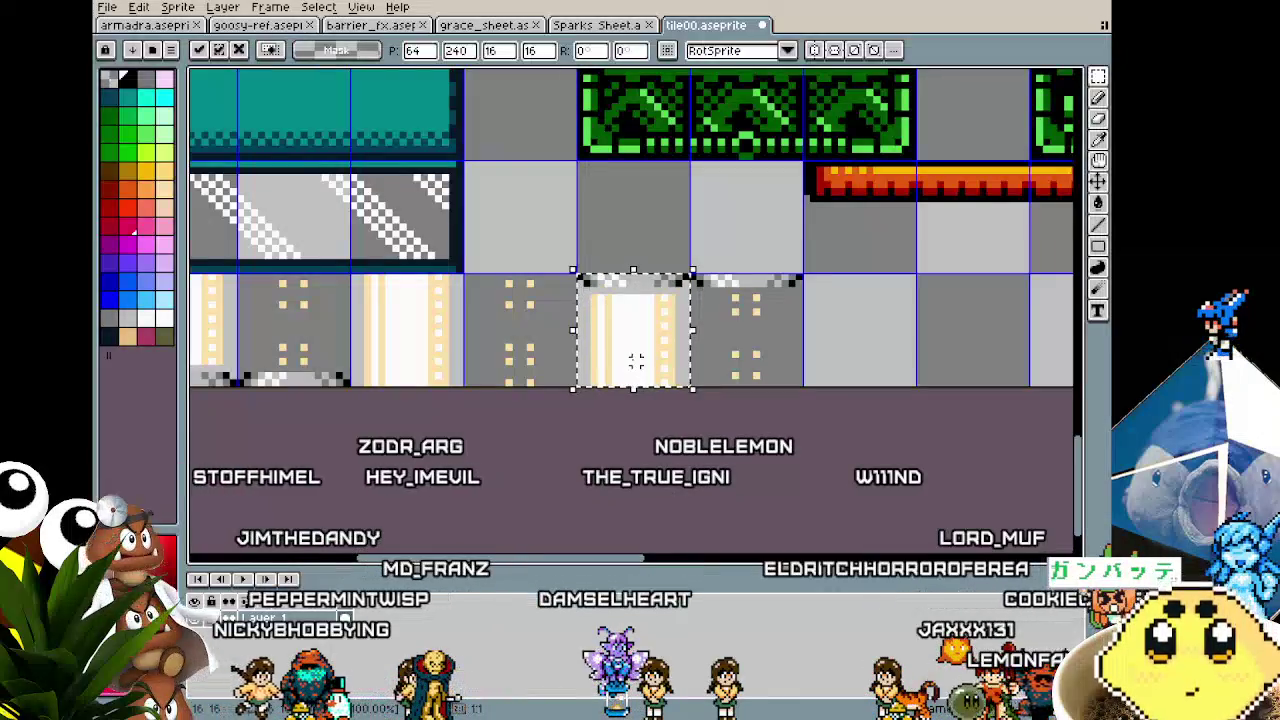
{"action": "key", "text": "shift+Left"}
{"action": "key", "text": "shift+Up"}
{"action": "key", "text": "shift+Up"}
{"action": "left_click_drag", "start_coordinate": [520, 160], "coordinate": [397, 362]}
{"action": "key", "text": "Return"}
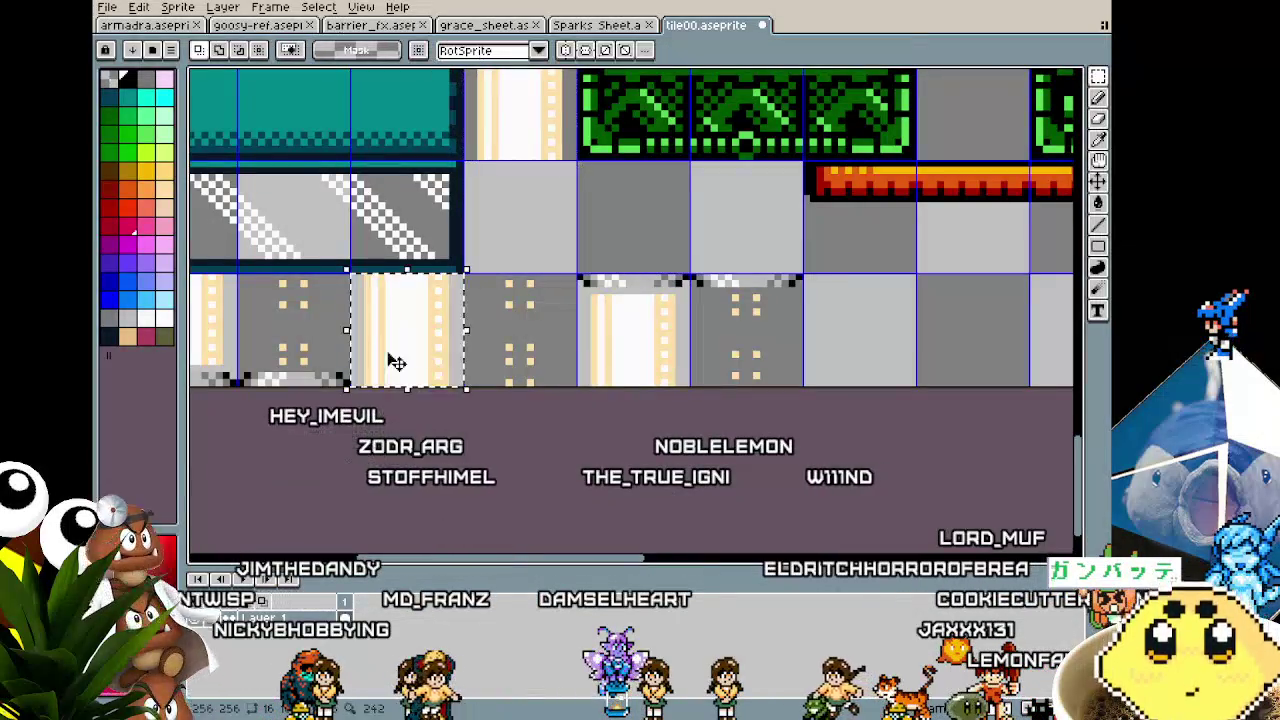
{"action": "key", "text": "ctrl+v"}
{"action": "key", "text": "shift+Up"}
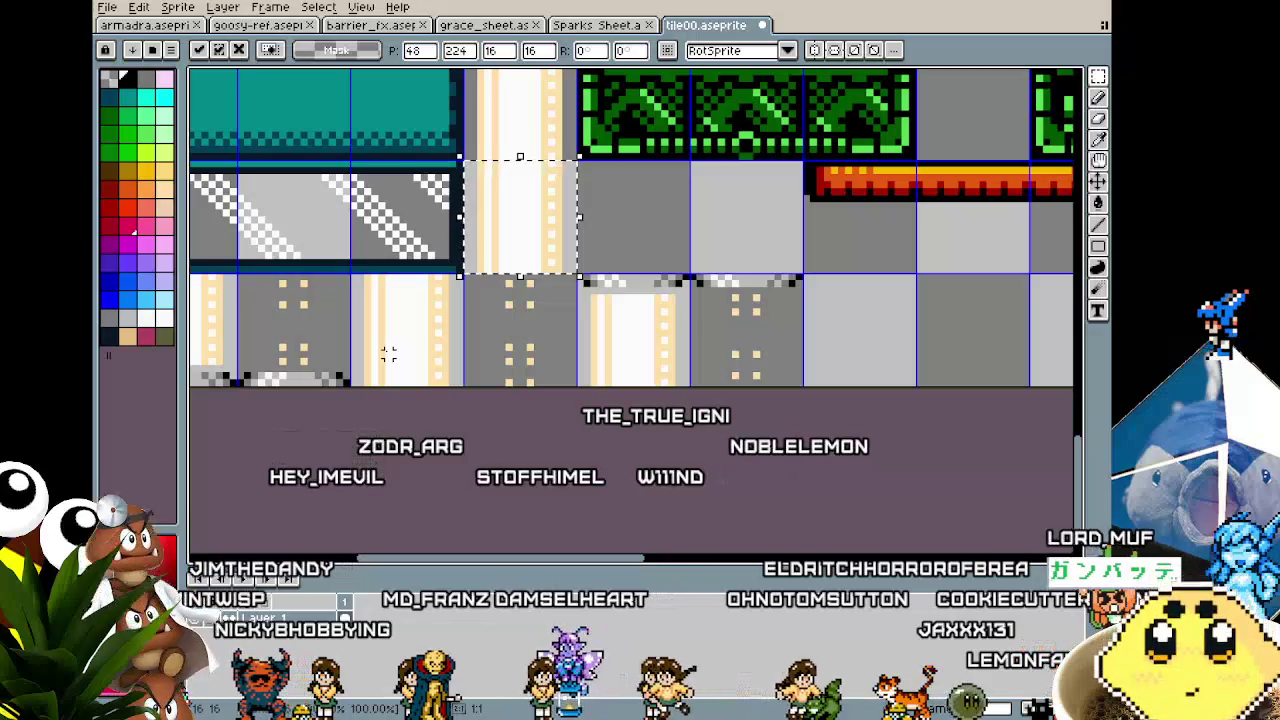
{"action": "key", "text": "Return"}
{"action": "key", "text": "Delete"}
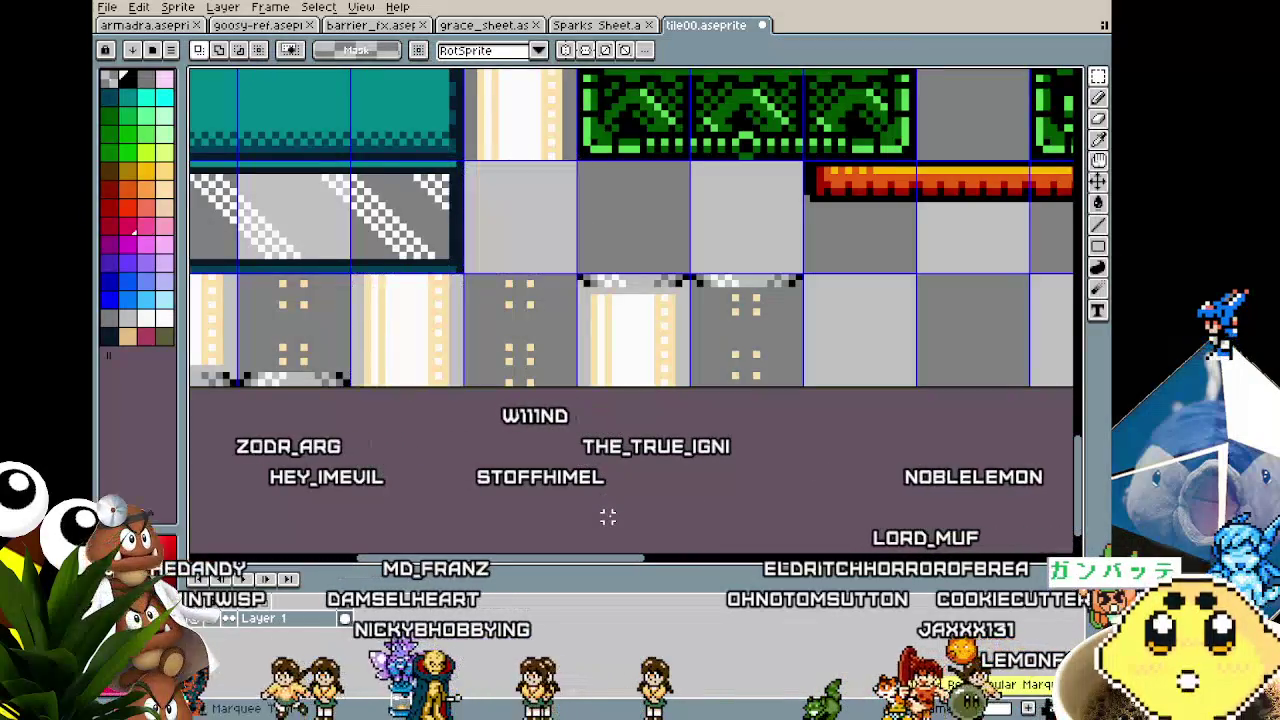
{"action": "key", "text": "ctrl+z"}
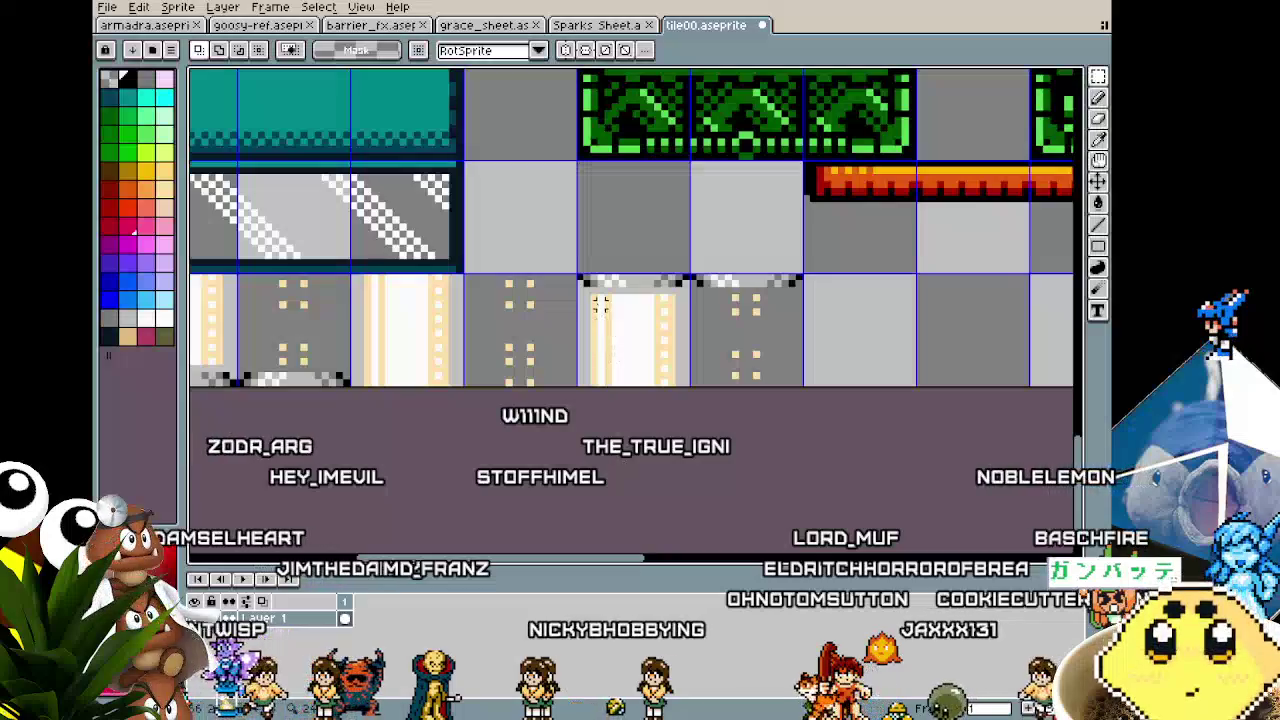
{"action": "left_click_drag", "start_coordinate": [663, 372], "coordinate": [679, 389]}
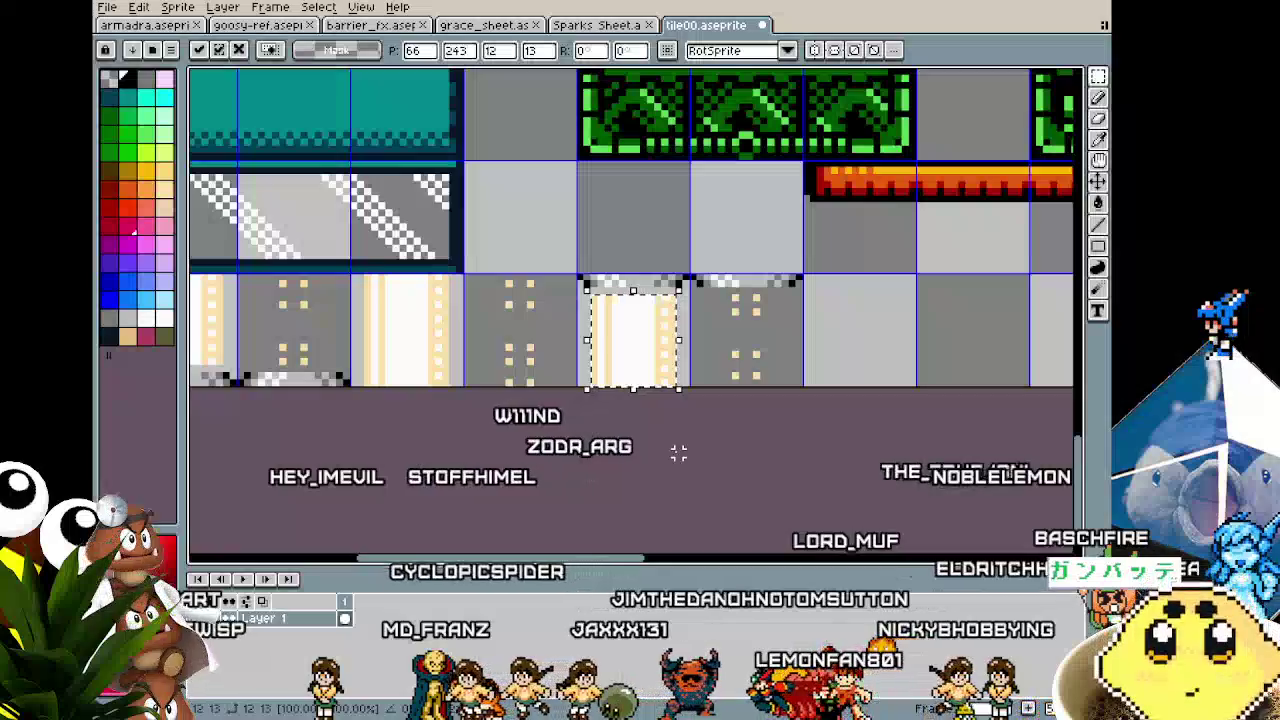
{"action": "key", "text": "Return"}
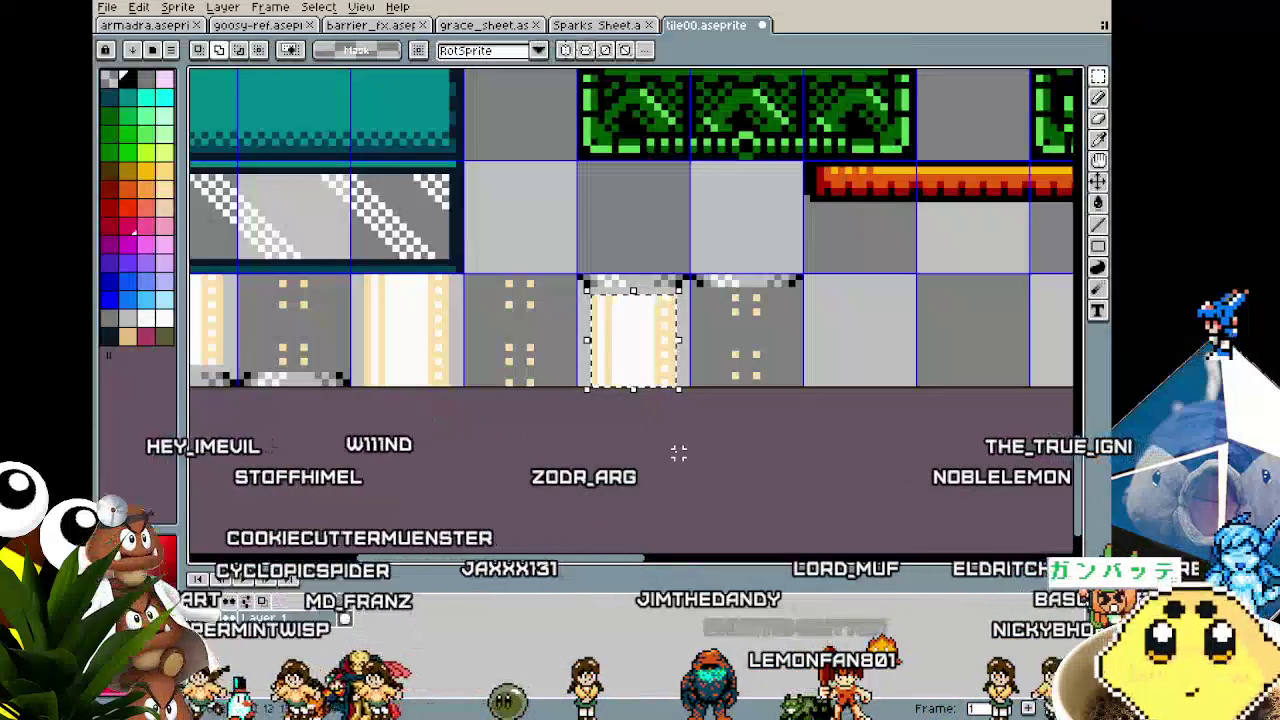
{"action": "scroll", "coordinate": [678, 453], "scroll_direction": "down", "scroll_amount": 2}
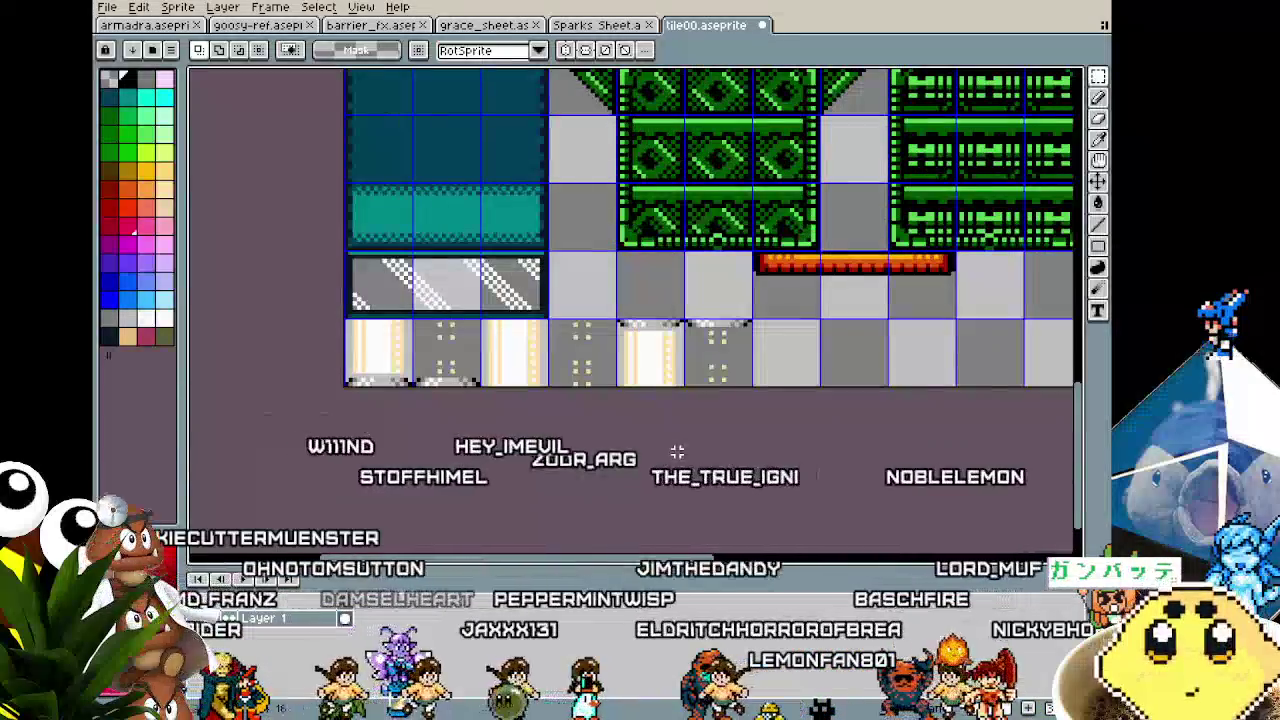
Step: Nudge the thin strip at the striped pillar tile's bottom down two pixels
{"action": "scroll", "coordinate": [677, 452], "scroll_direction": "up", "scroll_amount": 2}
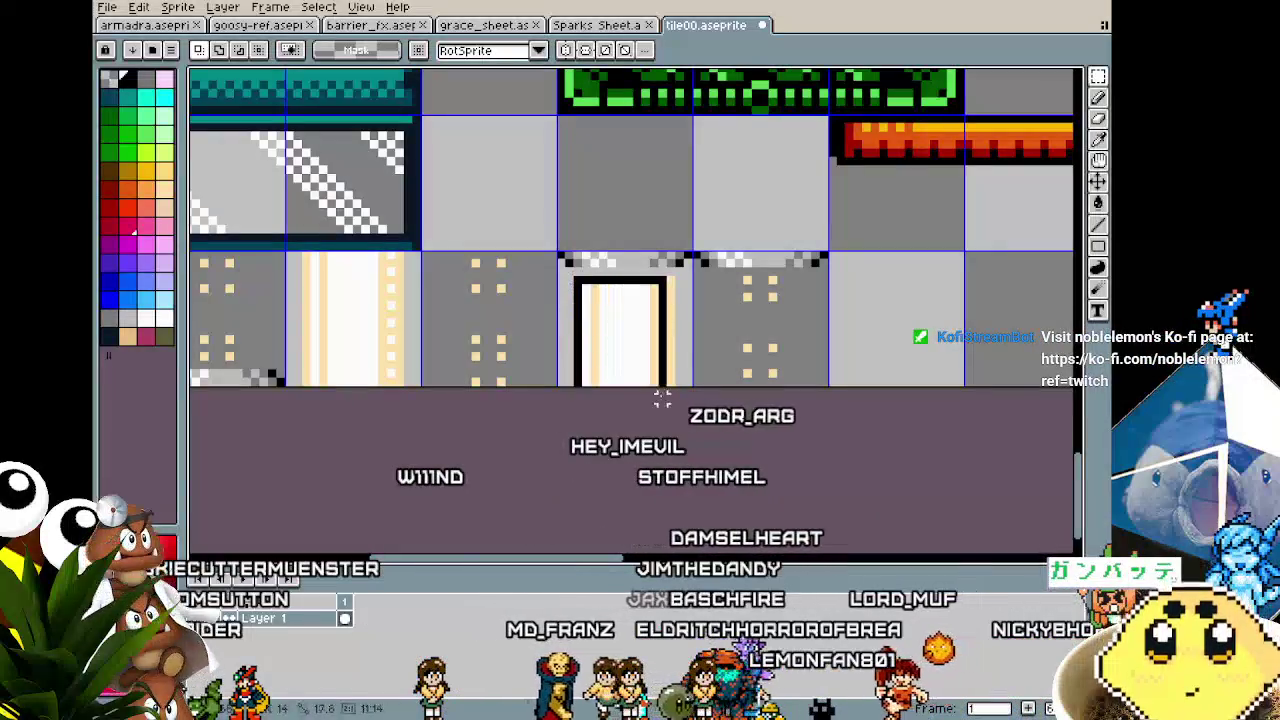
{"action": "key", "text": "ctrl+d"}
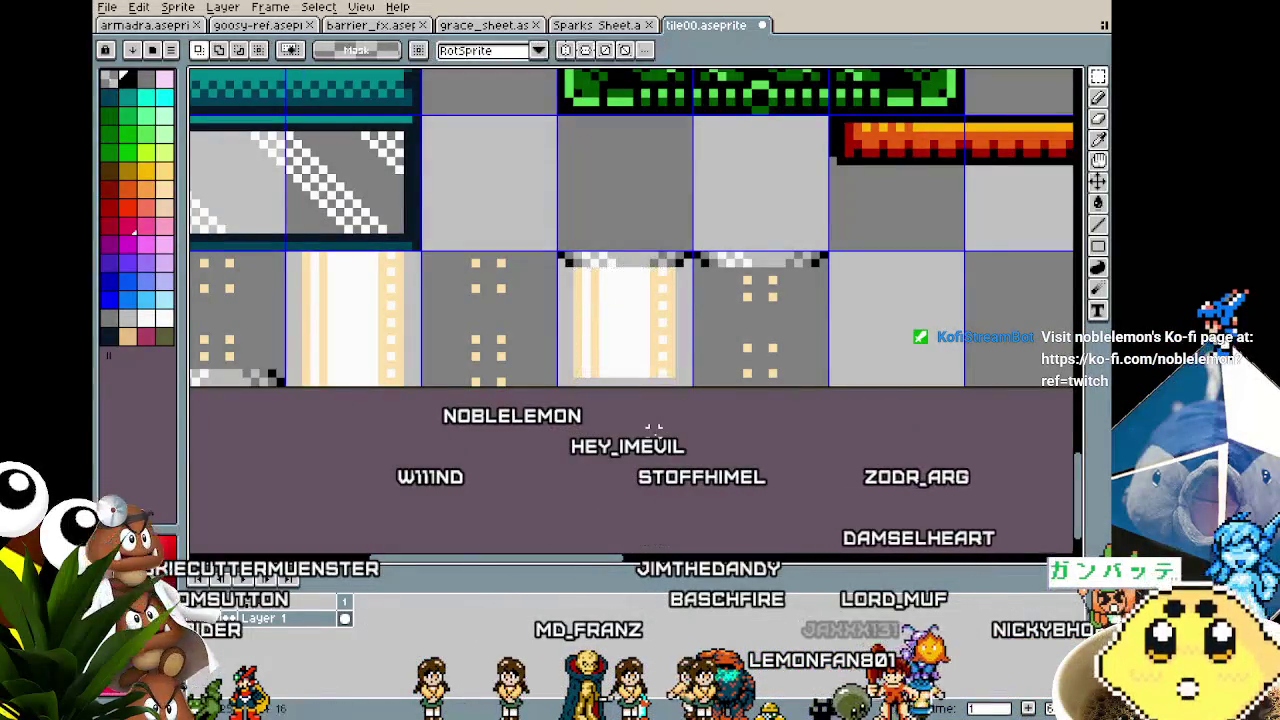
{"action": "scroll", "coordinate": [660, 385], "scroll_direction": "up", "scroll_amount": 1}
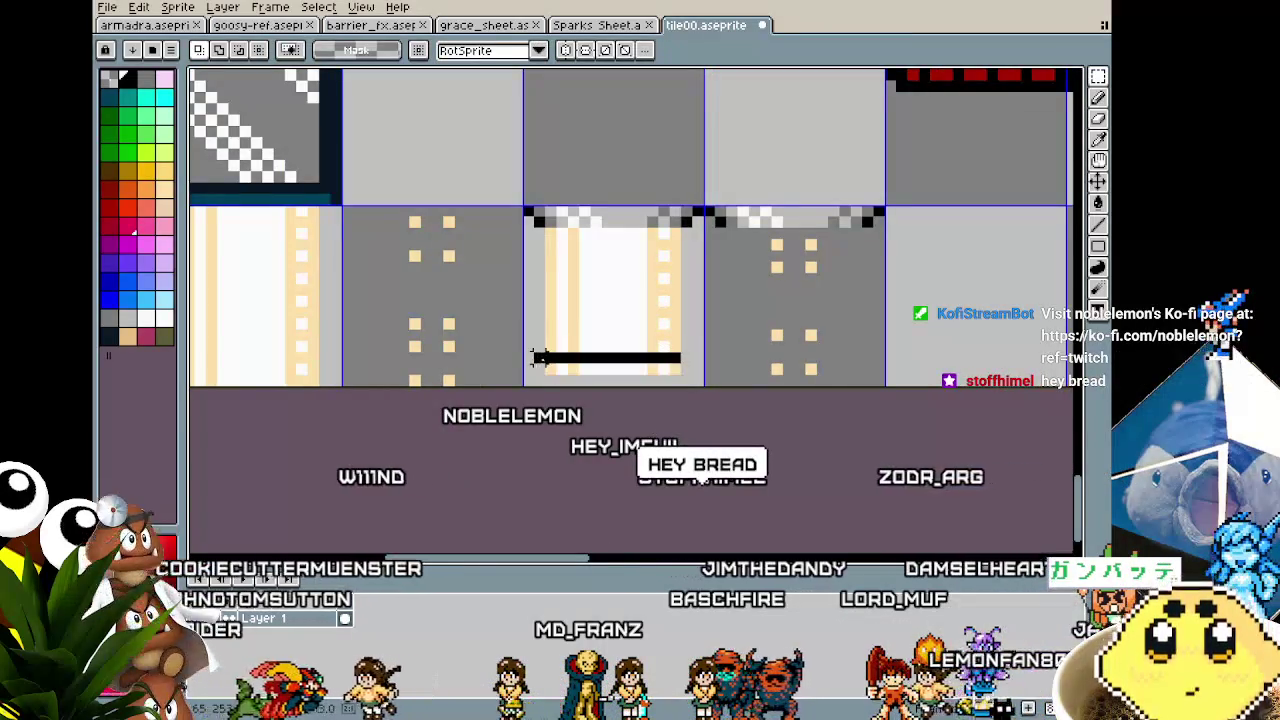
{"action": "left_click_drag", "start_coordinate": [538, 358], "coordinate": [531, 366]}
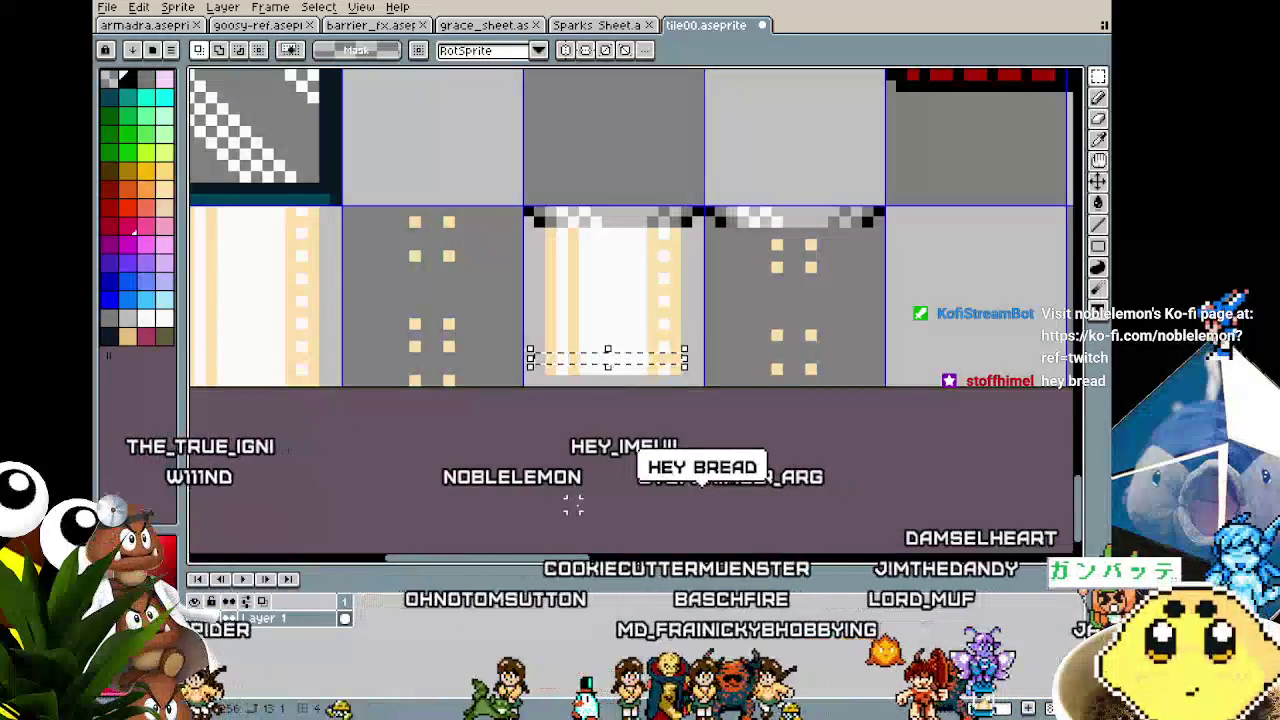
{"action": "key", "text": "Down"}
{"action": "key", "text": "Down"}
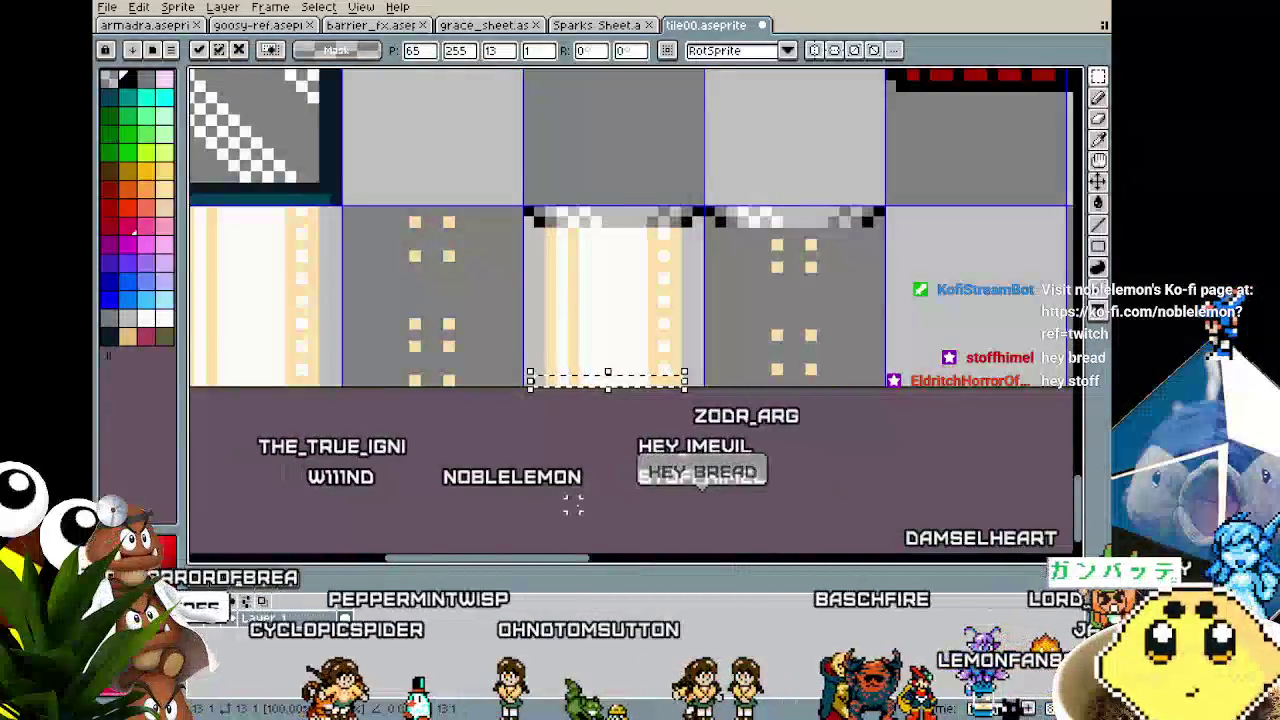
{"action": "key", "text": "Return"}
{"action": "scroll", "coordinate": [575, 506], "scroll_direction": "down", "scroll_amount": 3}
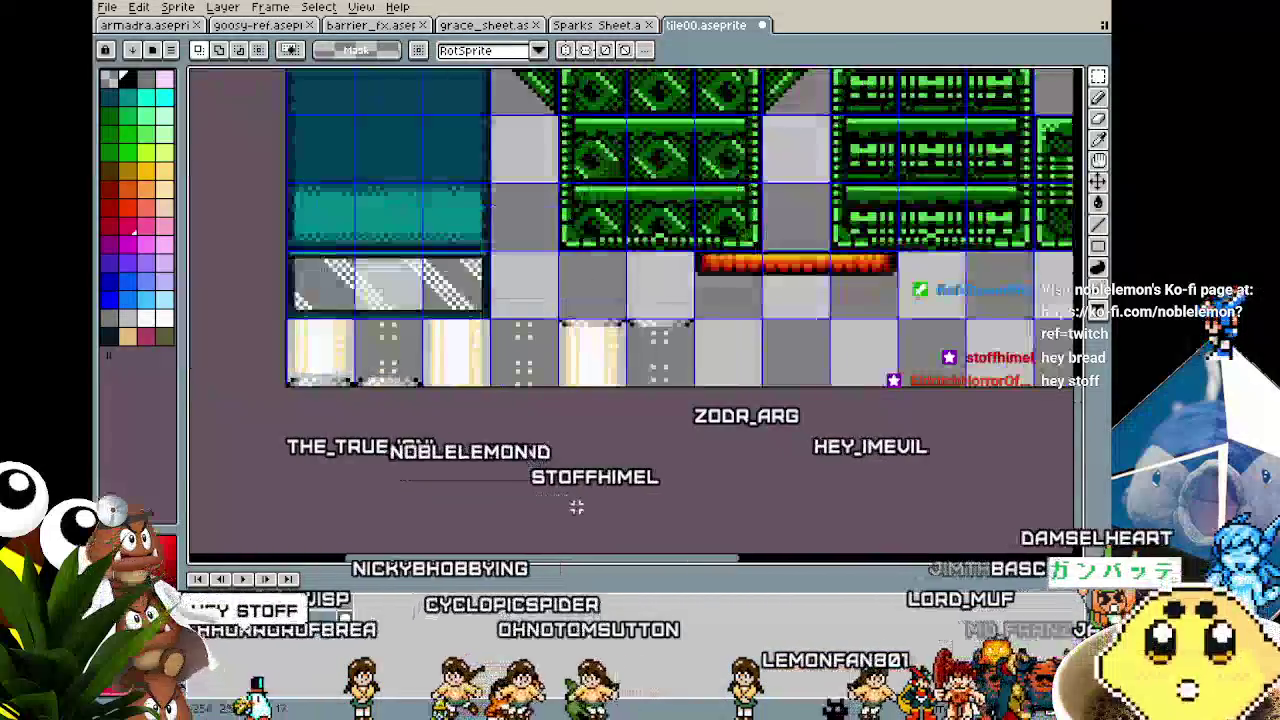
{"action": "scroll", "coordinate": [577, 507], "scroll_direction": "up", "scroll_amount": 3}
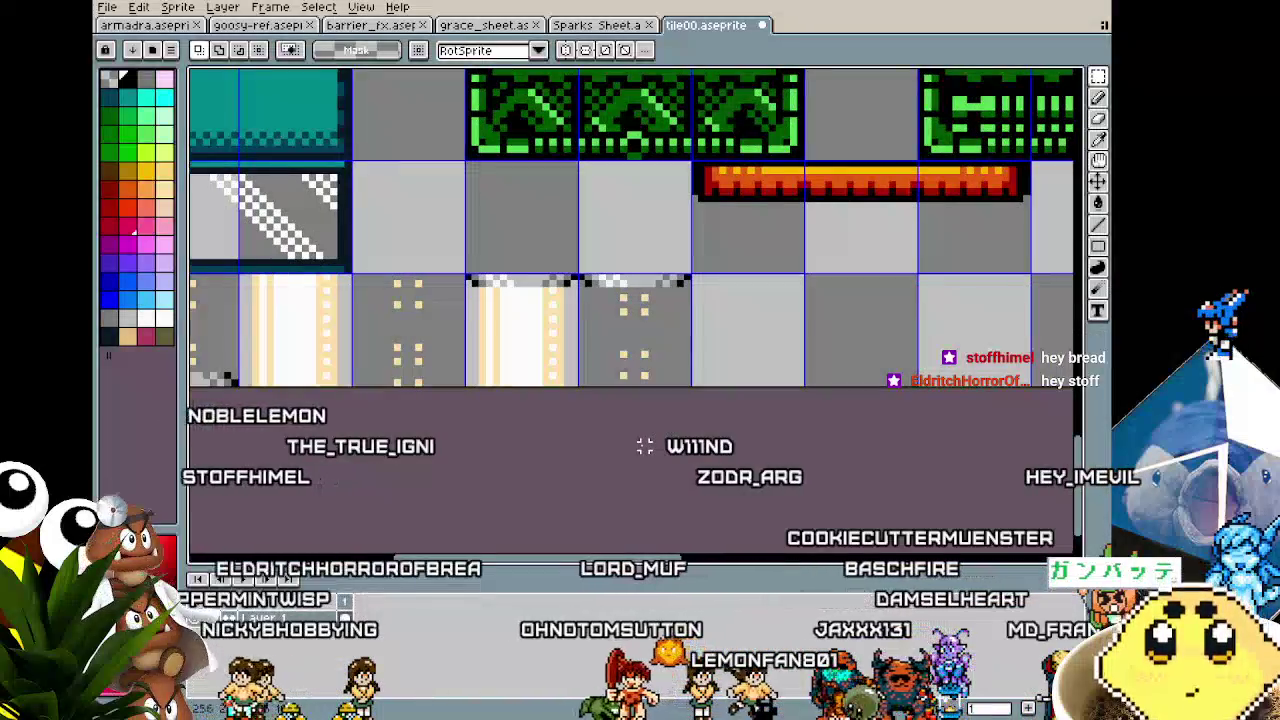
{"action": "scroll", "coordinate": [640, 448], "scroll_direction": "up", "scroll_amount": 2}
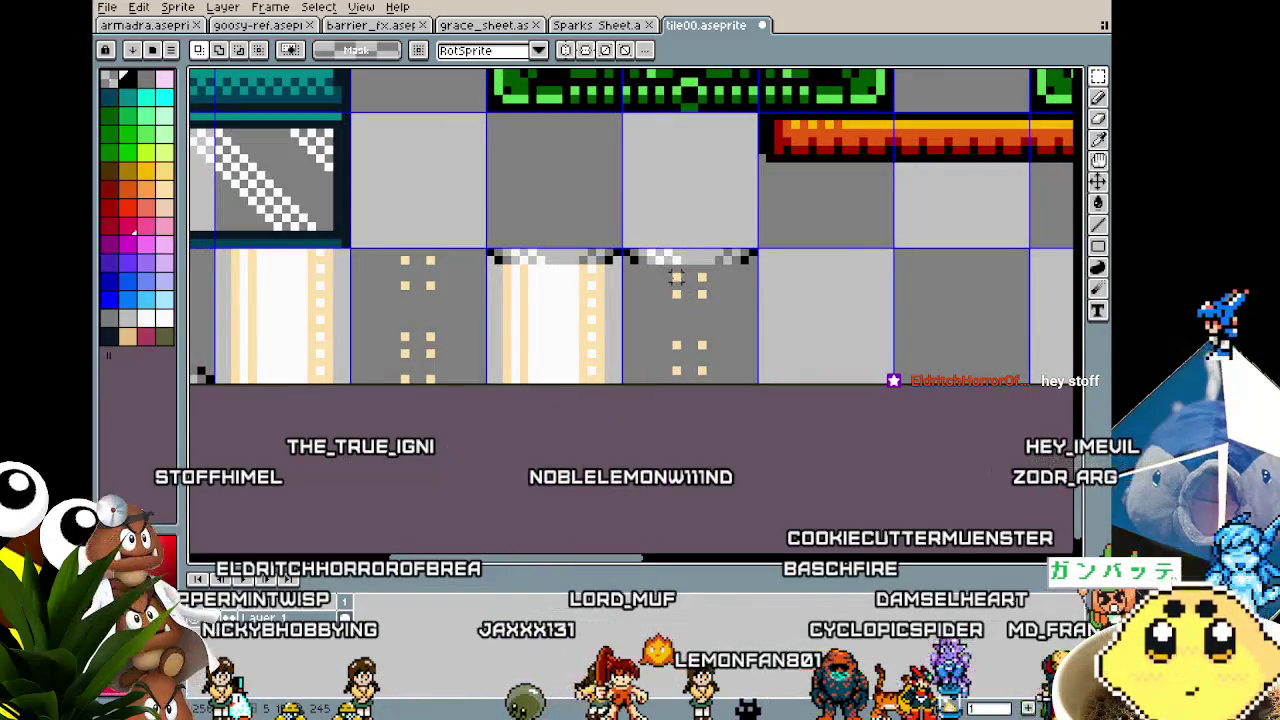
{"action": "left_click", "coordinate": [725, 385]}
Step: Commit the moved strip and paste a dotted tile copy two tiles up
{"action": "left_click", "coordinate": [693, 412]}
{"action": "scroll", "coordinate": [686, 423], "scroll_direction": "down", "scroll_amount": 3}
{"action": "mouse_move", "coordinate": [608, 491]}
{"action": "left_mouse_down"}
{"action": "mouse_move", "coordinate": [667, 492]}
{"action": "mouse_move", "coordinate": [655, 492]}
{"action": "left_mouse_up"}
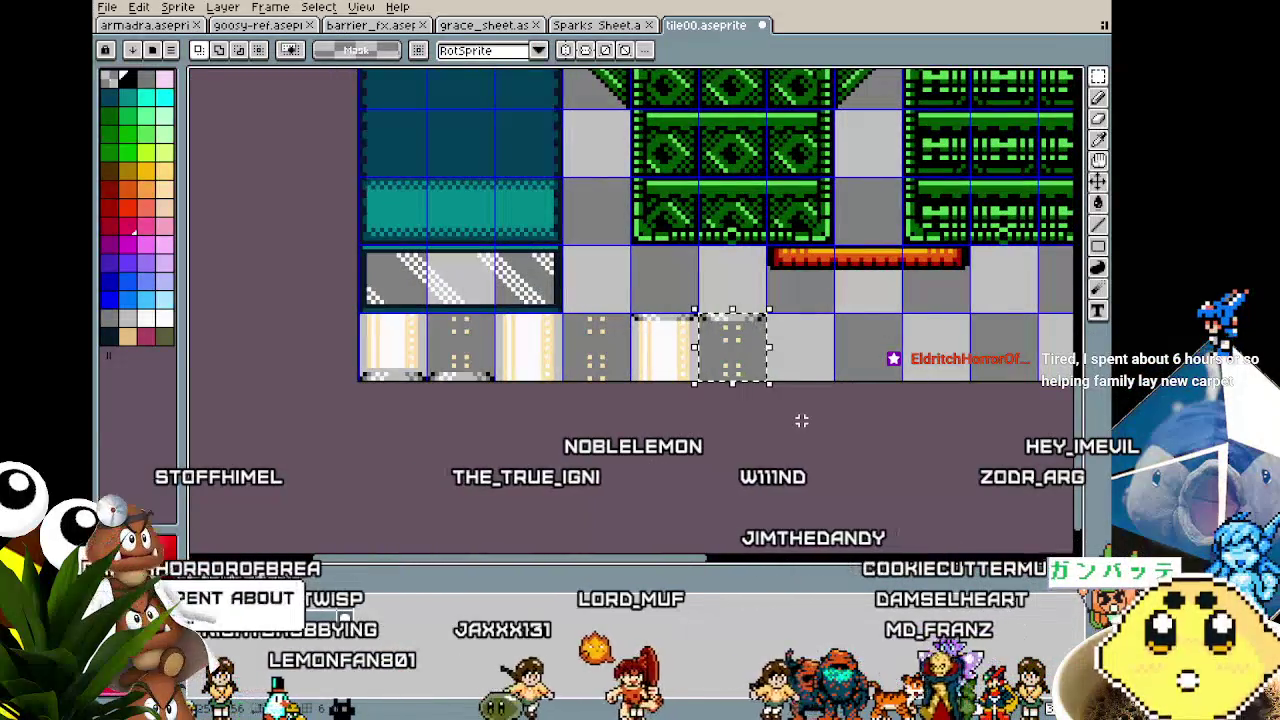
{"action": "key", "text": "shift+Left"}
{"action": "key", "text": "shift+Left"}
{"action": "key", "text": "shift+Up"}
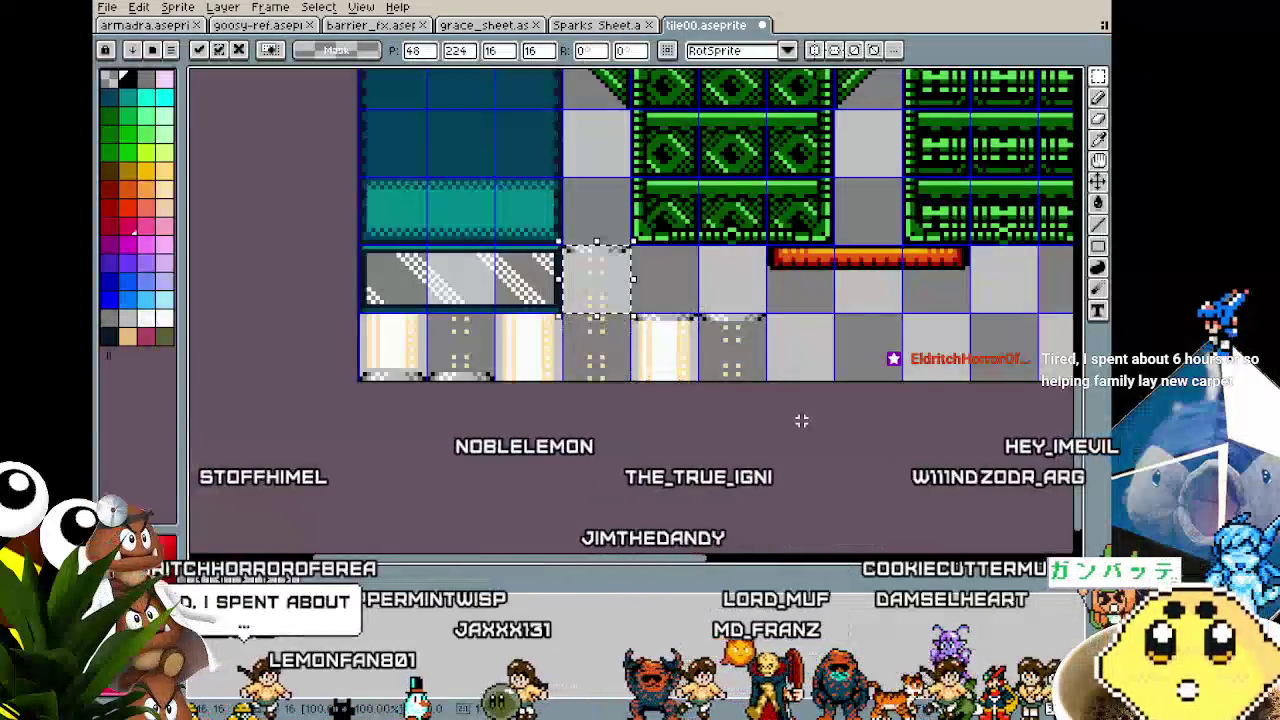
{"action": "key", "text": "shift+Up"}
{"action": "key", "text": "shift+Up"}
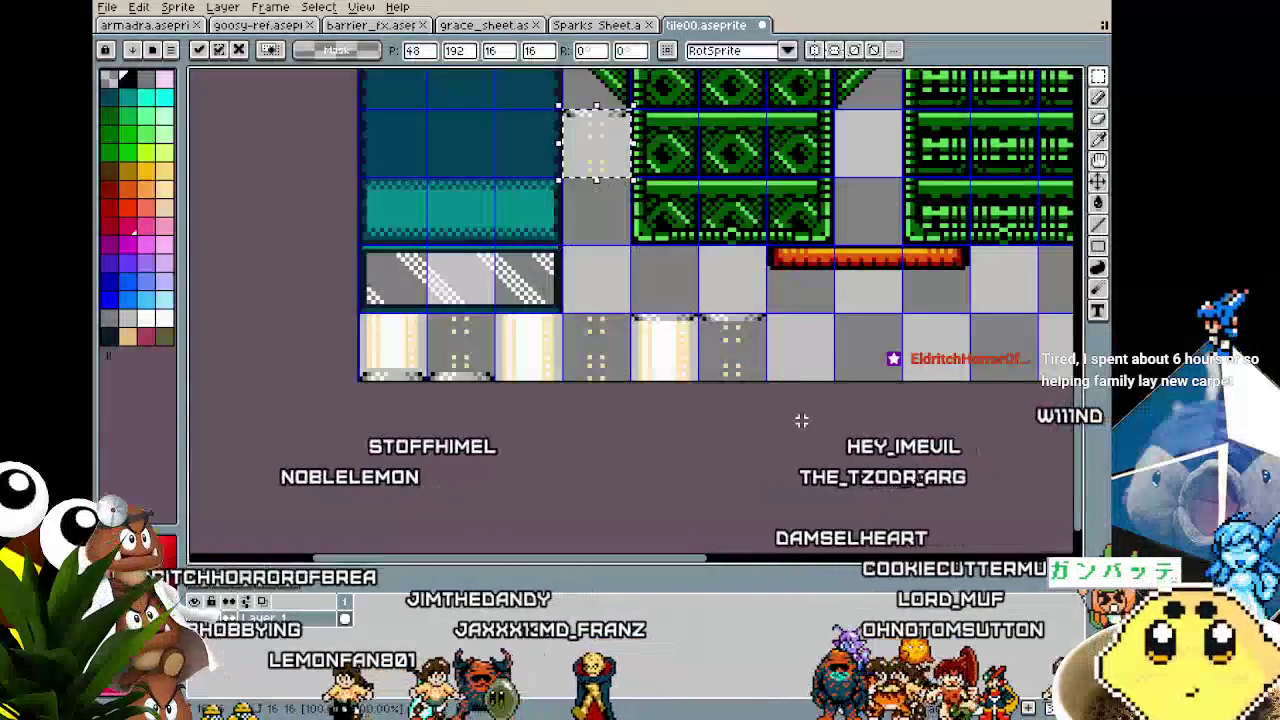
Step: Place another dotted tile copy one tile up and commit it
{"action": "left_click_drag", "start_coordinate": [565, 317], "coordinate": [630, 370]}
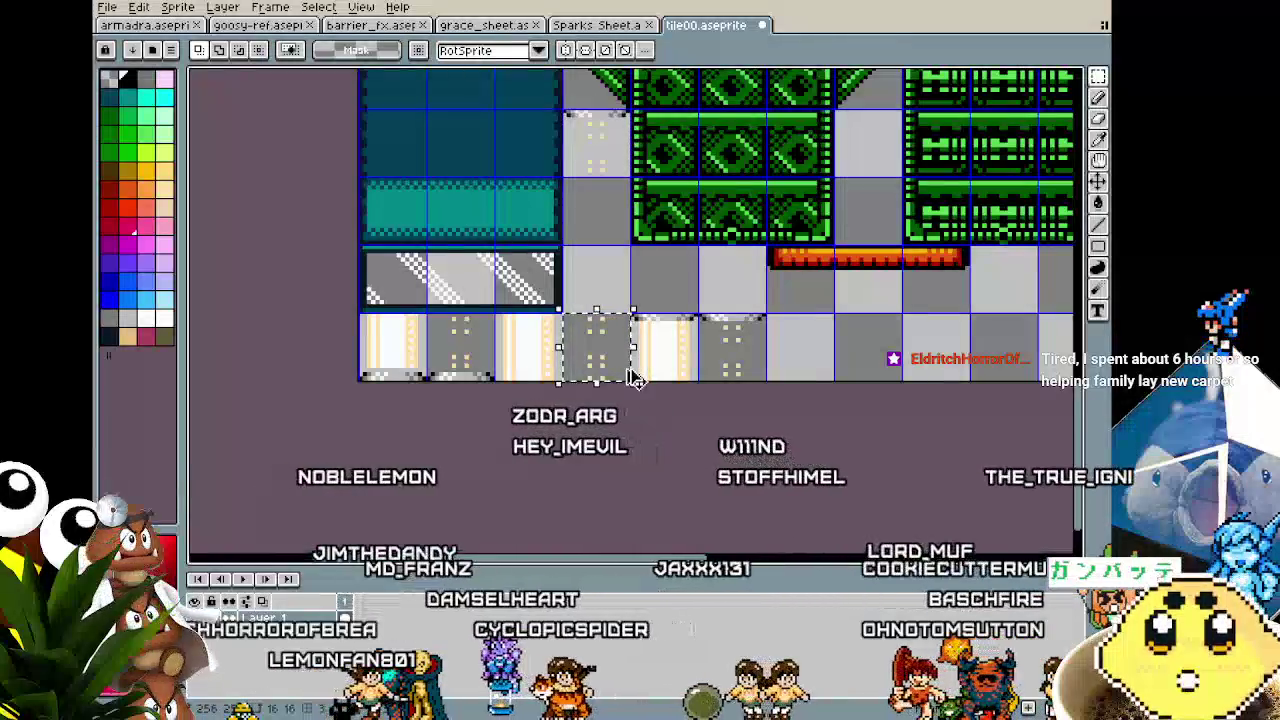
{"action": "key", "text": "shift+Up"}
{"action": "key", "text": "ctrl+d"}
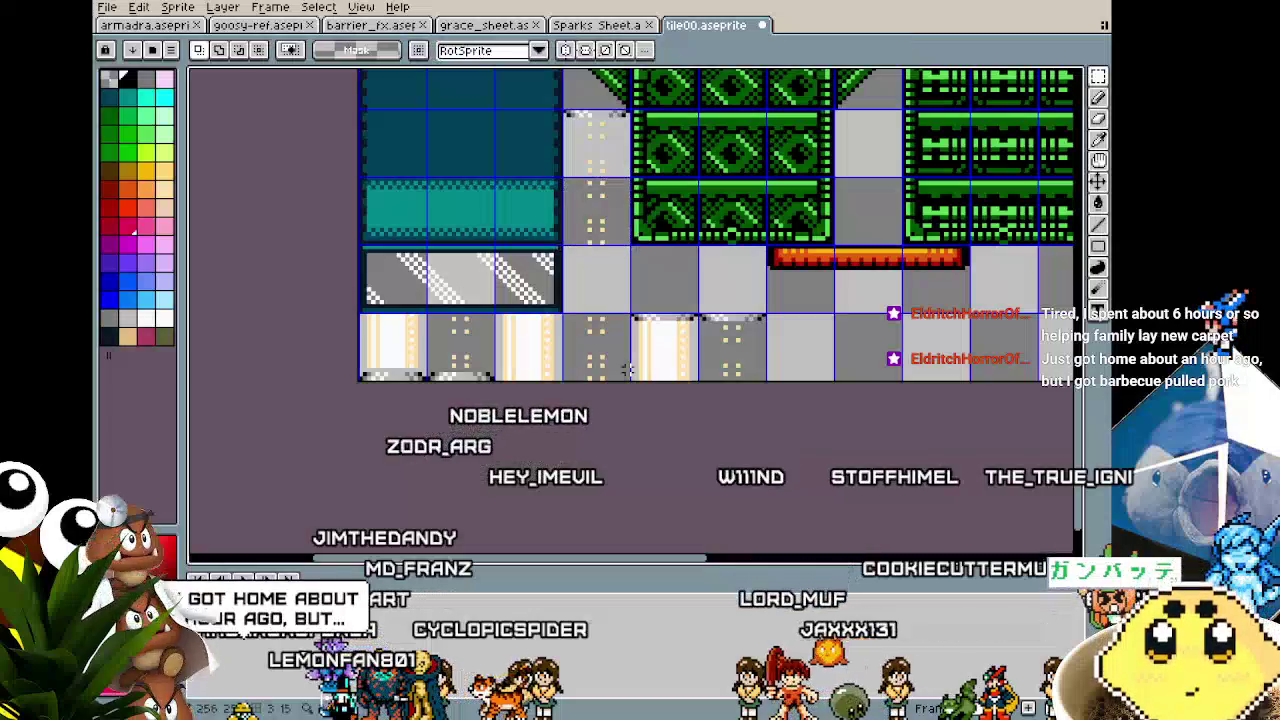
{"action": "key", "text": "ctrl+z"}
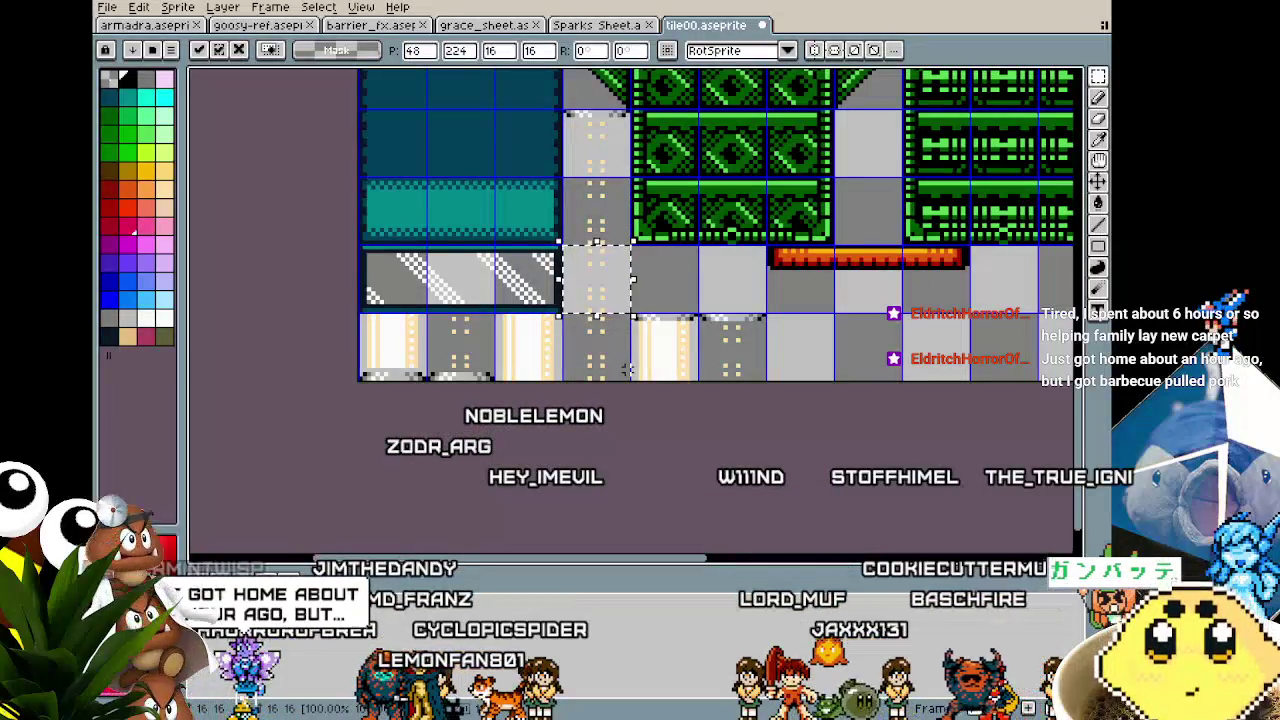
{"action": "left_click", "coordinate": [652, 494]}
{"action": "key", "text": "Right"}
{"action": "key", "text": "Right"}
{"action": "key", "text": "Right"}
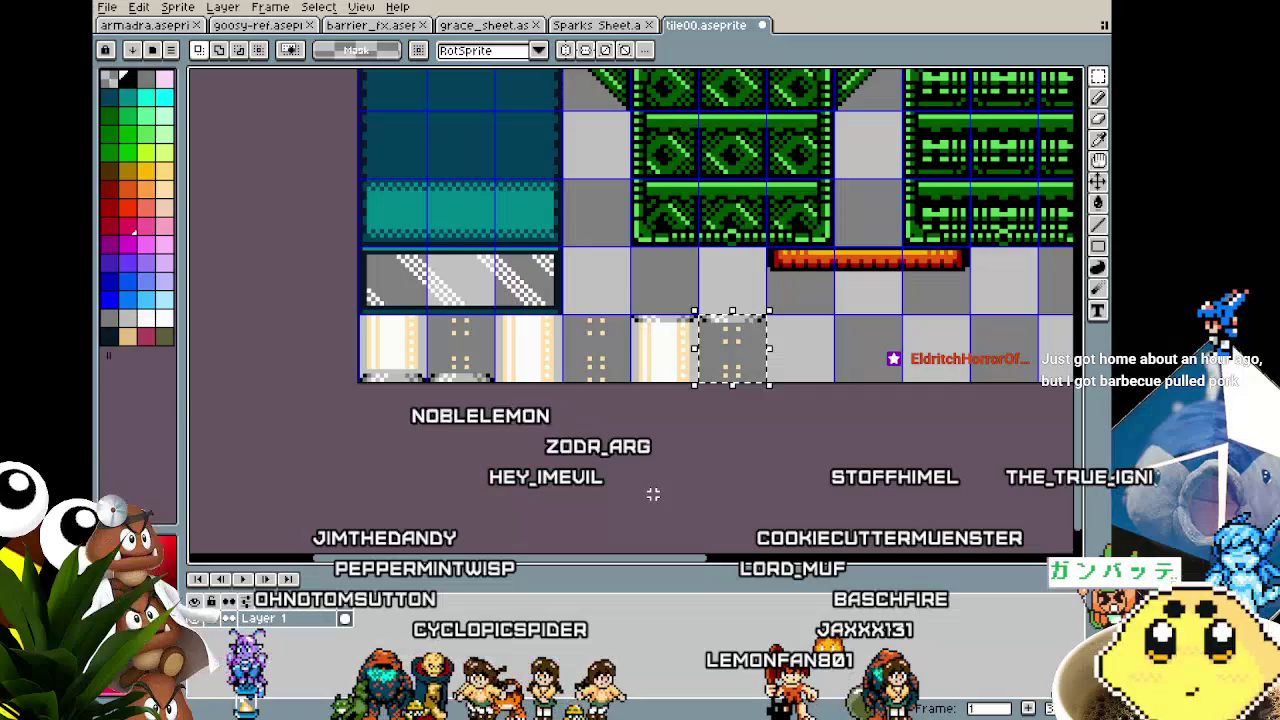
Step: Save tile00.aseprite with Ctrl+S
{"action": "scroll", "coordinate": [640, 493], "scroll_direction": "down", "scroll_amount": 3}
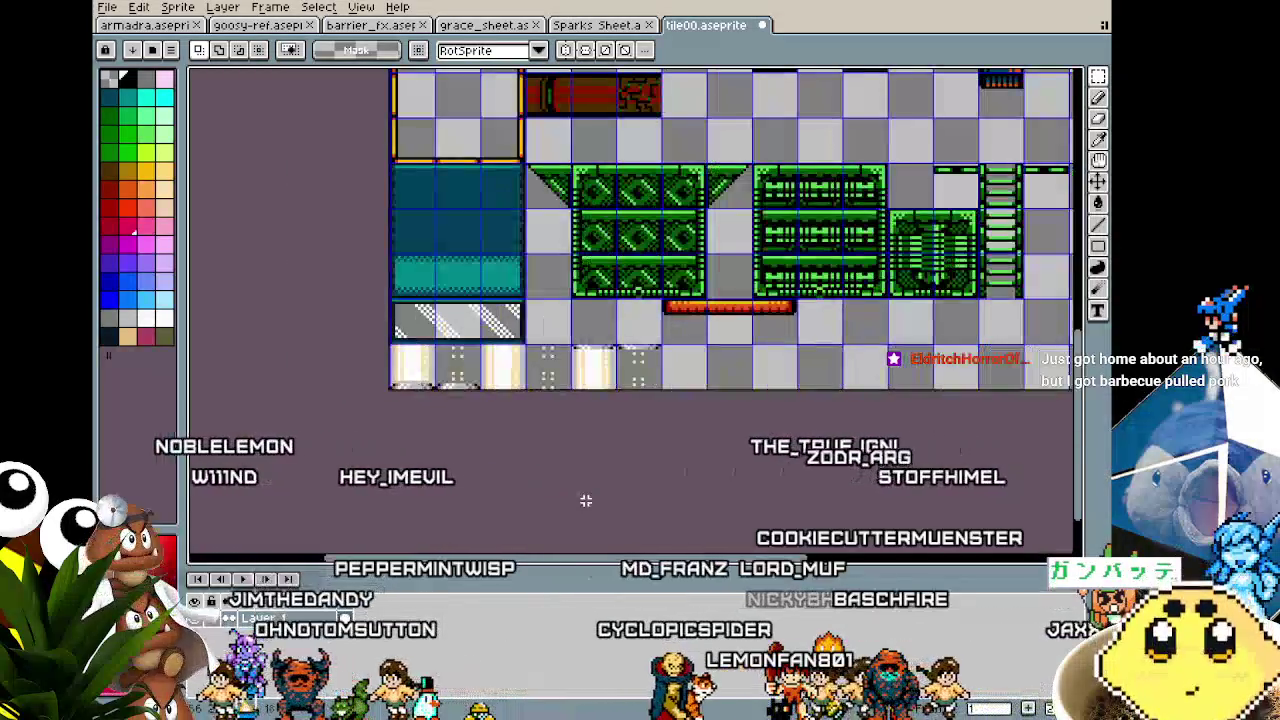
{"action": "left_click_drag", "start_coordinate": [586, 500], "coordinate": [603, 499]}
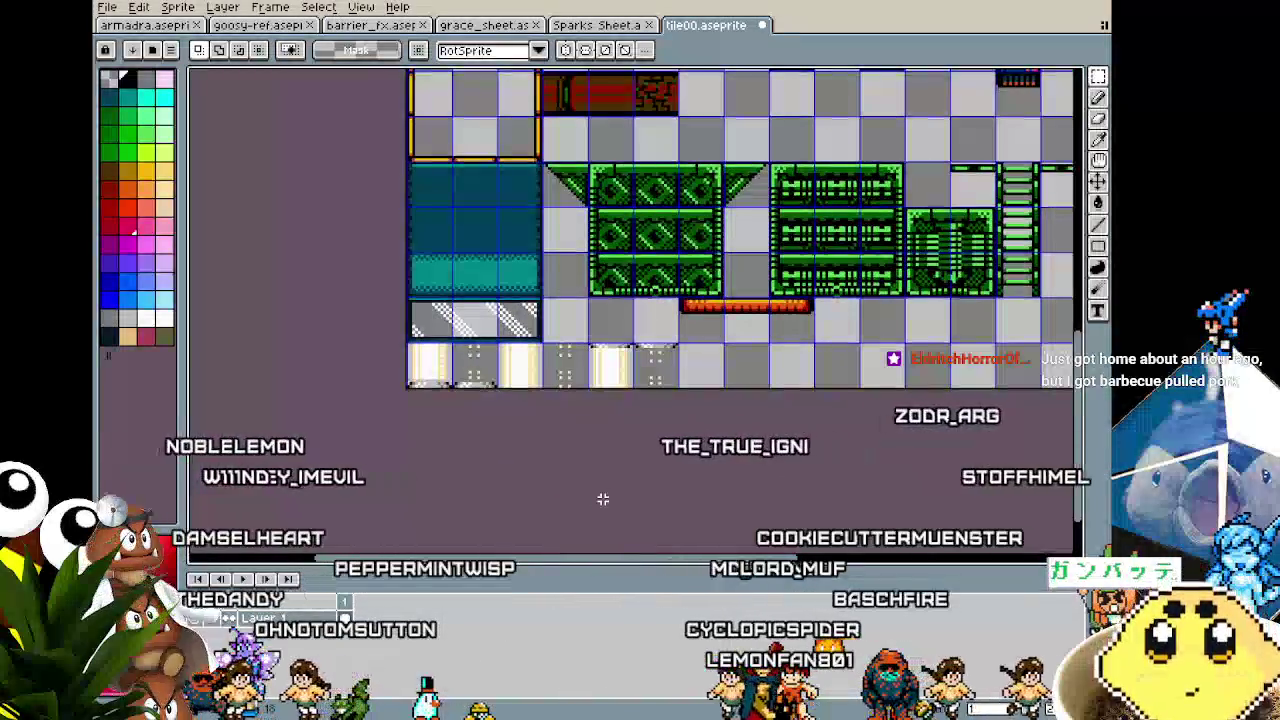
{"action": "key", "text": "ctrl+s"}
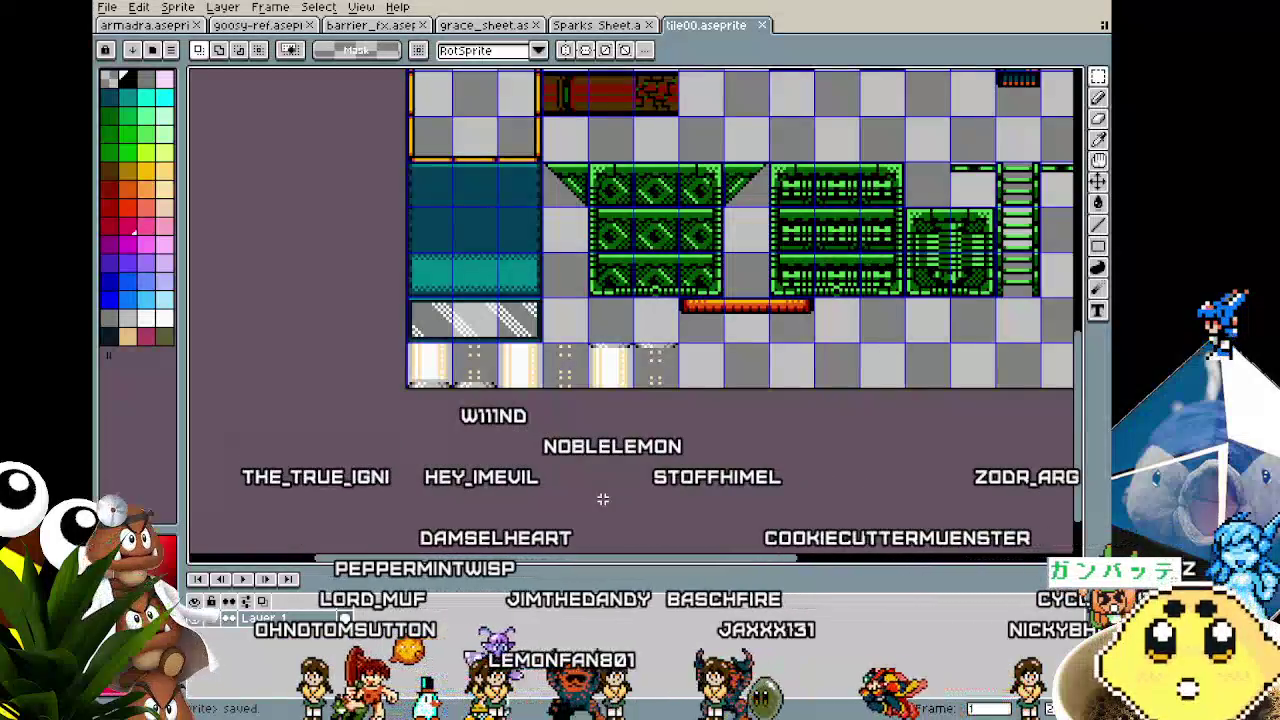
{"action": "scroll", "coordinate": [603, 499], "scroll_direction": "up", "scroll_amount": 1}
{"action": "left_click_drag", "start_coordinate": [594, 500], "coordinate": [528, 501]}
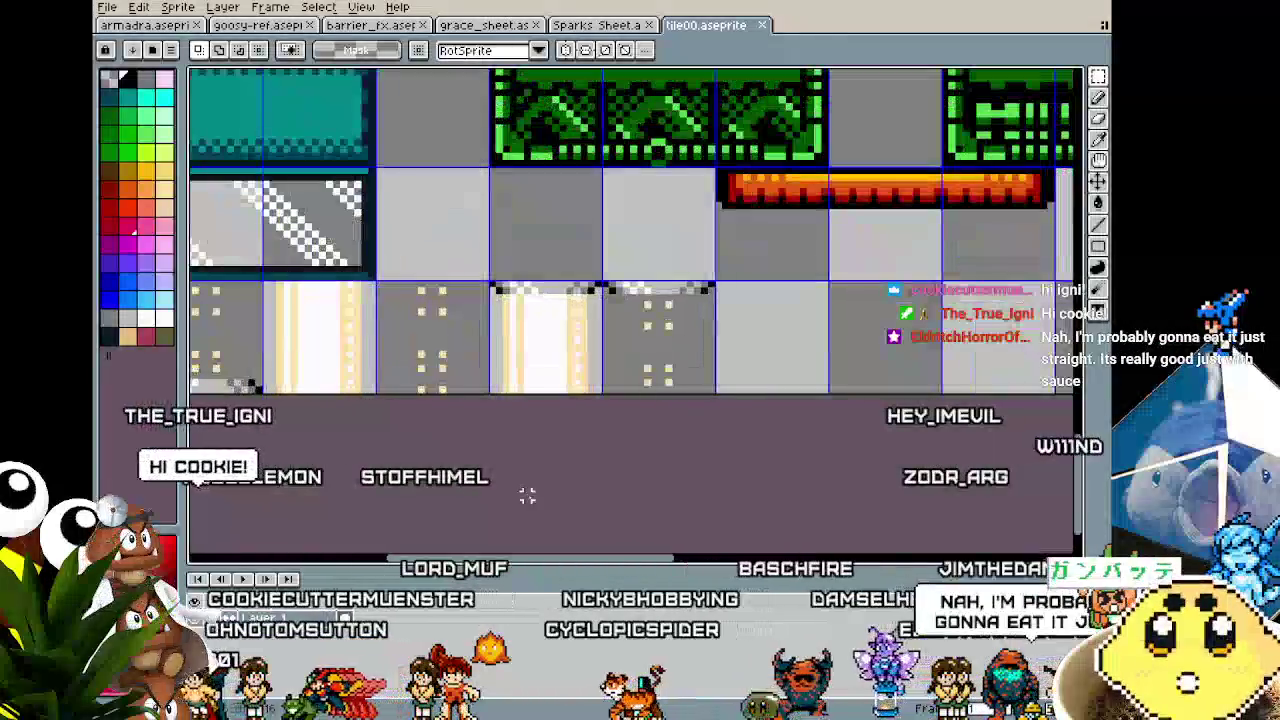
{"action": "scroll", "coordinate": [530, 500], "scroll_direction": "down", "scroll_amount": 2}
{"action": "scroll", "coordinate": [531, 460], "scroll_direction": "up", "scroll_amount": 1}
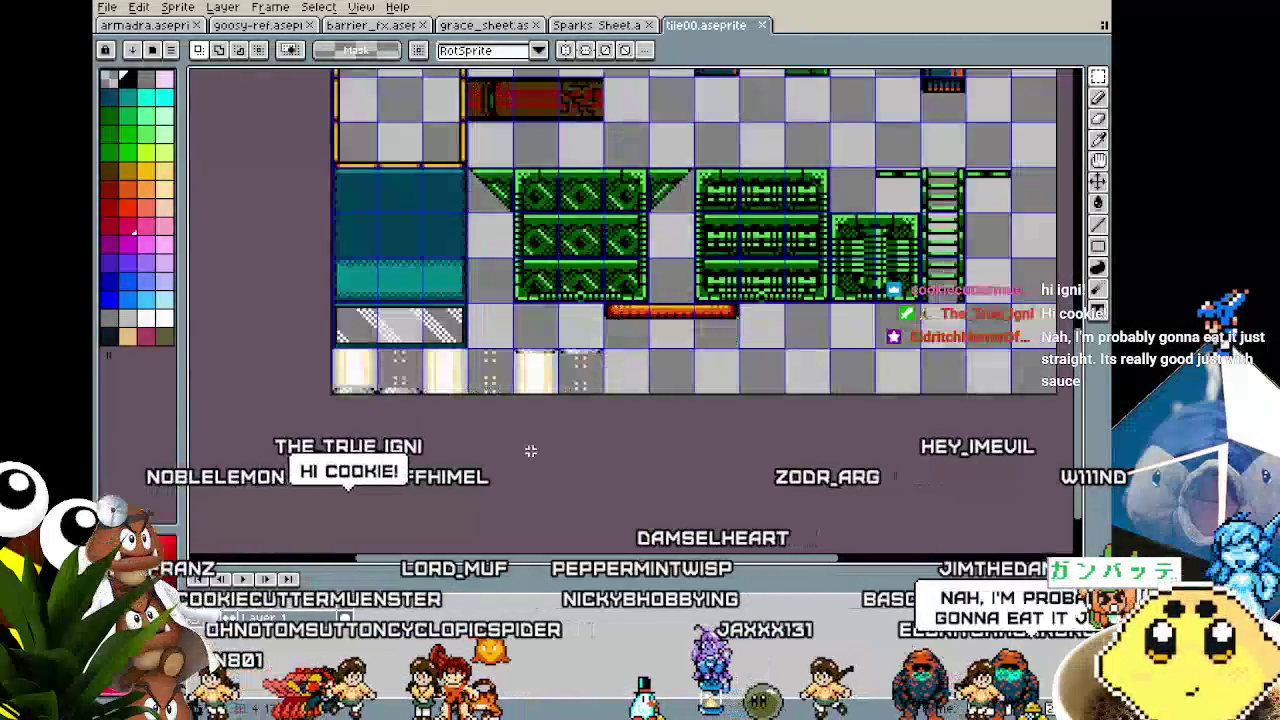
{"action": "scroll", "coordinate": [421, 357], "scroll_direction": "down", "scroll_amount": 2}
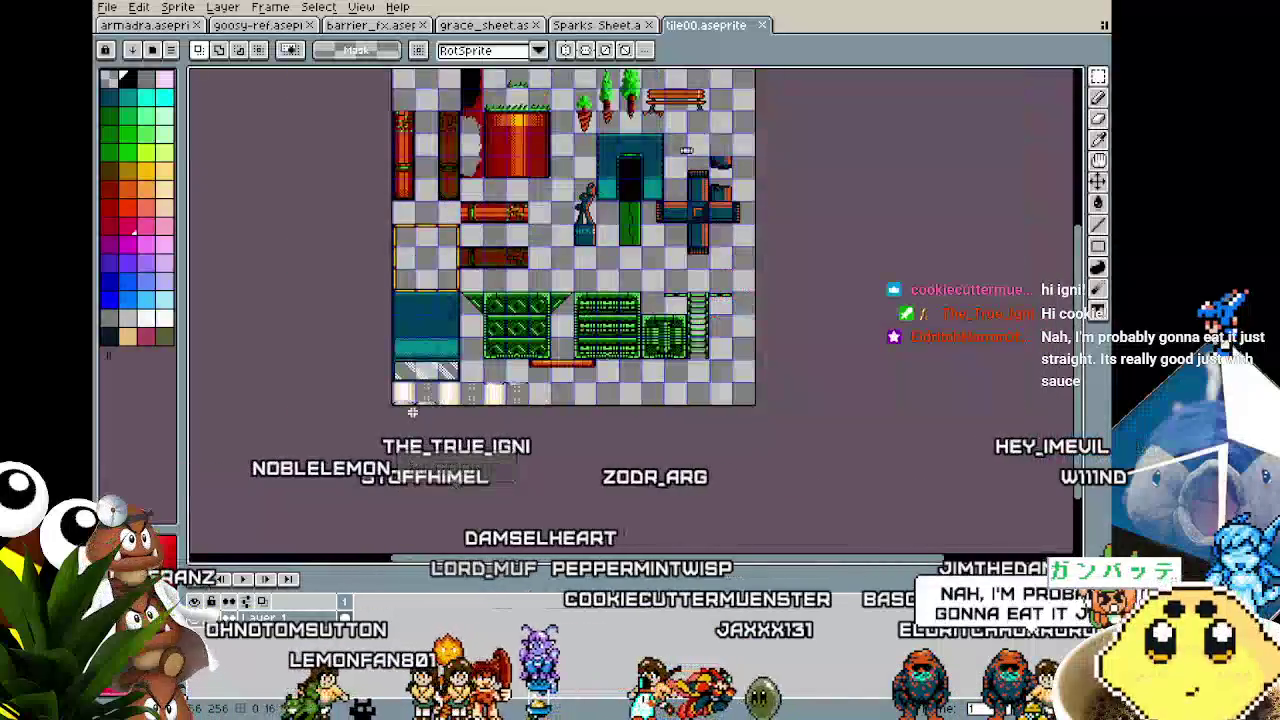
{"action": "scroll", "coordinate": [421, 357], "scroll_direction": "up", "scroll_amount": 2}
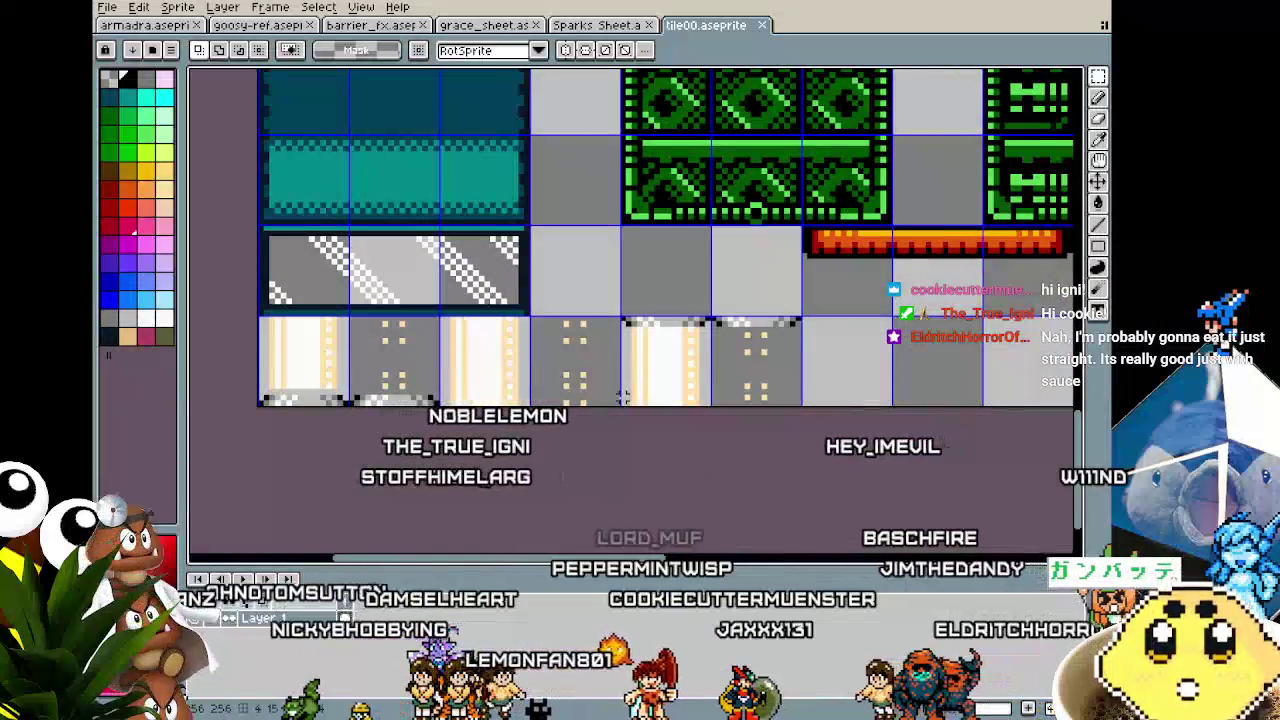
{"action": "scroll", "coordinate": [620, 397], "scroll_direction": "down", "scroll_amount": 1}
{"action": "scroll", "coordinate": [620, 397], "scroll_direction": "up", "scroll_amount": 1}
{"action": "scroll", "coordinate": [560, 410], "scroll_direction": "down", "scroll_amount": 1}
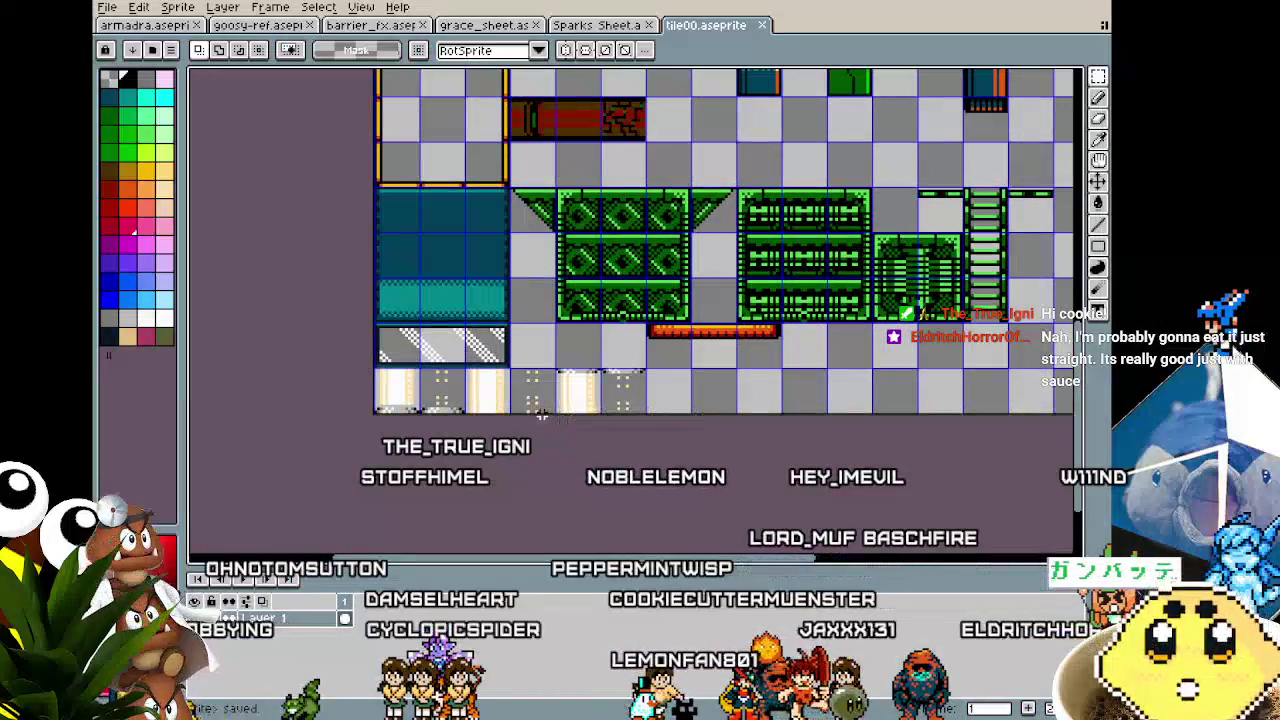
{"action": "scroll", "coordinate": [541, 413], "scroll_direction": "down", "scroll_amount": 1}
{"action": "scroll", "coordinate": [541, 413], "scroll_direction": "up", "scroll_amount": 1}
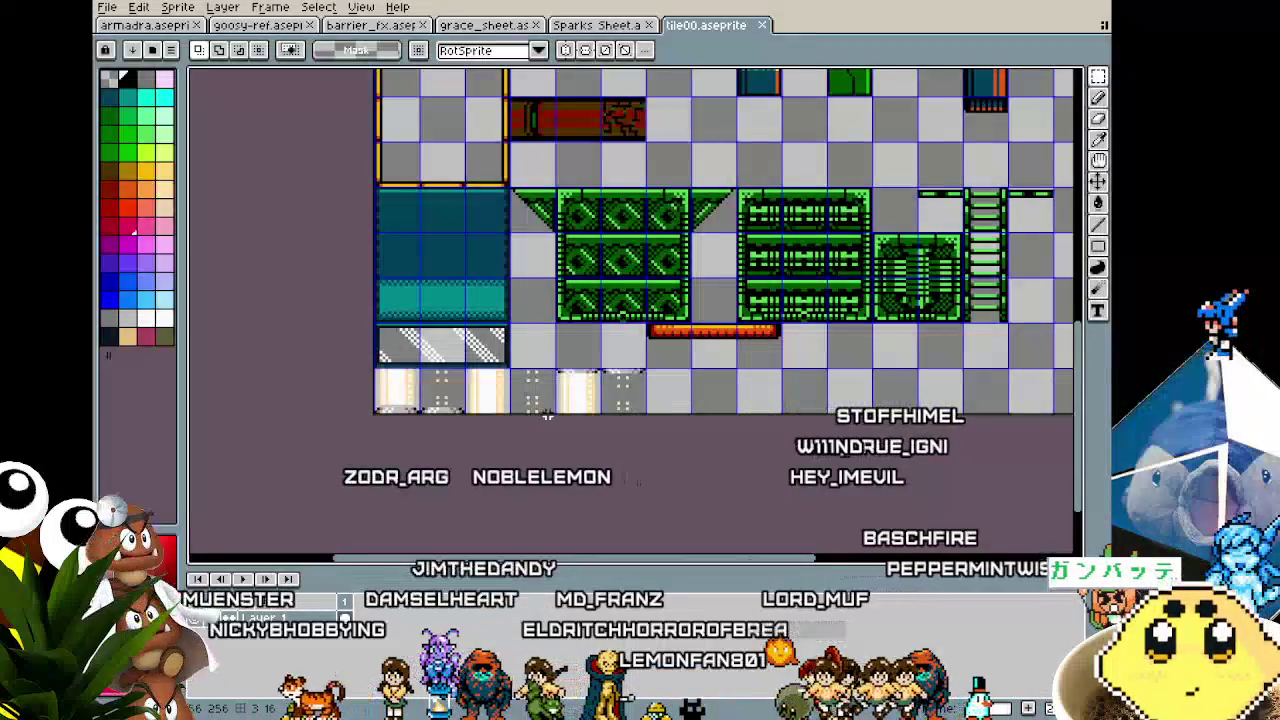
{"action": "scroll", "coordinate": [462, 414], "scroll_direction": "up", "scroll_amount": 3}
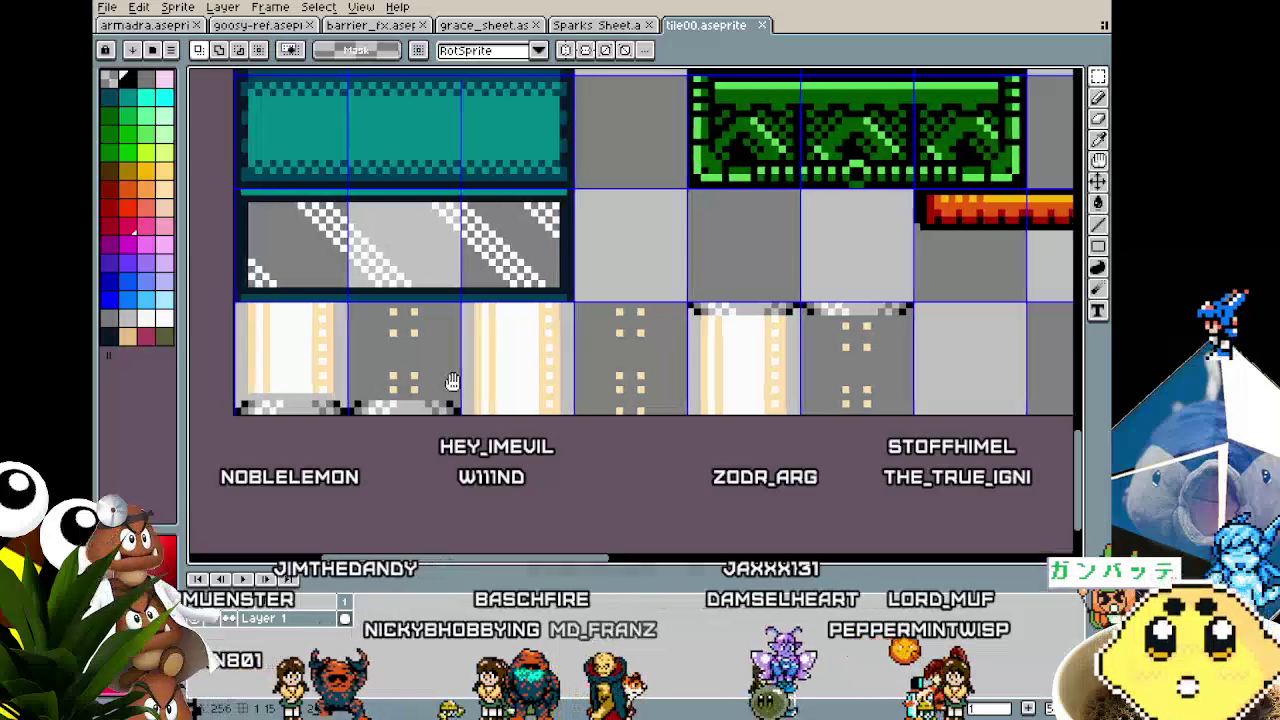
{"action": "scroll", "coordinate": [466, 382], "scroll_direction": "down", "scroll_amount": 2}
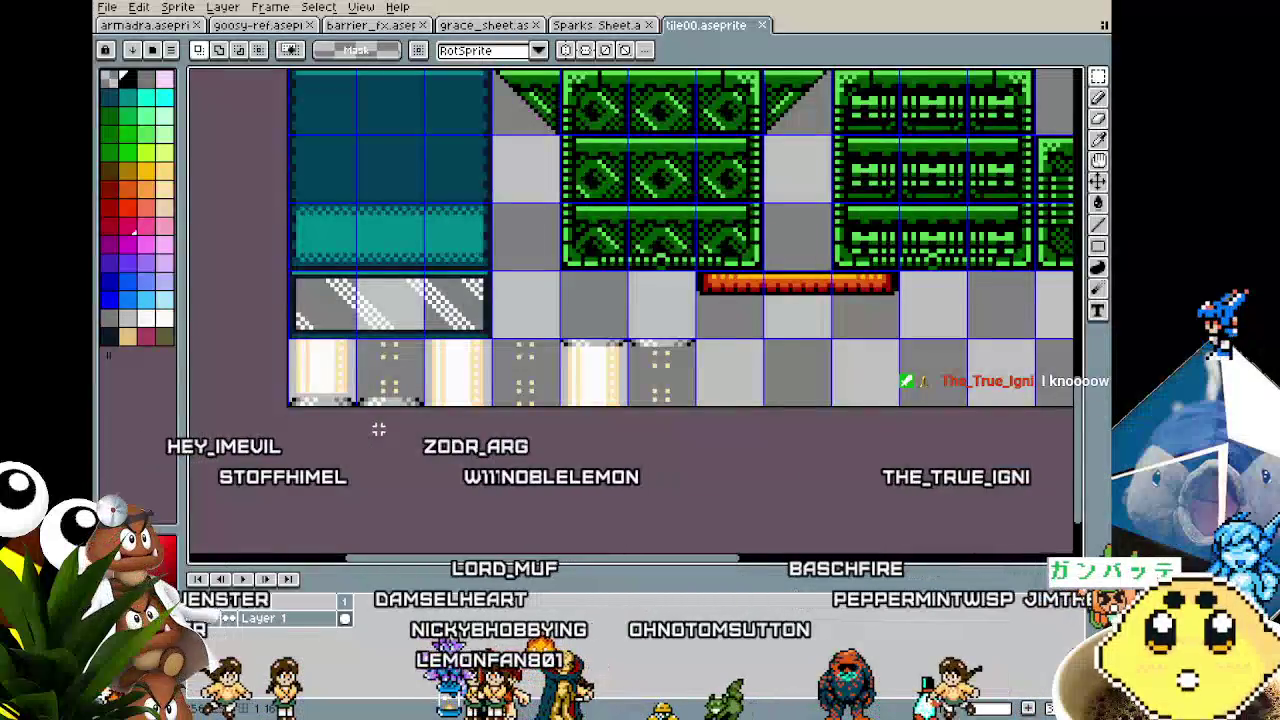
{"action": "mouse_move", "coordinate": [337, 386]}
{"action": "left_mouse_down"}
{"action": "mouse_move", "coordinate": [241, 390]}
{"action": "mouse_move", "coordinate": [300, 403]}
{"action": "mouse_move", "coordinate": [217, 526]}
{"action": "left_mouse_up"}
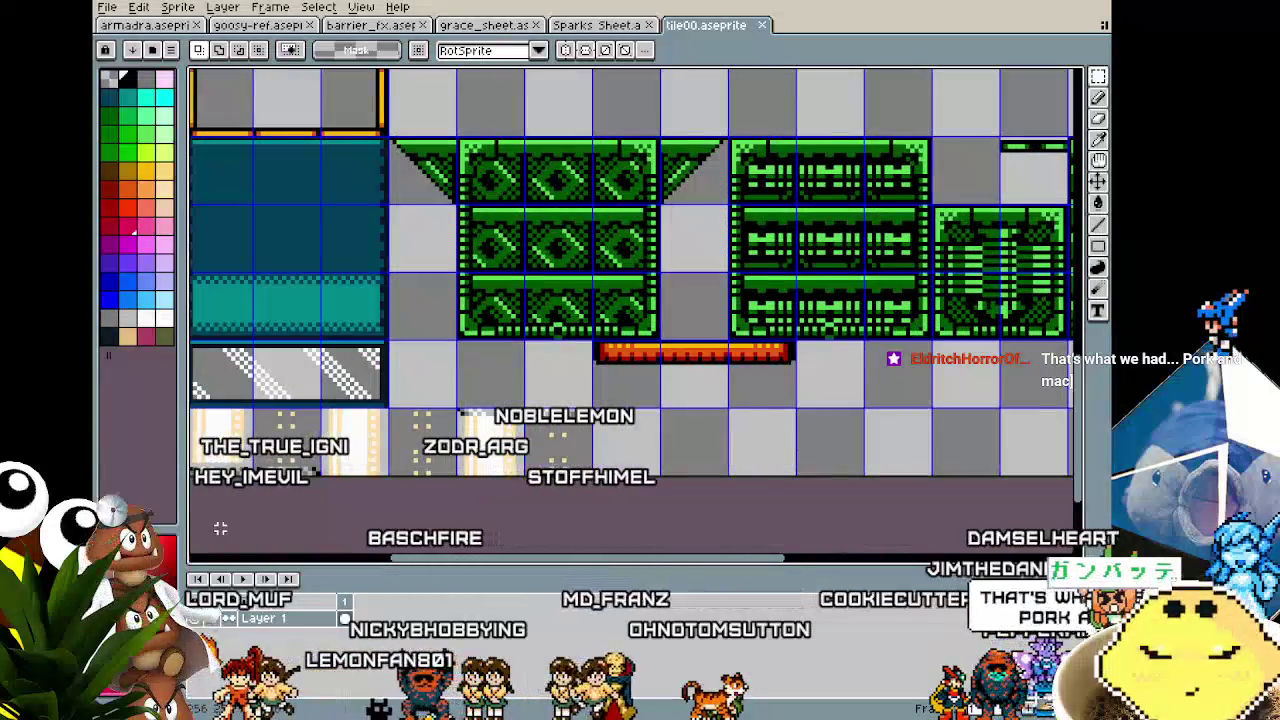
{"action": "left_click_drag", "start_coordinate": [220, 527], "coordinate": [290, 527]}
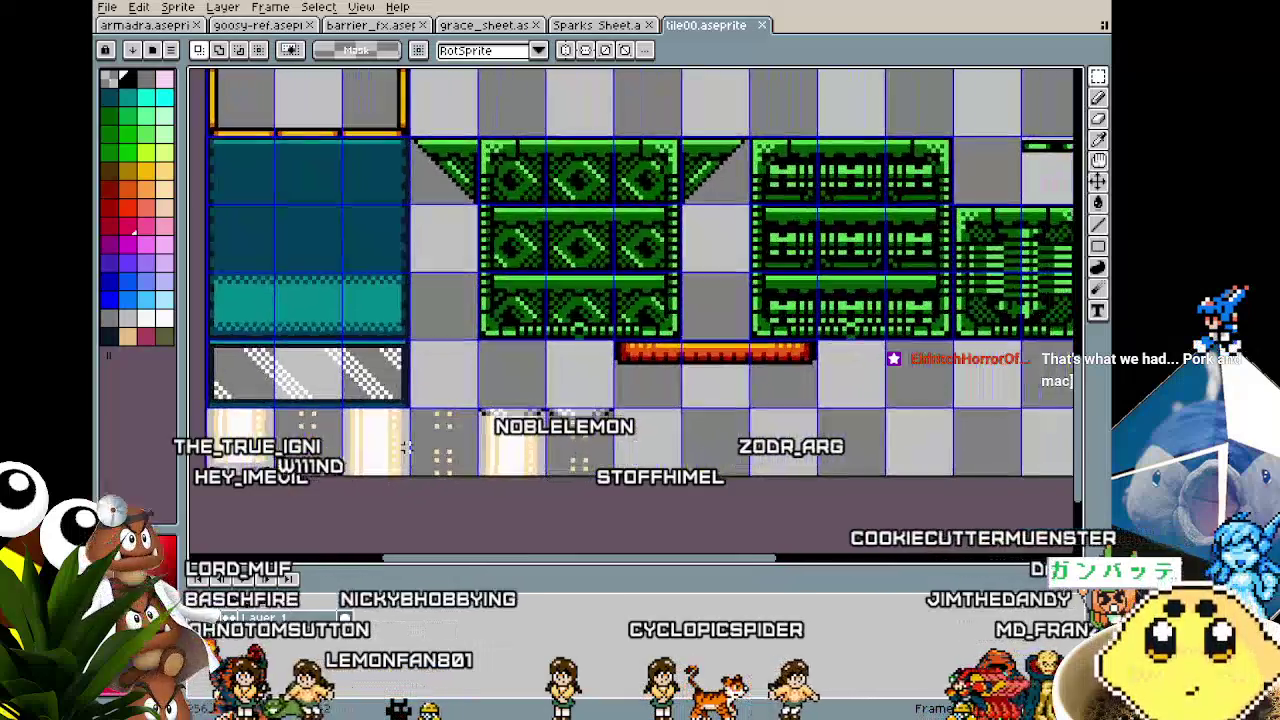
{"action": "scroll", "coordinate": [405, 447], "scroll_direction": "down", "scroll_amount": 4}
{"action": "mouse_move", "coordinate": [405, 447]}
{"action": "left_mouse_down"}
{"action": "mouse_move", "coordinate": [425, 459]}
{"action": "mouse_move", "coordinate": [420, 435]}
{"action": "left_mouse_up"}
{"action": "scroll", "coordinate": [425, 459], "scroll_direction": "up", "scroll_amount": 2}
{"action": "scroll", "coordinate": [420, 435], "scroll_direction": "up", "scroll_amount": 1}
{"action": "mouse_move", "coordinate": [380, 480]}
{"action": "left_mouse_down"}
{"action": "mouse_move", "coordinate": [412, 478]}
{"action": "mouse_move", "coordinate": [359, 489]}
{"action": "left_mouse_up"}
{"action": "scroll", "coordinate": [349, 486], "scroll_direction": "down", "scroll_amount": 1}
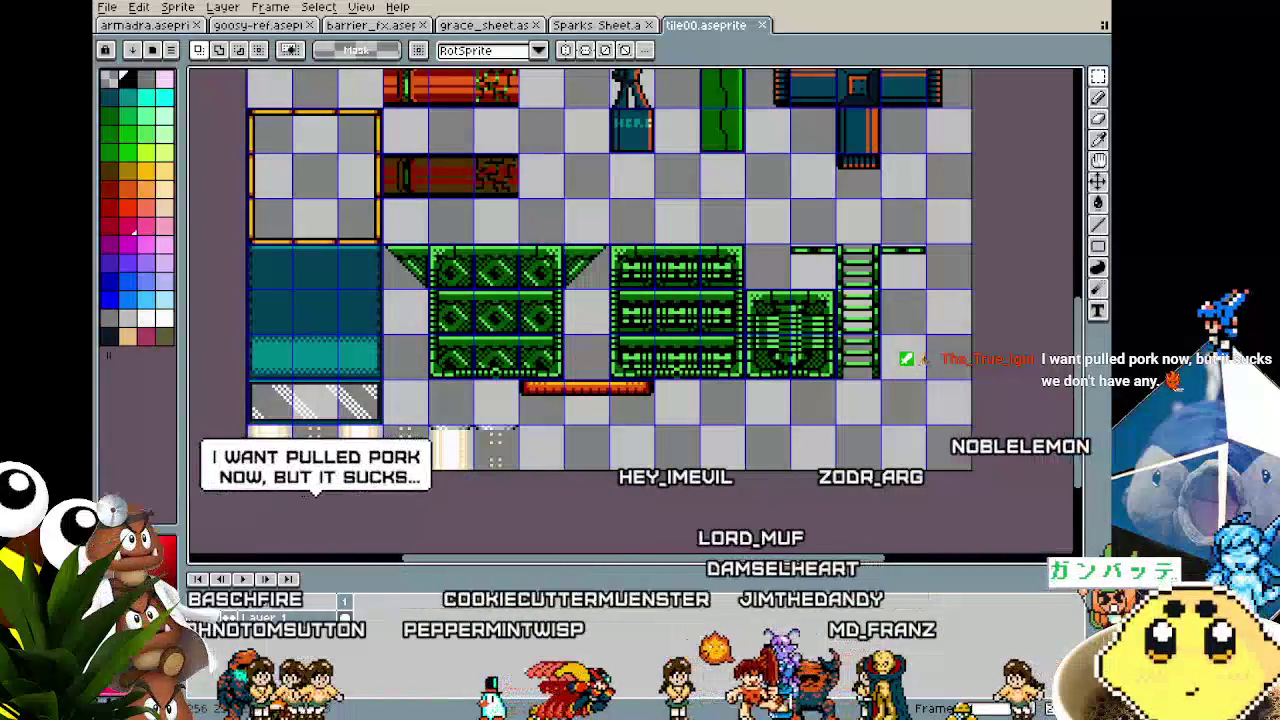
{"action": "left_click", "coordinate": [107, 7]}
Step: Export the Aseprite tile sheet as tile00.png at 100%, overwriting the existing file
{"action": "mouse_move", "coordinate": [162, 150]}
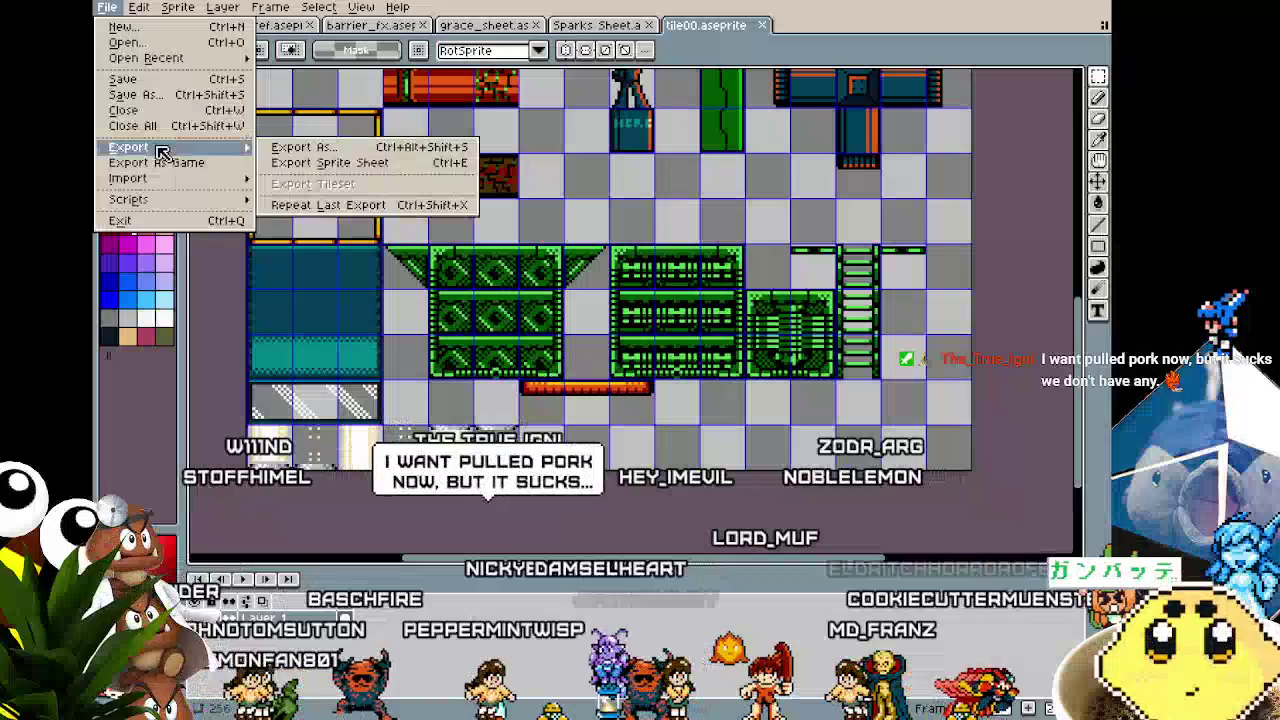
{"action": "left_click", "coordinate": [292, 148]}
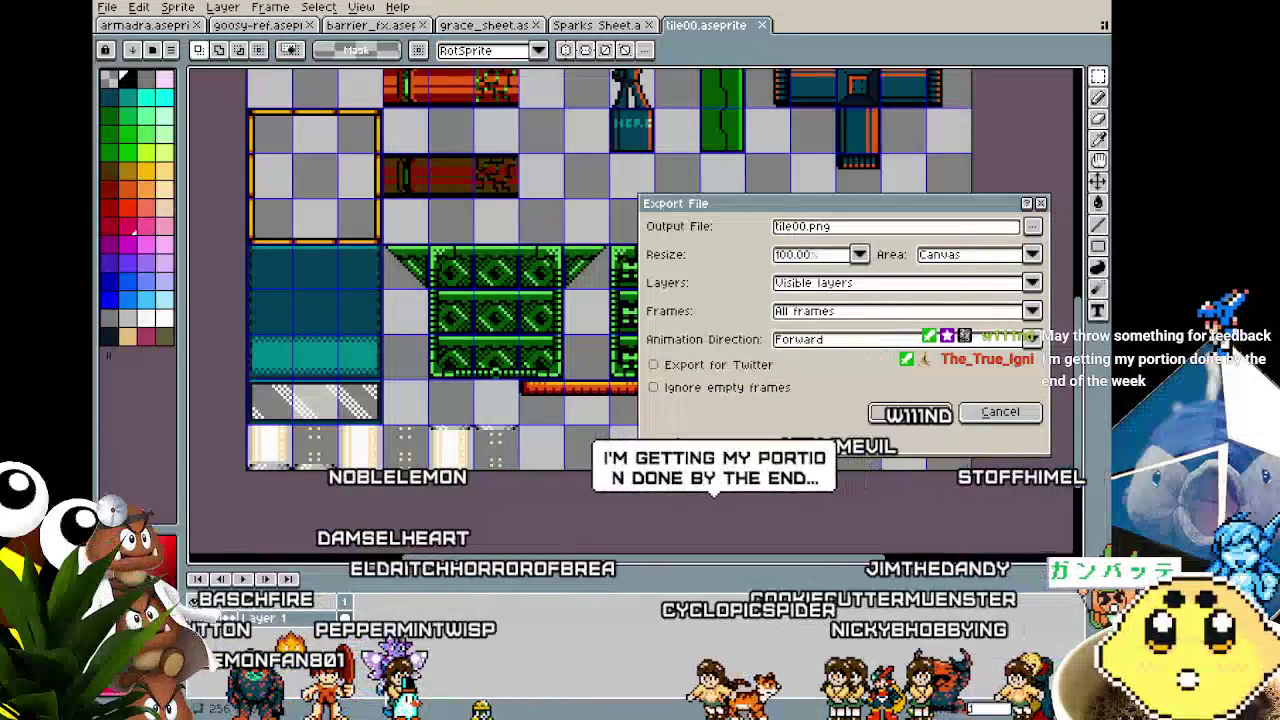
{"action": "left_click", "coordinate": [908, 412]}
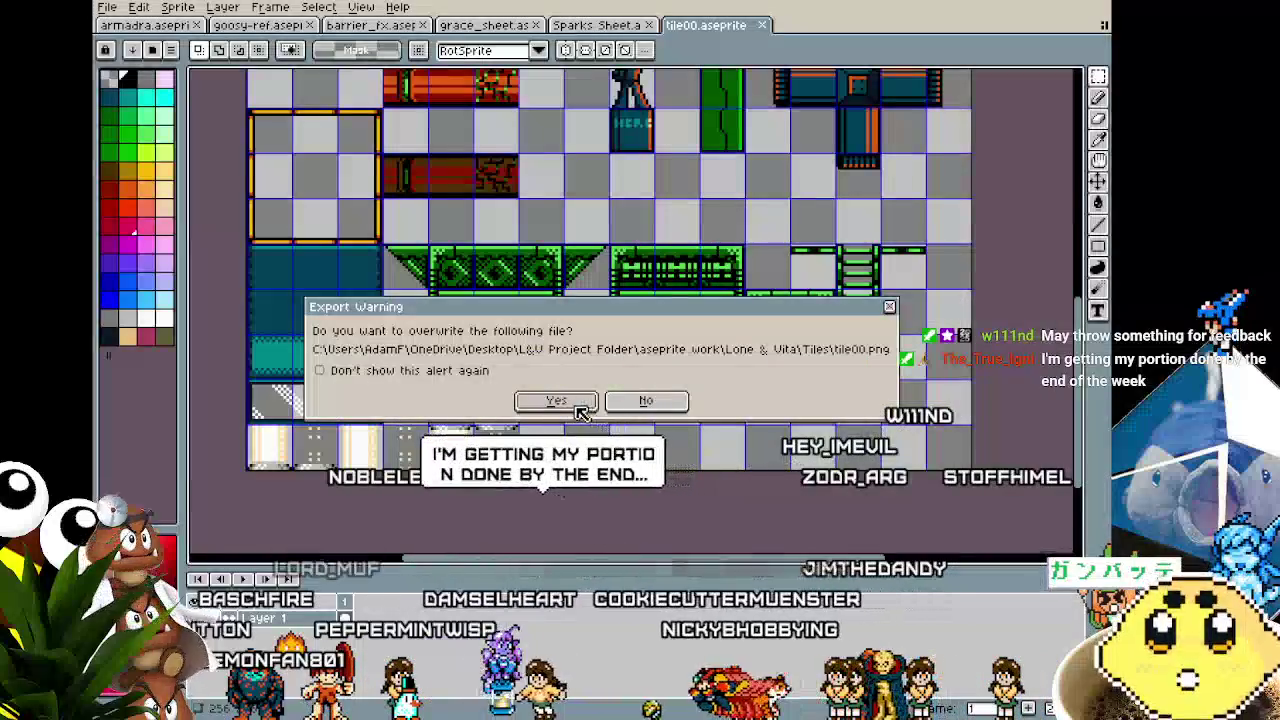
{"action": "left_click", "coordinate": [584, 410]}
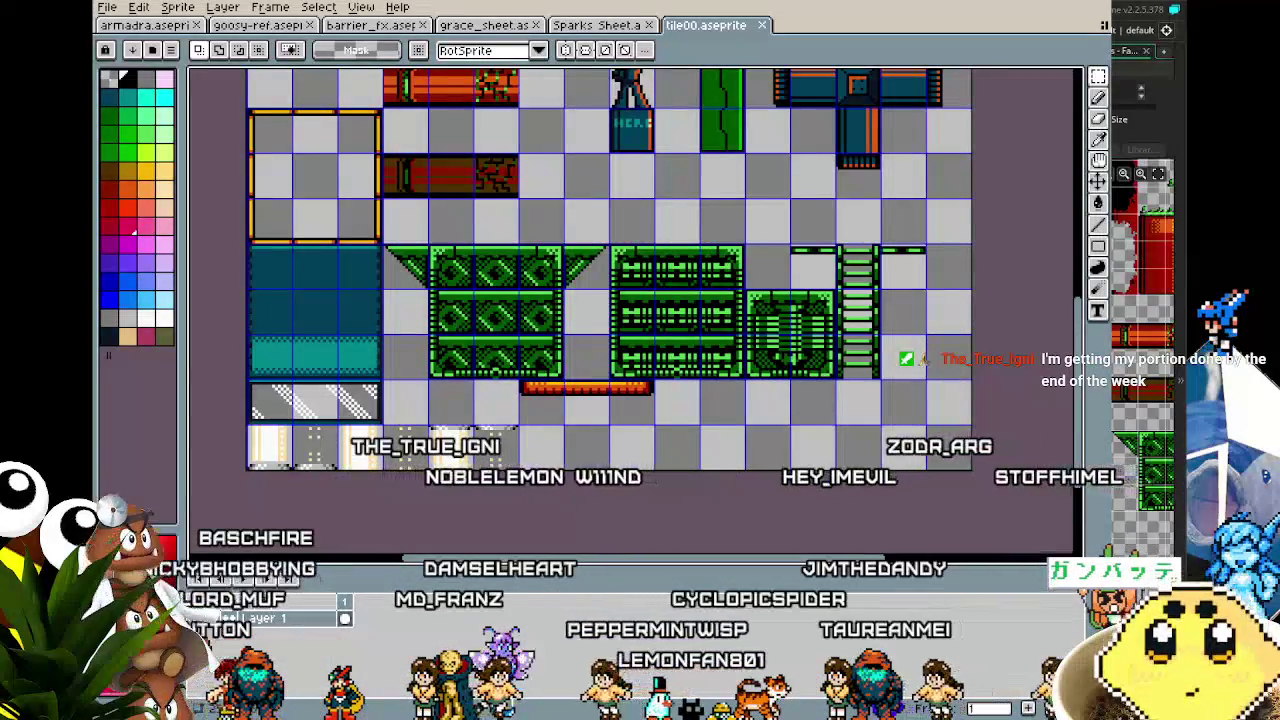
Step: Switch back to GameMaker and look over the Sparks_Boss room
{"action": "key", "text": "alt+Tab"}
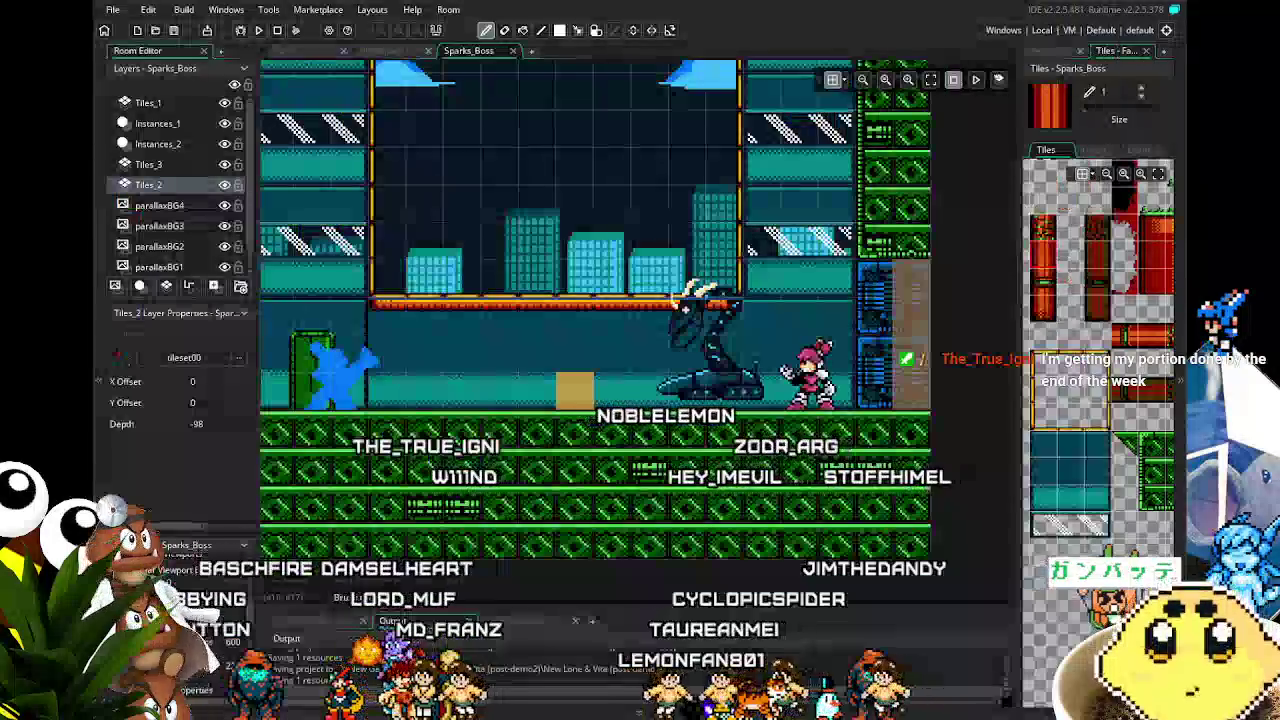
{"action": "left_click_drag", "start_coordinate": [1047, 578], "coordinate": [1020, 588]}
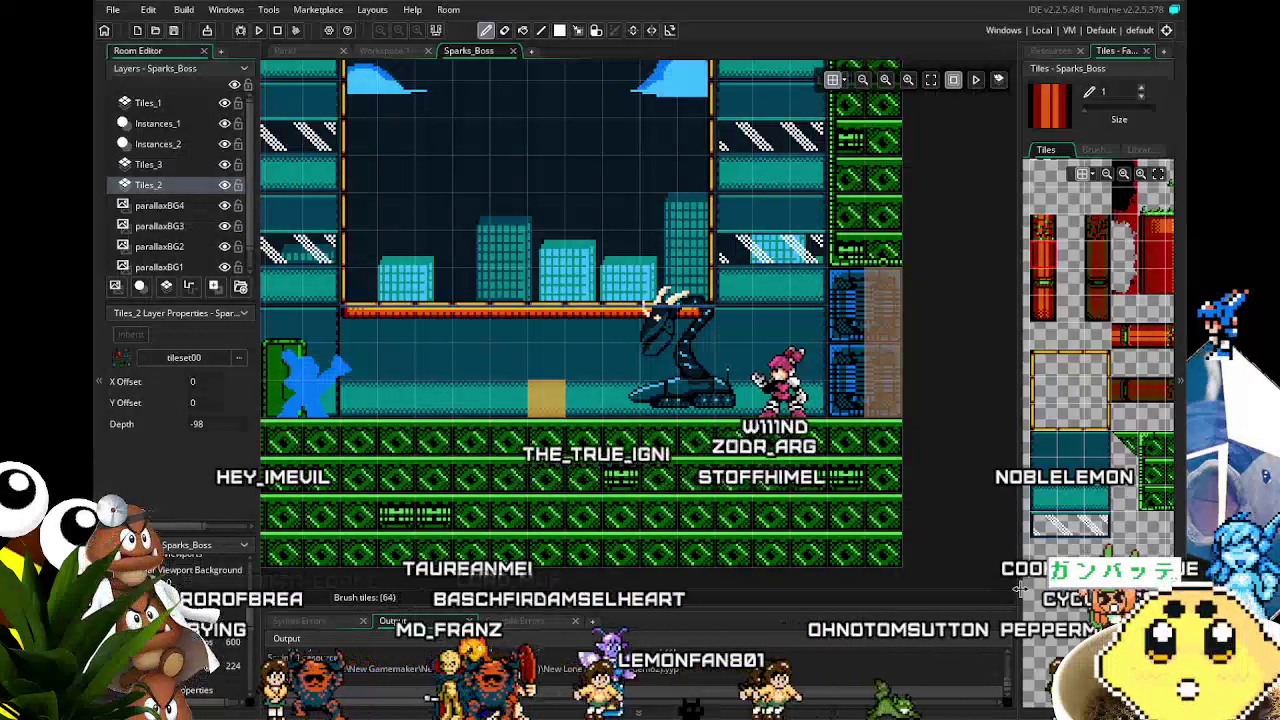
{"action": "scroll", "coordinate": [783, 470], "scroll_direction": "down", "scroll_amount": 3}
{"action": "scroll", "coordinate": [785, 477], "scroll_direction": "up", "scroll_amount": 3}
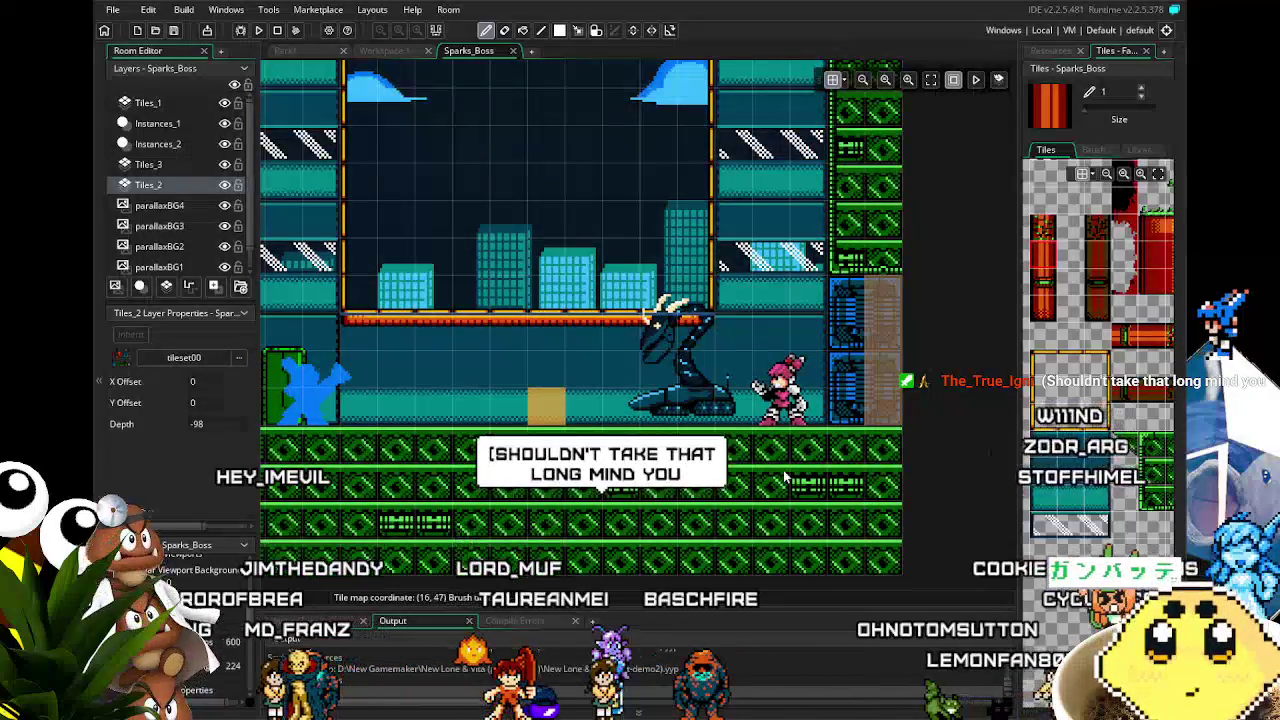
{"action": "scroll", "coordinate": [785, 477], "scroll_direction": "down", "scroll_amount": 2}
{"action": "scroll", "coordinate": [752, 492], "scroll_direction": "down", "scroll_amount": 3}
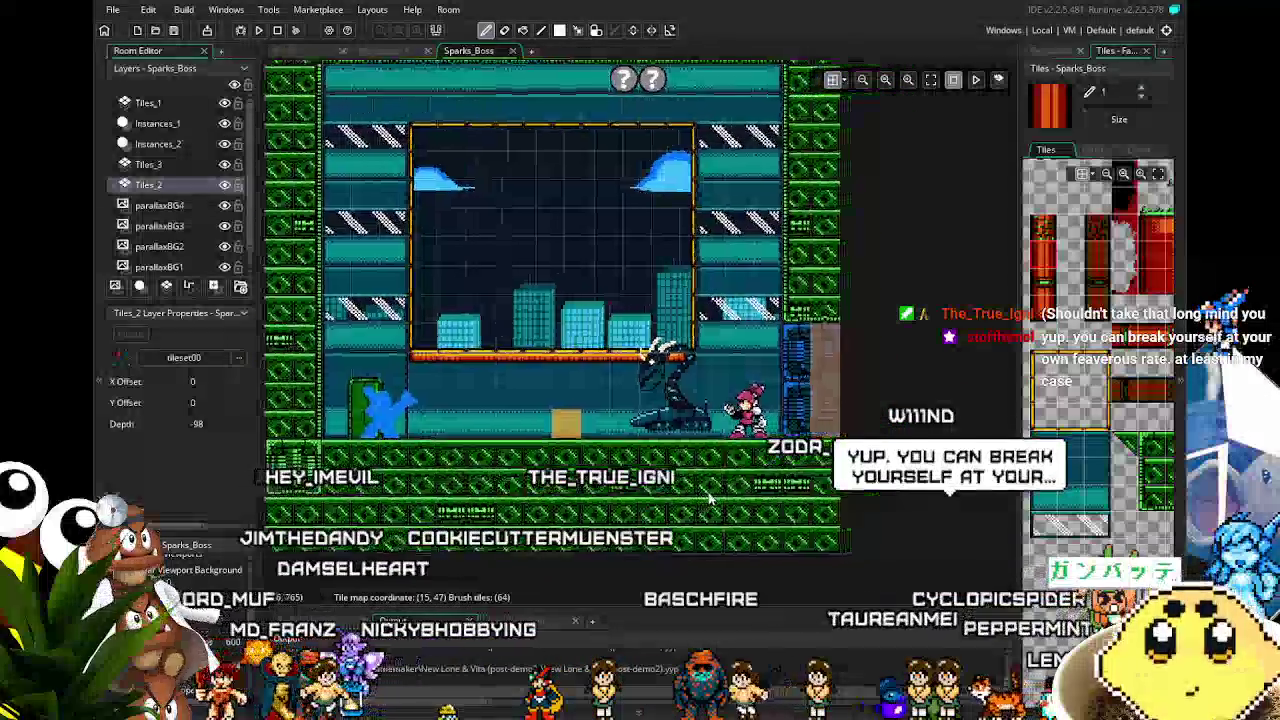
{"action": "scroll", "coordinate": [680, 505], "scroll_direction": "right", "scroll_amount": 2}
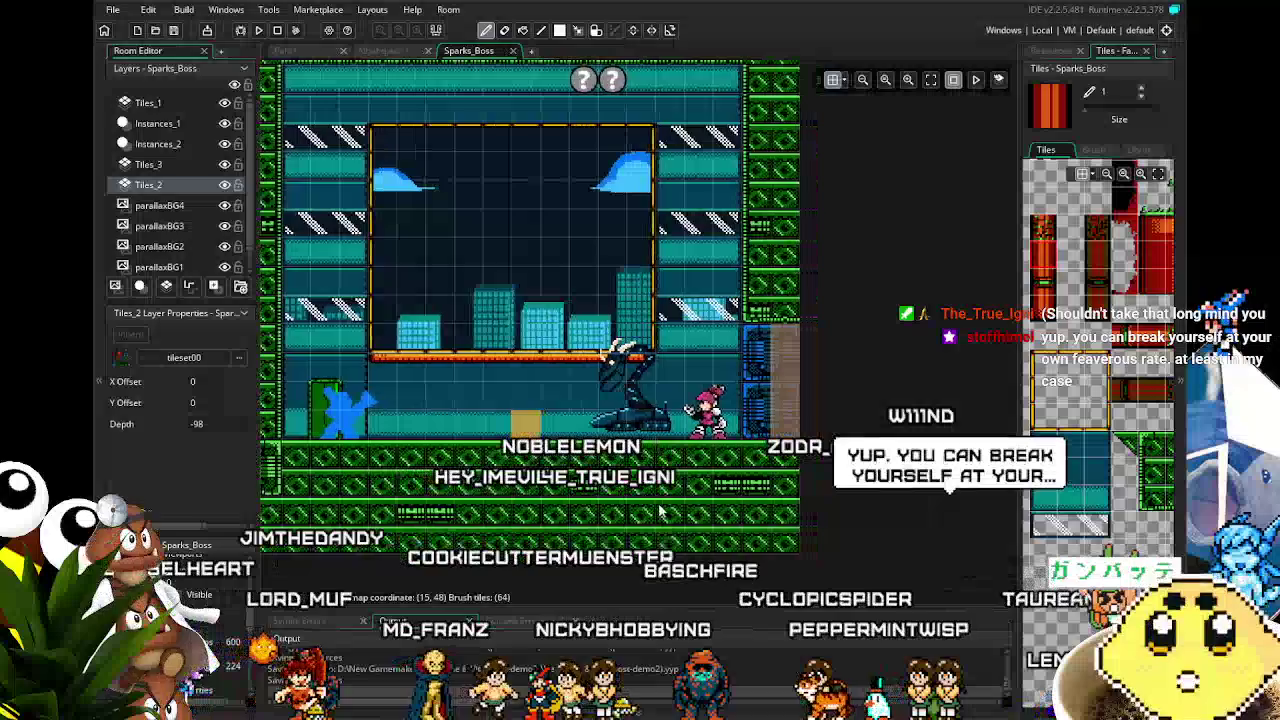
Step: Select the Instances_1 layer, then expand Sprites > Environment to list tile00 onward
{"action": "left_click", "coordinate": [160, 123]}
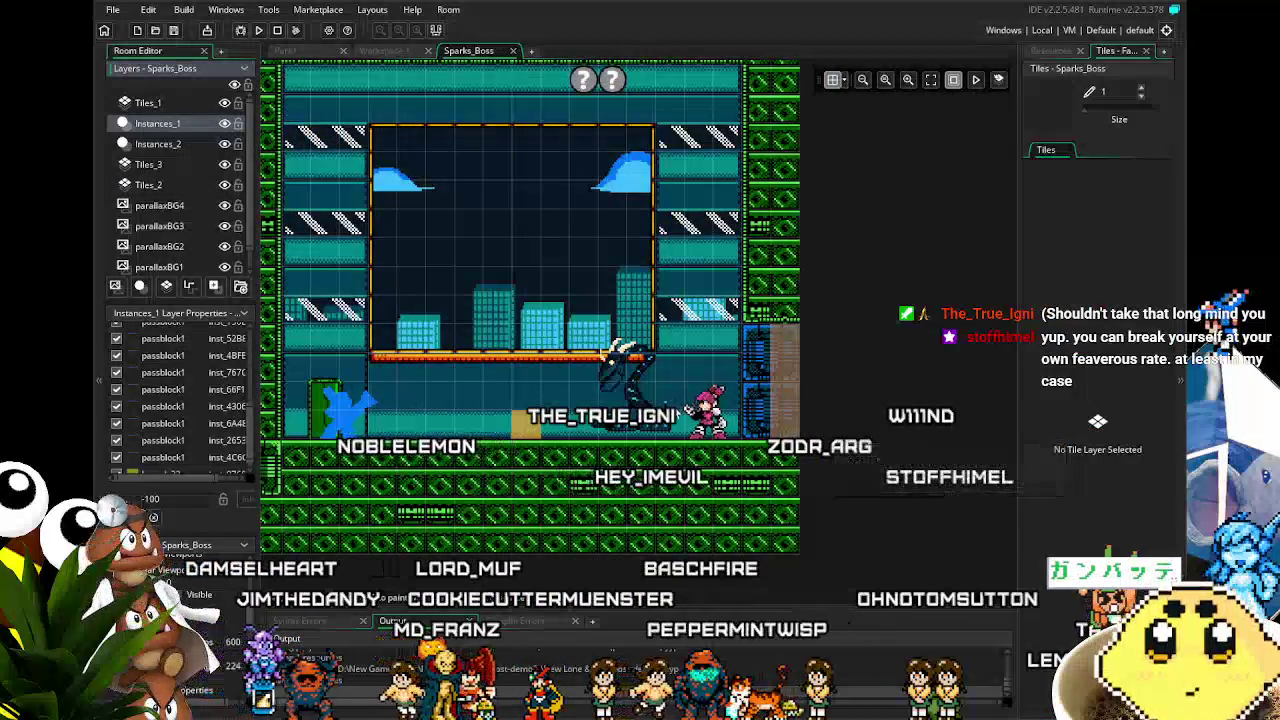
{"action": "scroll", "coordinate": [180, 390], "scroll_direction": "up", "scroll_amount": 3}
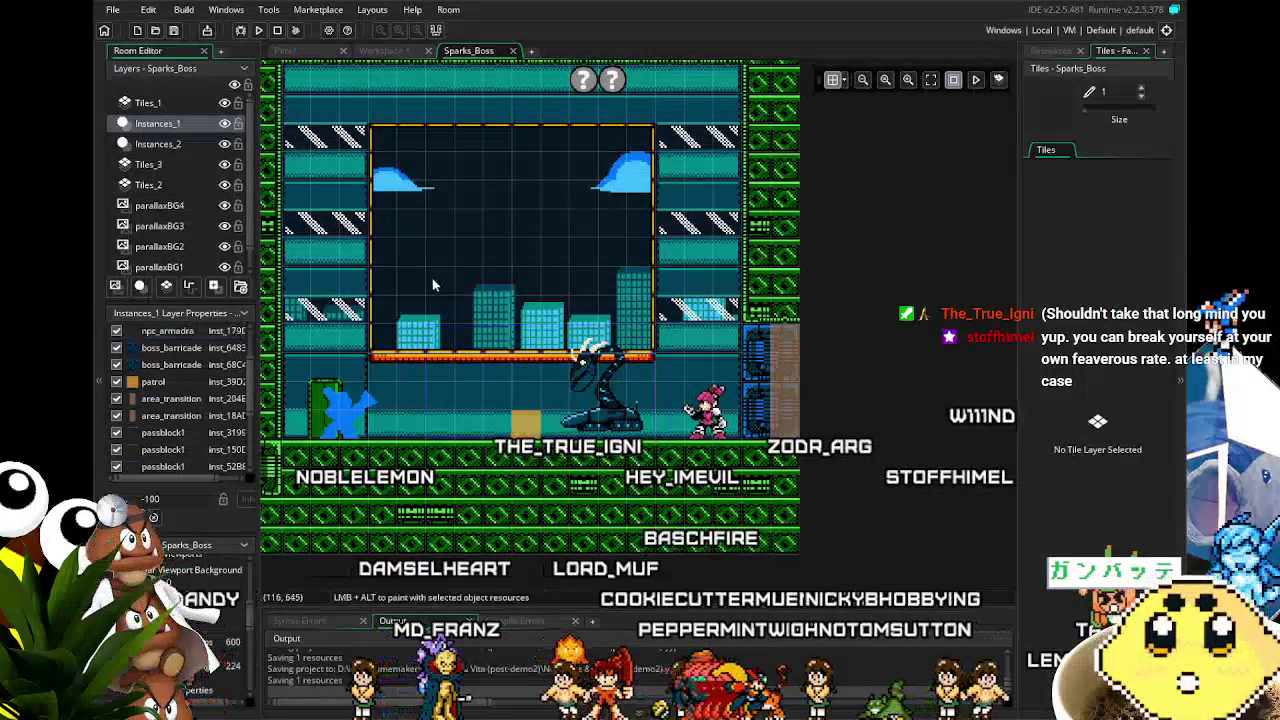
{"action": "scroll", "coordinate": [538, 535], "scroll_direction": "left", "scroll_amount": 3}
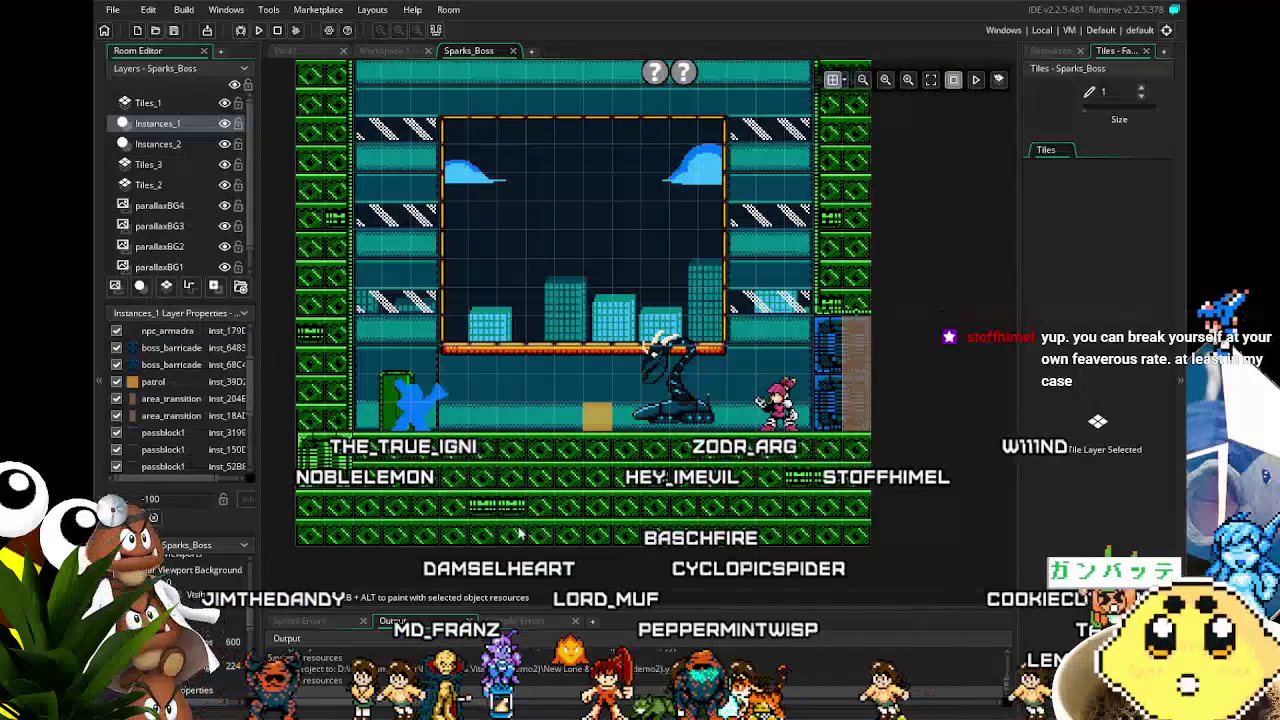
{"action": "scroll", "coordinate": [538, 535], "scroll_direction": "right", "scroll_amount": 3}
{"action": "scroll", "coordinate": [403, 525], "scroll_direction": "right", "scroll_amount": 3}
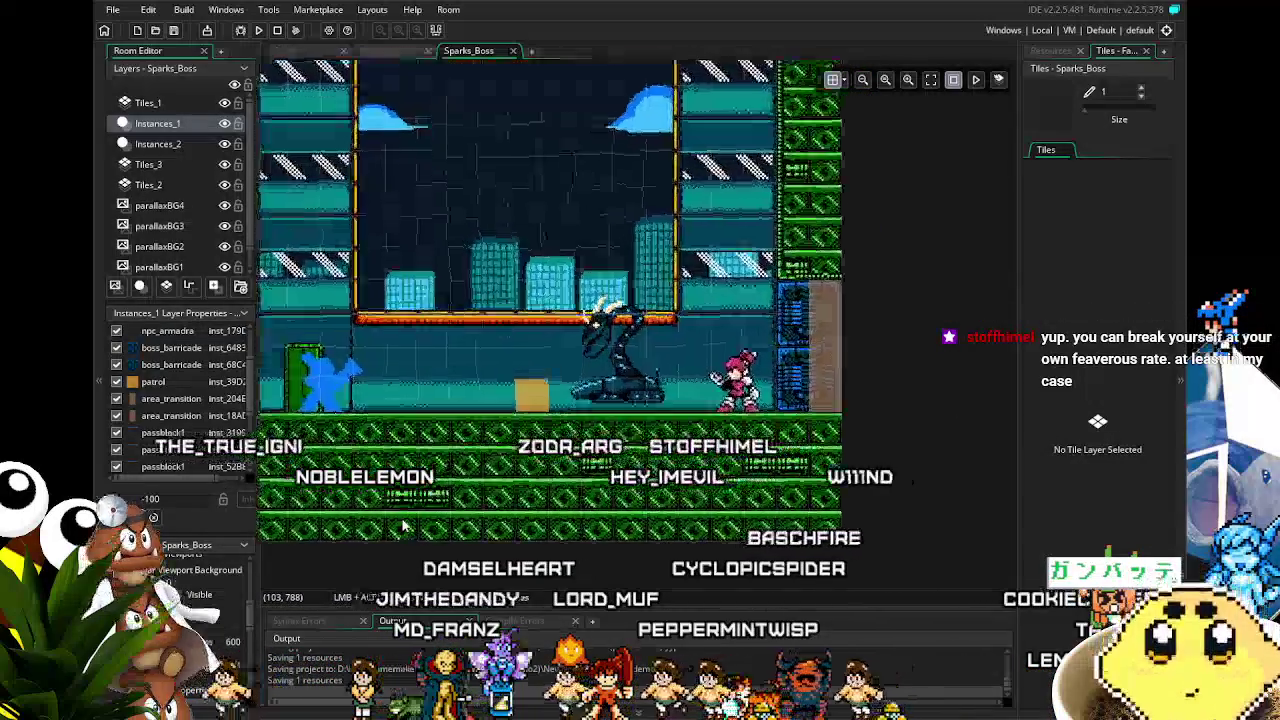
{"action": "scroll", "coordinate": [403, 525], "scroll_direction": "left", "scroll_amount": 3}
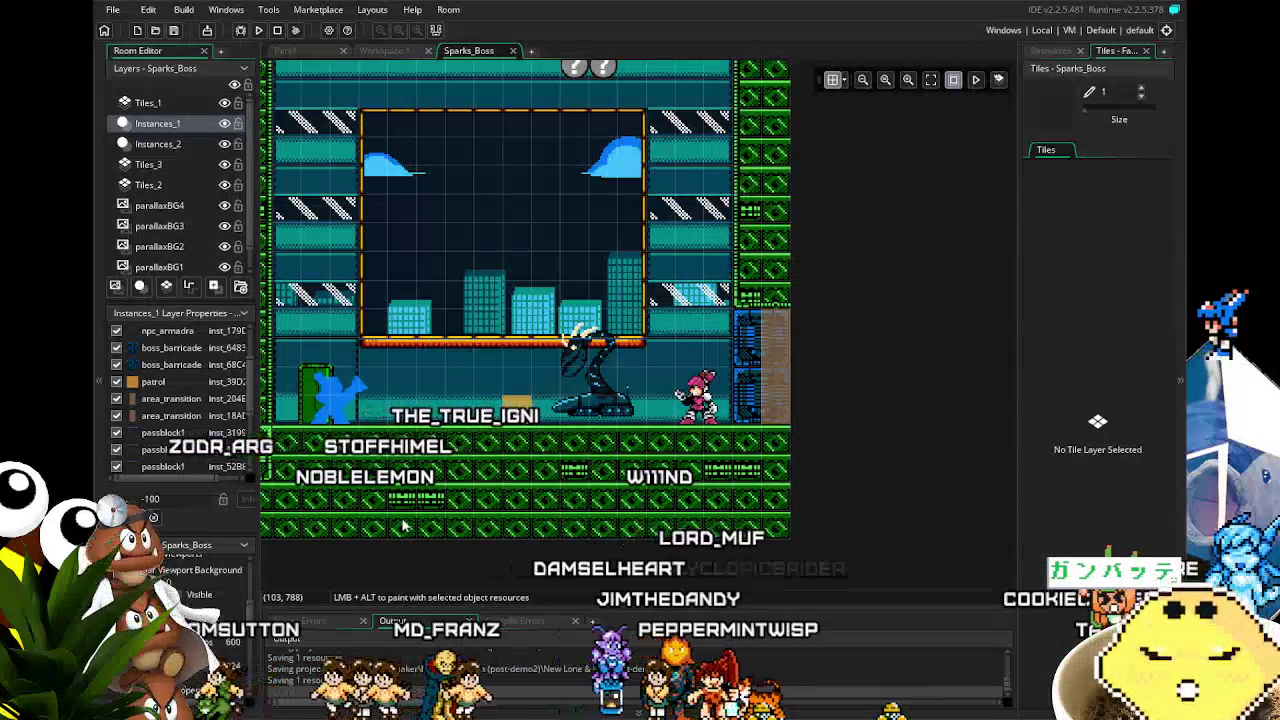
{"action": "scroll", "coordinate": [503, 512], "scroll_direction": "left", "scroll_amount": 2}
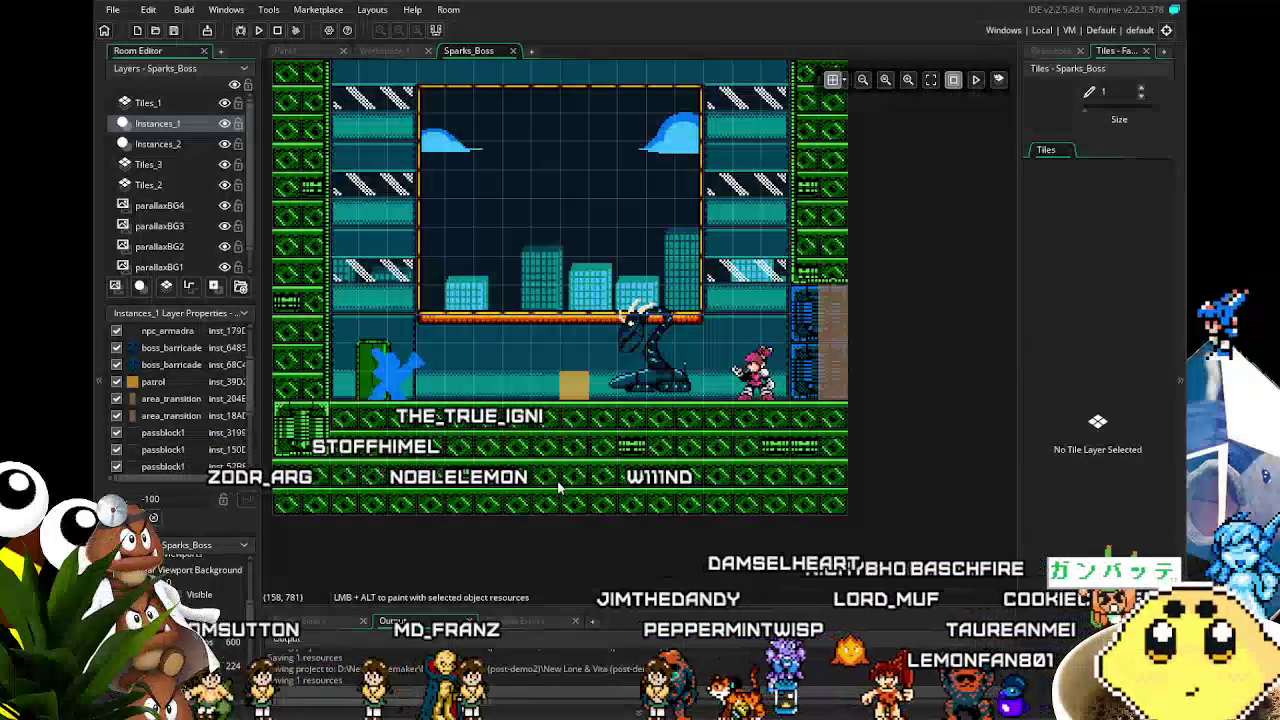
{"action": "scroll", "coordinate": [560, 488], "scroll_direction": "up", "scroll_amount": 2}
{"action": "scroll", "coordinate": [555, 495], "scroll_direction": "up", "scroll_amount": 2}
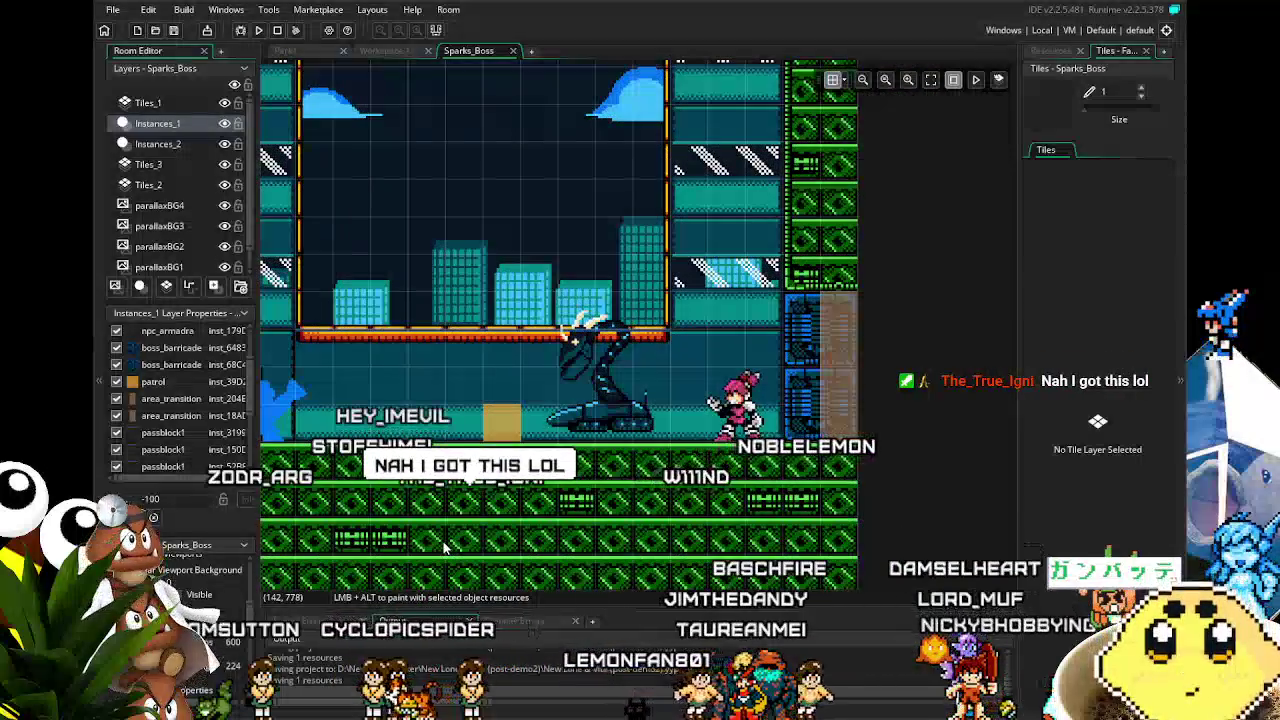
{"action": "scroll", "coordinate": [444, 545], "scroll_direction": "down", "scroll_amount": 1}
{"action": "scroll", "coordinate": [444, 545], "scroll_direction": "down", "scroll_amount": 2}
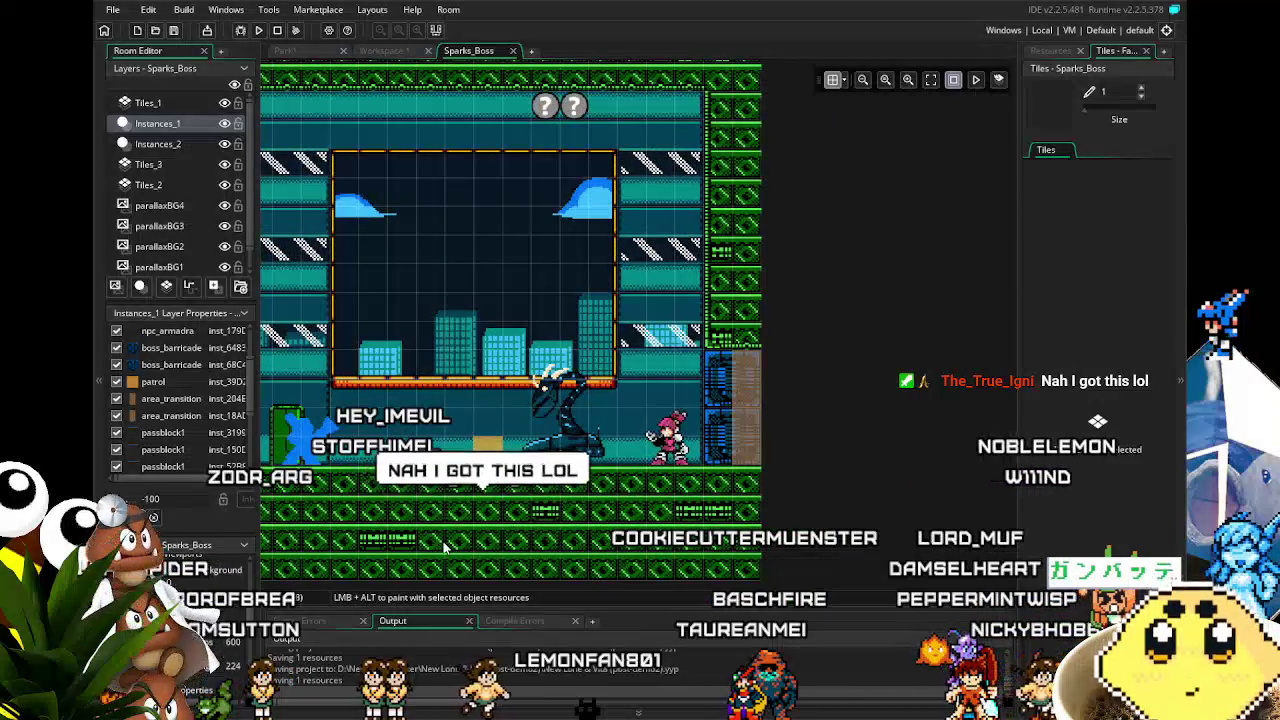
{"action": "scroll", "coordinate": [444, 545], "scroll_direction": "up", "scroll_amount": 2}
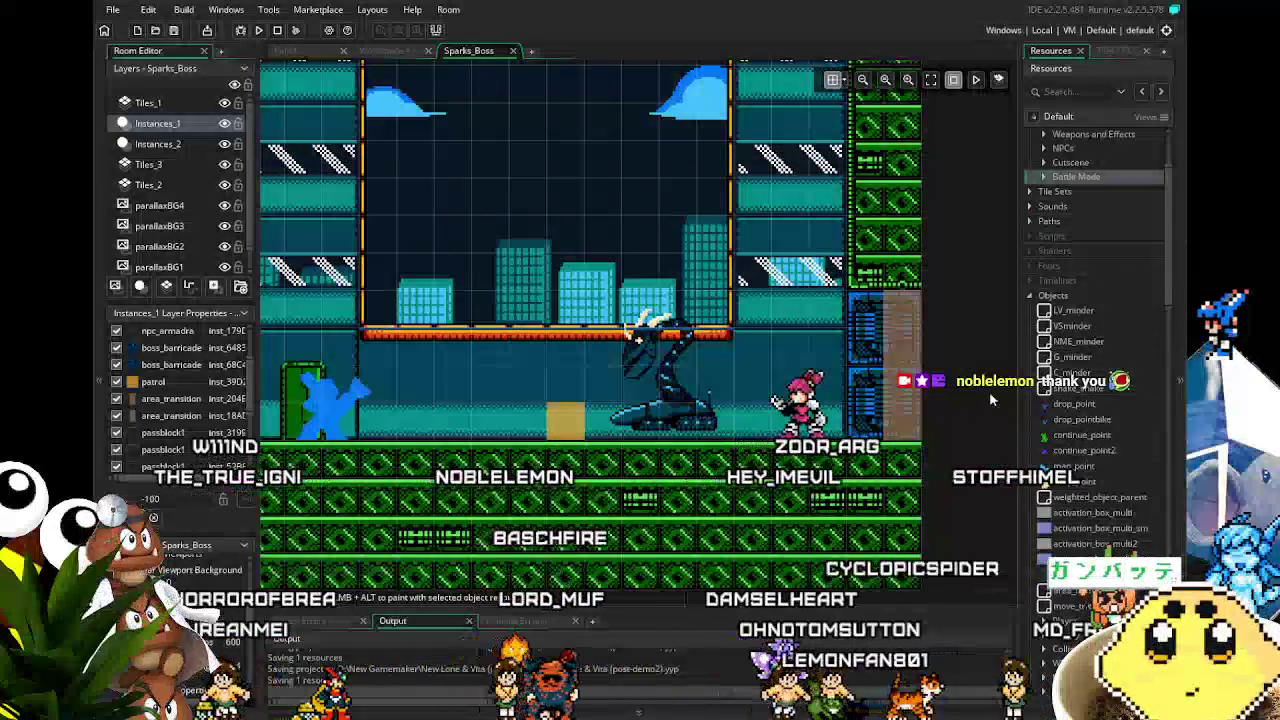
{"action": "scroll", "coordinate": [1082, 441], "scroll_direction": "up", "scroll_amount": 2}
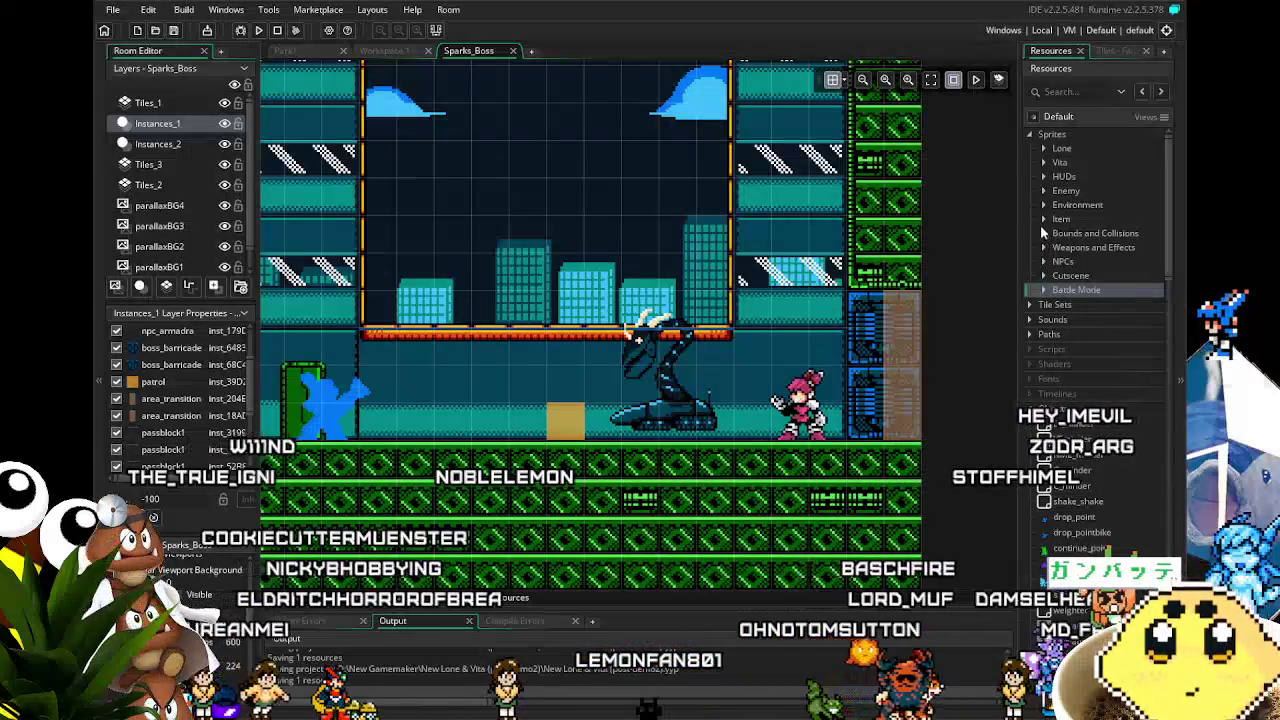
{"action": "left_click", "coordinate": [1043, 205]}
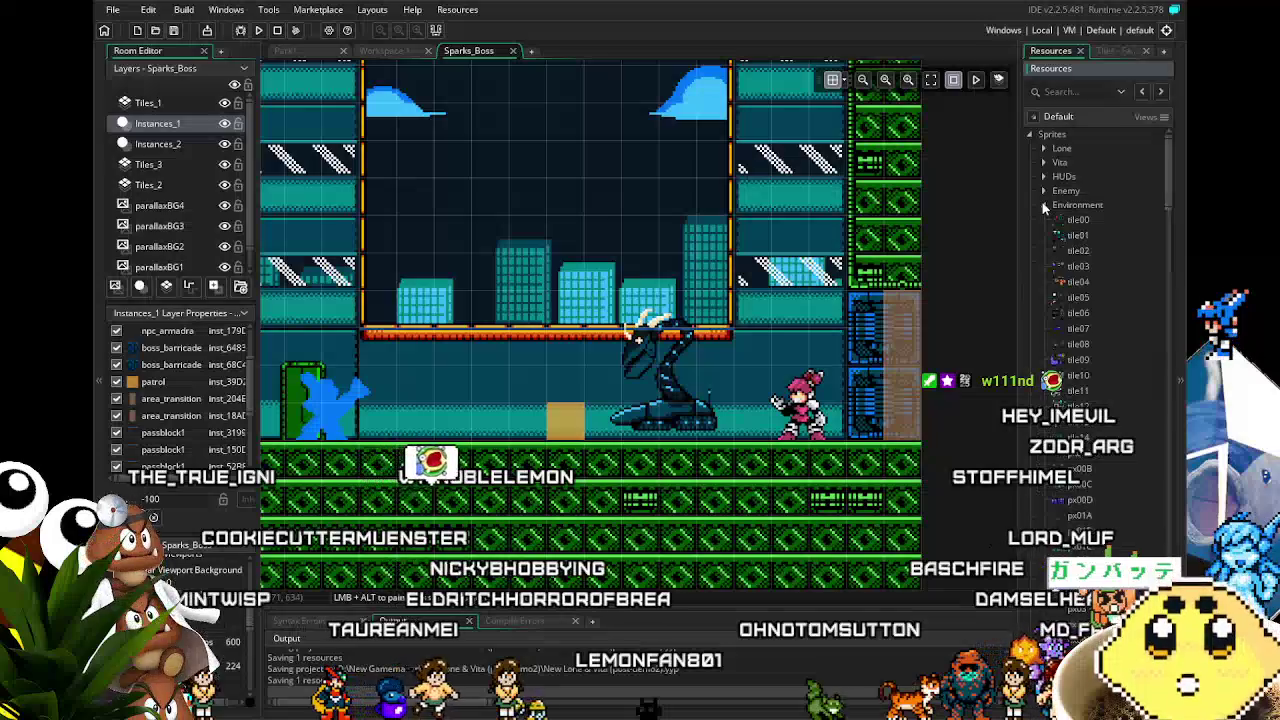
Step: Open the tile00 sprite and import the exported tile sheet image into it
{"action": "double_click", "coordinate": [1078, 220]}
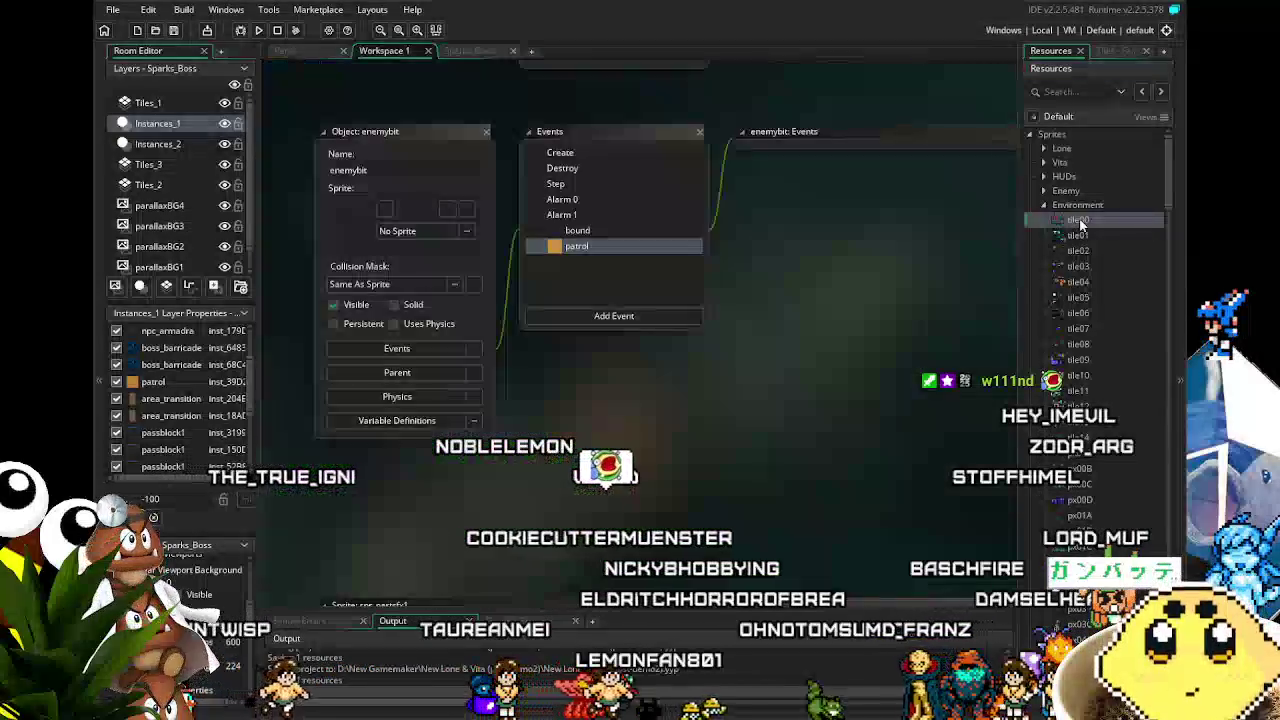
{"action": "left_click", "coordinate": [413, 222]}
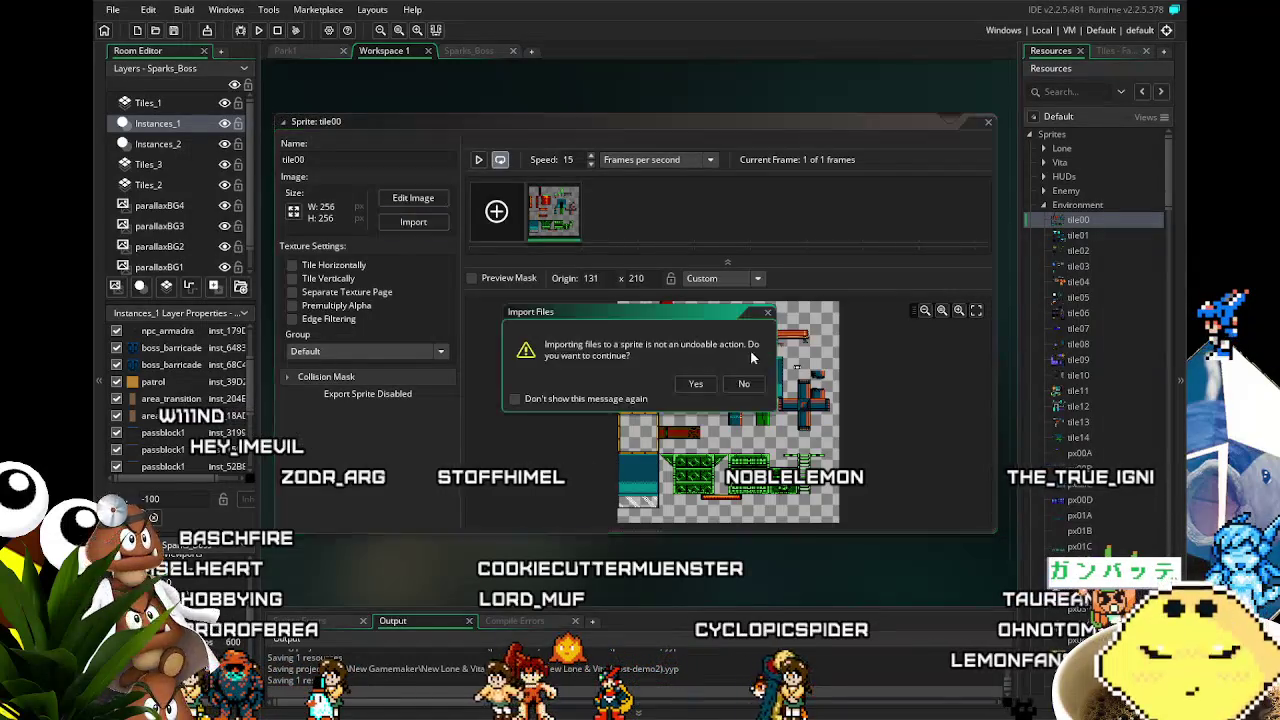
Step: Confirm the import so tile00 holds the new tile sheet, and save the project
{"action": "left_click", "coordinate": [695, 385]}
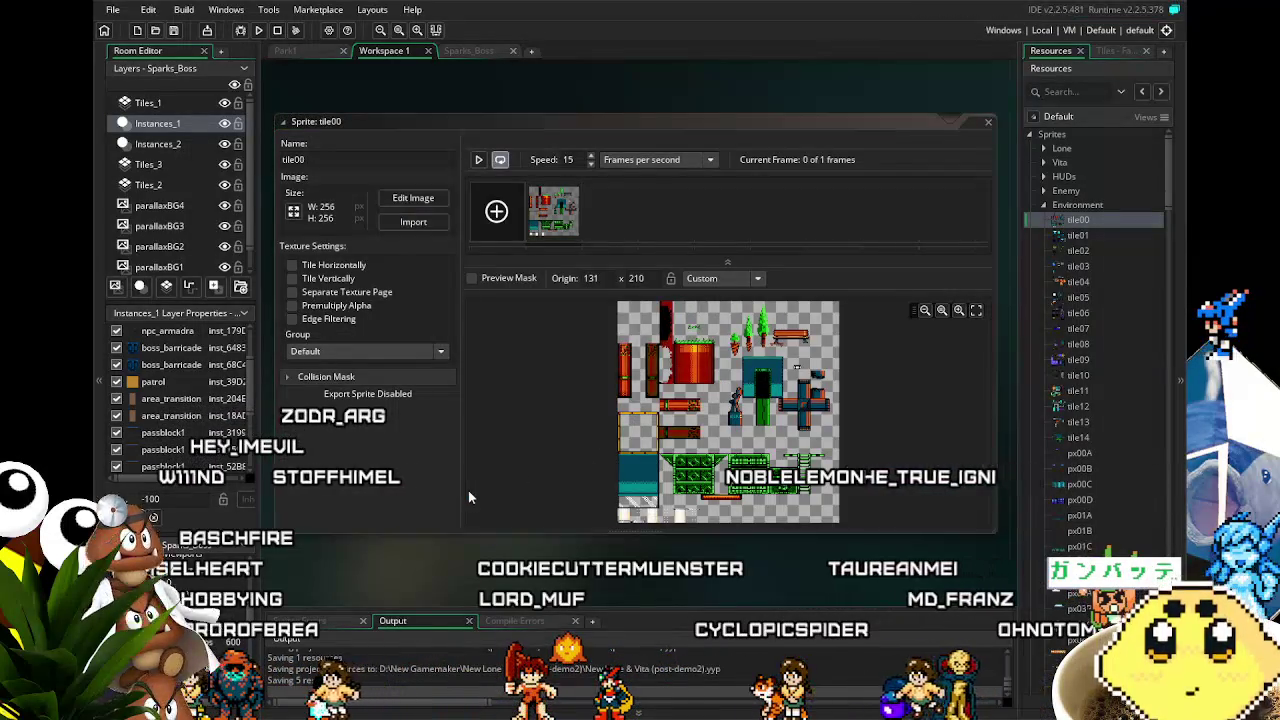
{"action": "left_click_drag", "start_coordinate": [588, 527], "coordinate": [549, 545]}
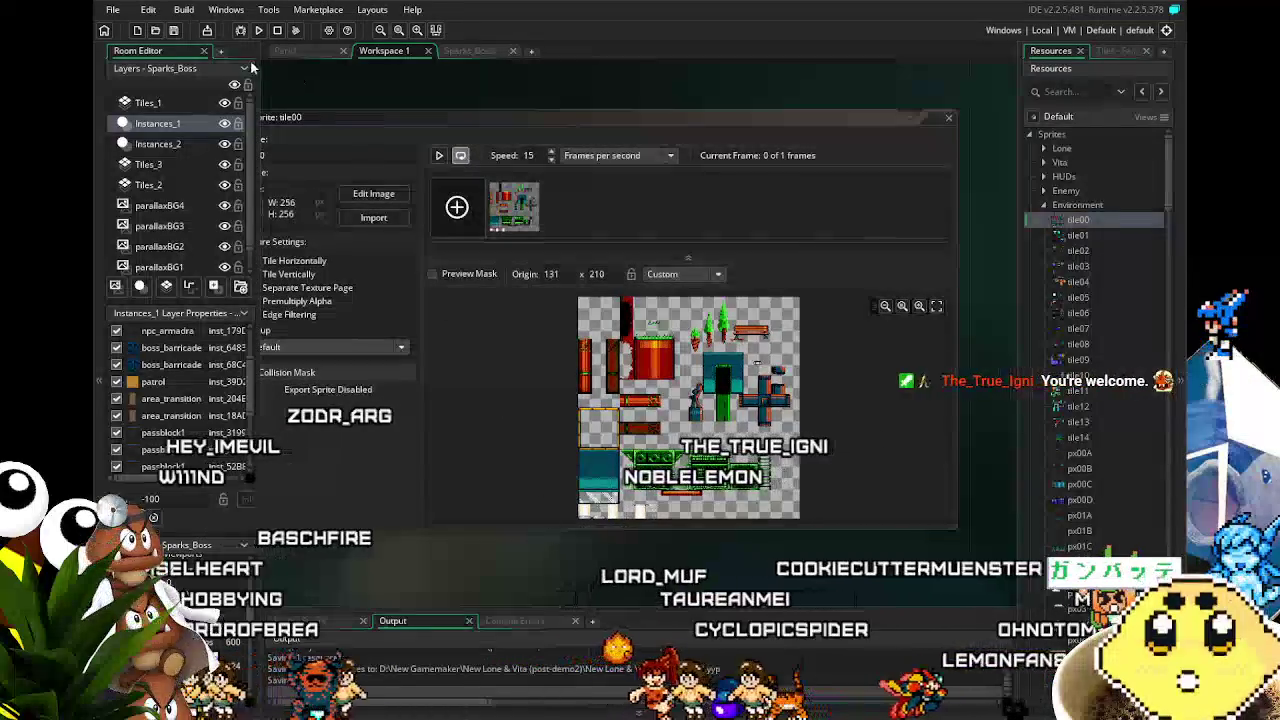
{"action": "left_click", "coordinate": [173, 31]}
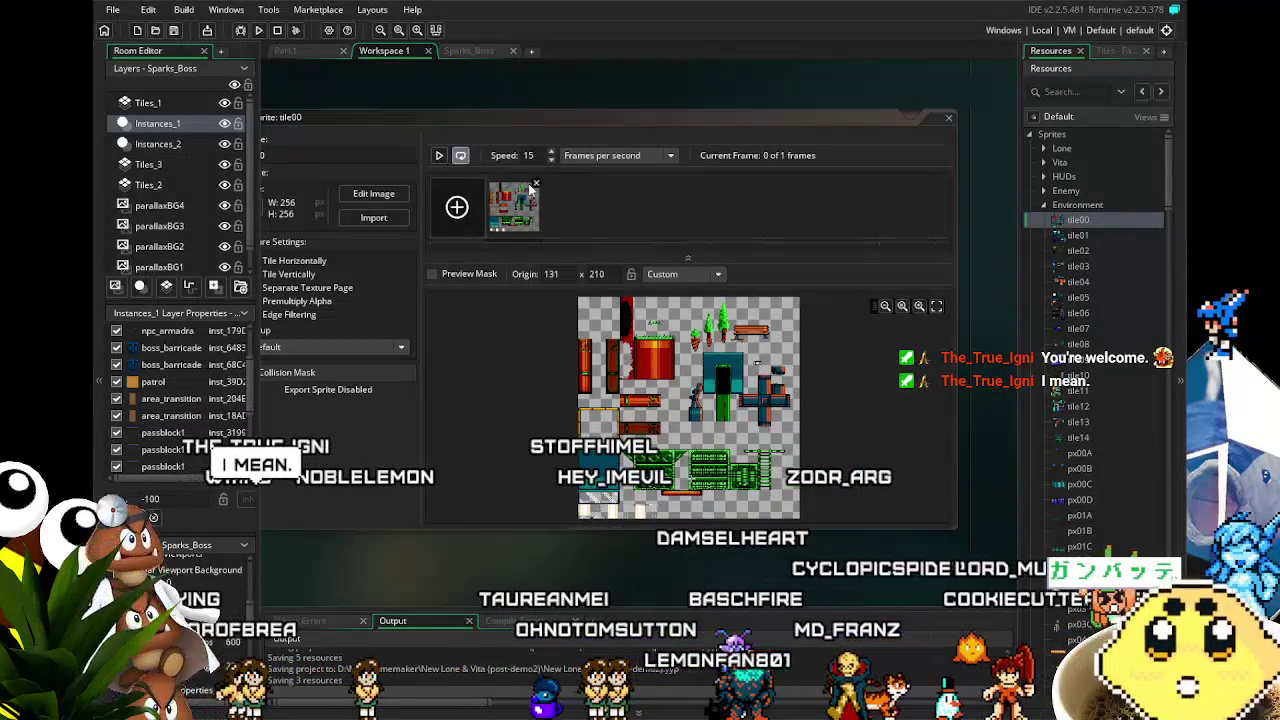
Step: Reposition the tile00 sprite editor in the workspace, then return to the Sparks_Boss room
{"action": "left_click", "coordinate": [479, 50]}
{"action": "left_click", "coordinate": [393, 51]}
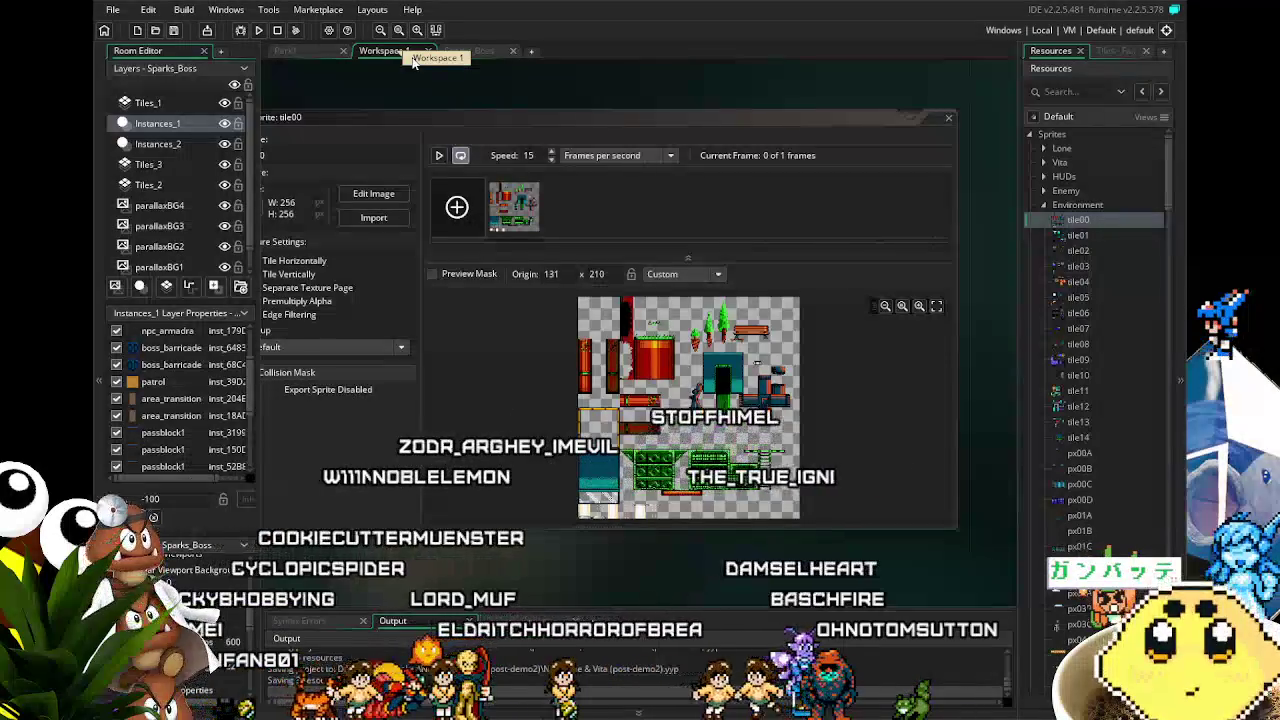
{"action": "mouse_move", "coordinate": [710, 562]}
{"action": "left_mouse_down"}
{"action": "mouse_move", "coordinate": [603, 555]}
{"action": "mouse_move", "coordinate": [652, 563]}
{"action": "left_mouse_up"}
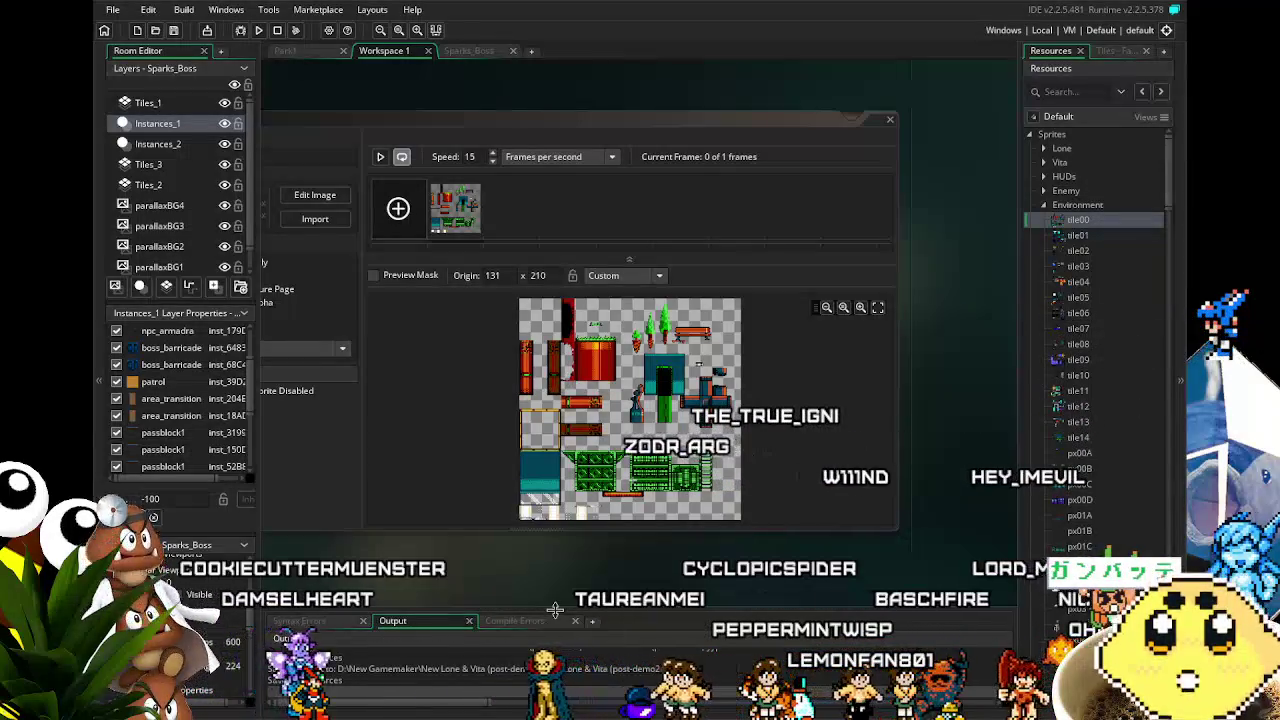
{"action": "mouse_move", "coordinate": [660, 533]}
{"action": "left_mouse_down"}
{"action": "mouse_move", "coordinate": [542, 547]}
{"action": "mouse_move", "coordinate": [697, 531]}
{"action": "left_mouse_up"}
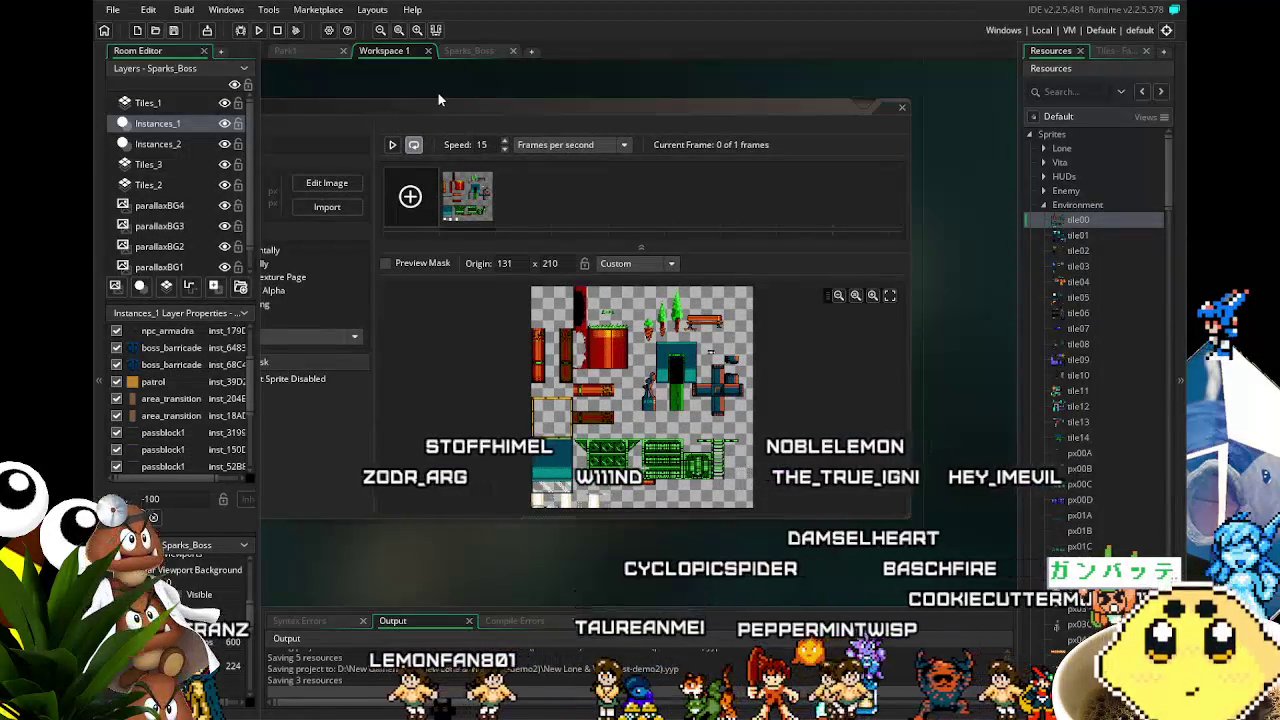
{"action": "left_click", "coordinate": [487, 50]}
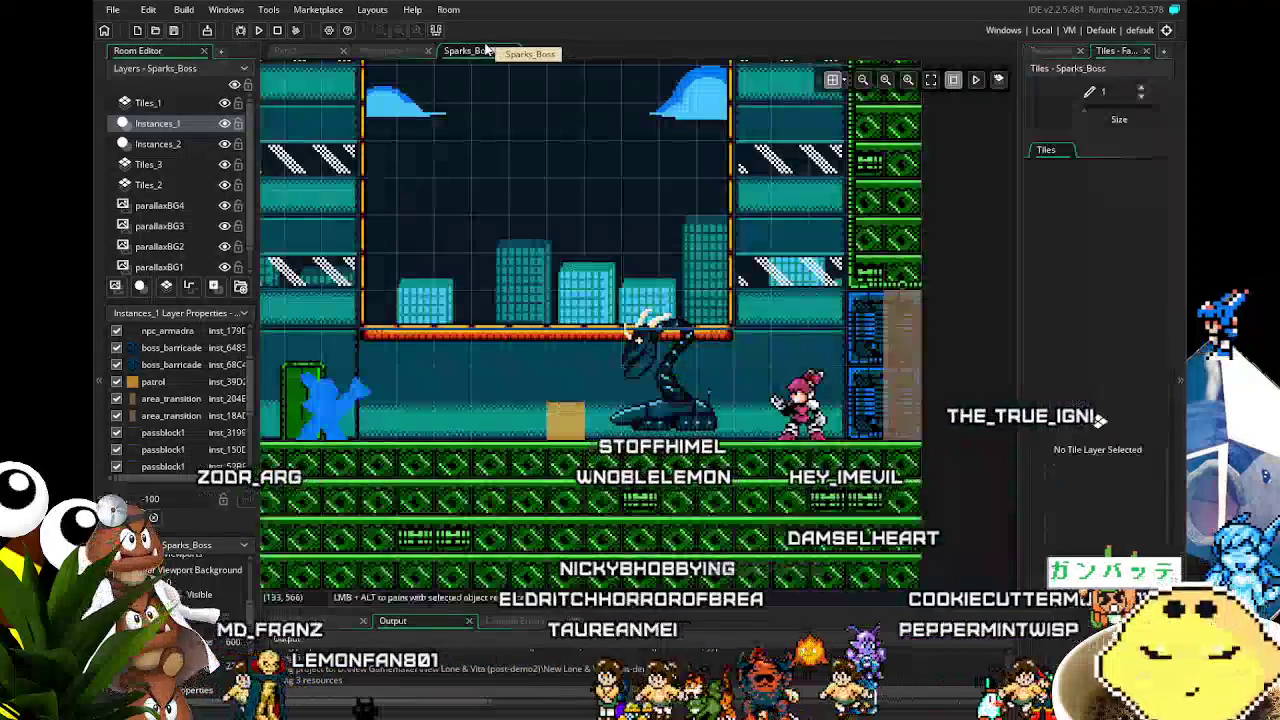
Step: Zoom the Sparks_Boss room view, bring back the Resources list, and reopen tile00
{"action": "left_click", "coordinate": [384, 51]}
{"action": "left_click", "coordinate": [470, 48]}
{"action": "scroll", "coordinate": [565, 347], "scroll_direction": "up", "scroll_amount": 1}
{"action": "scroll", "coordinate": [565, 347], "scroll_direction": "up", "scroll_amount": 3}
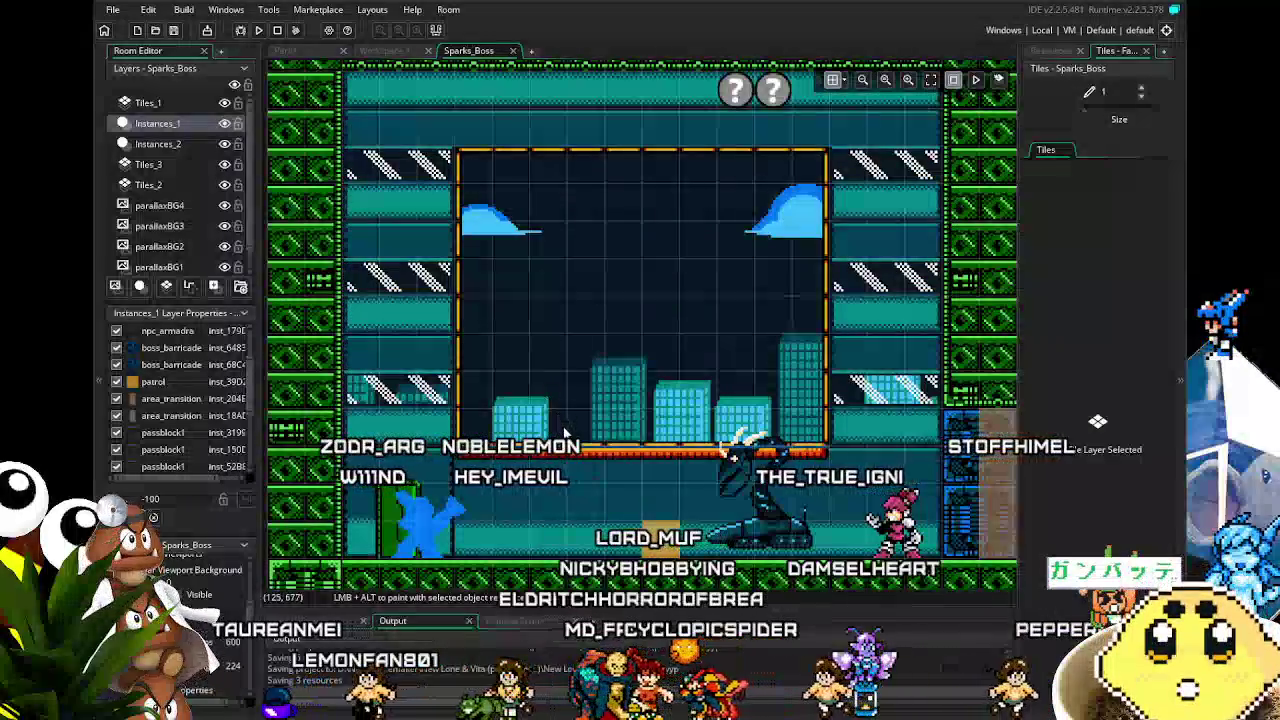
{"action": "scroll", "coordinate": [564, 430], "scroll_direction": "down", "scroll_amount": 2}
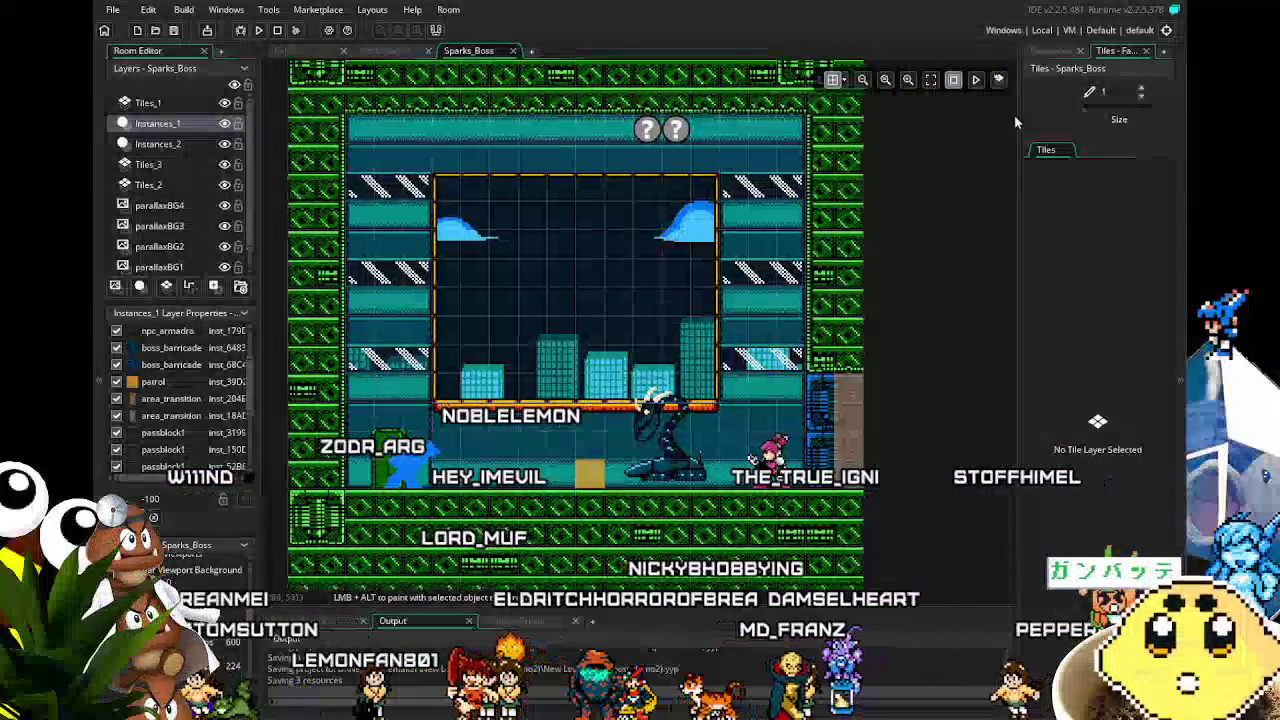
{"action": "left_click", "coordinate": [1051, 50]}
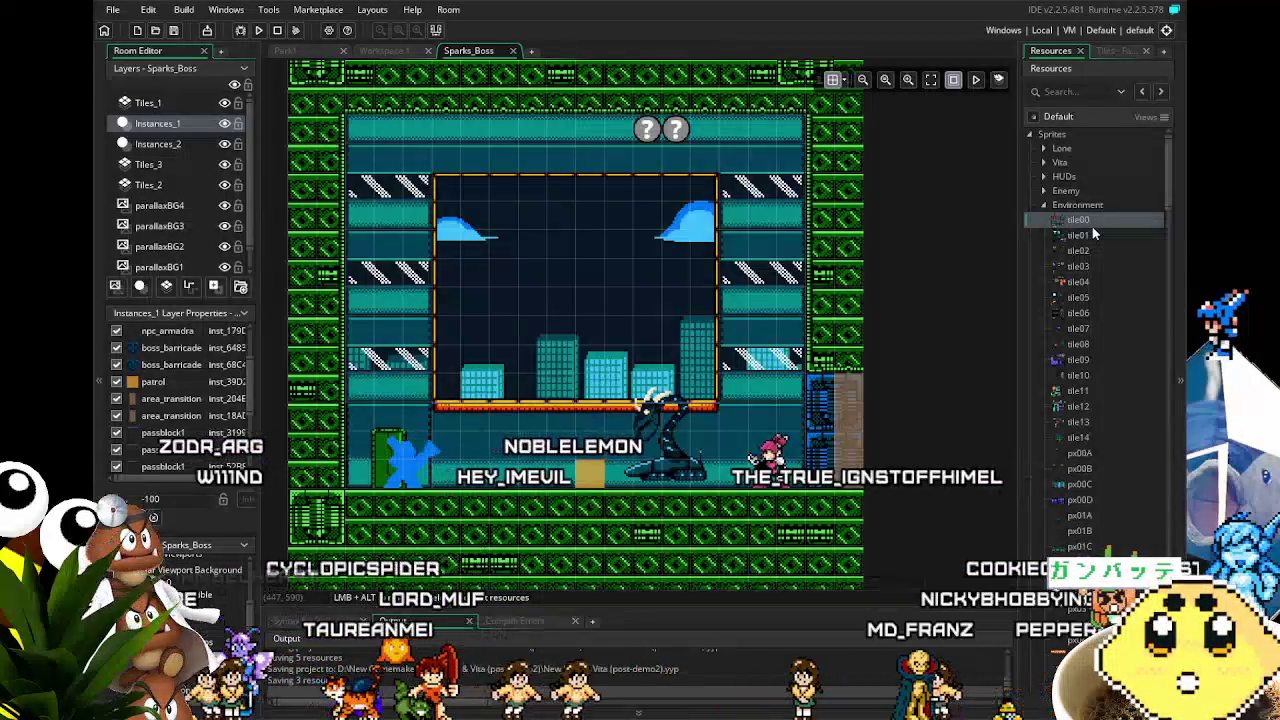
{"action": "double_click", "coordinate": [1093, 228]}
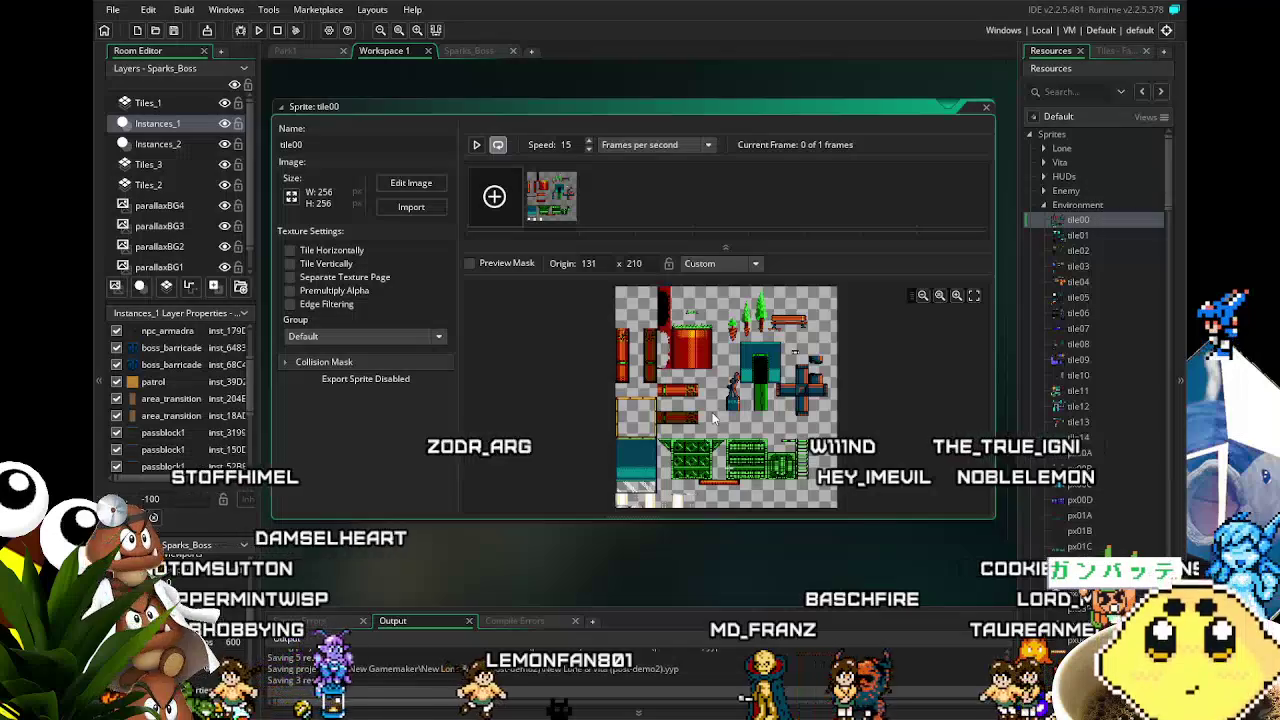
Step: Compare with tile01, then set tile00's origin to Top Left (0 x 0)
{"action": "double_click", "coordinate": [1079, 235]}
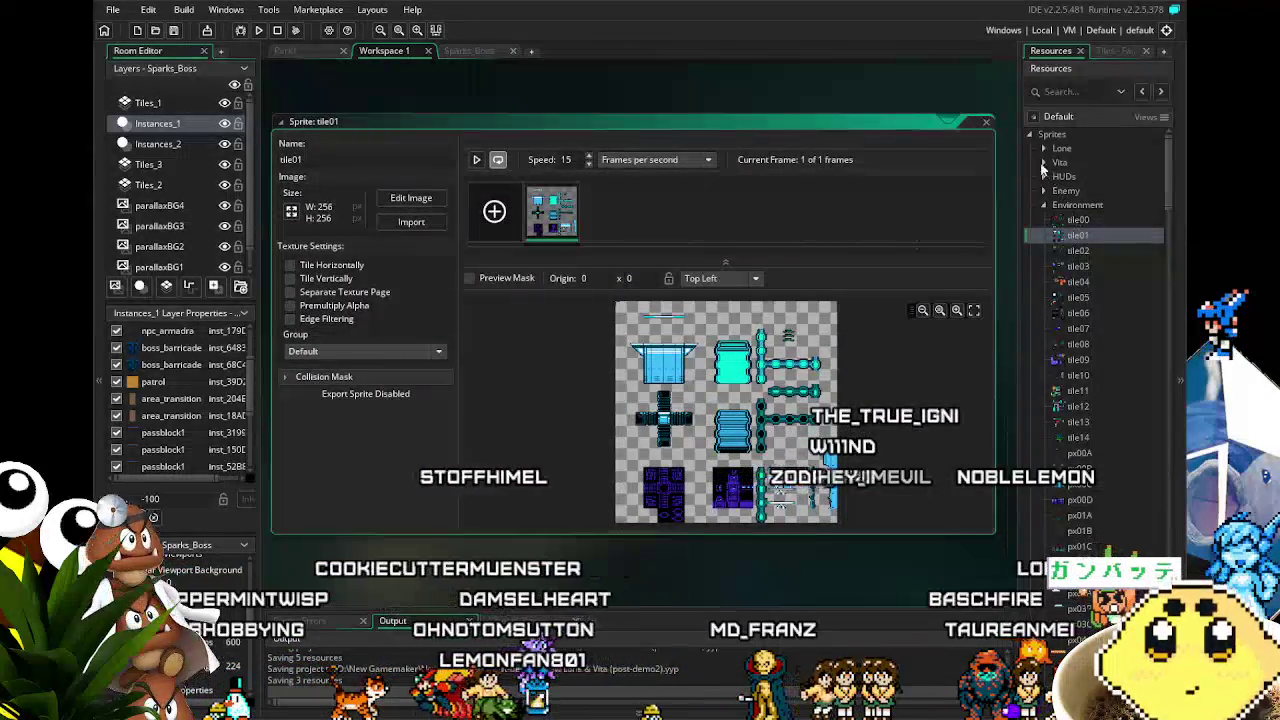
{"action": "left_click", "coordinate": [985, 125]}
{"action": "scroll", "coordinate": [773, 495], "scroll_direction": "up", "scroll_amount": 3}
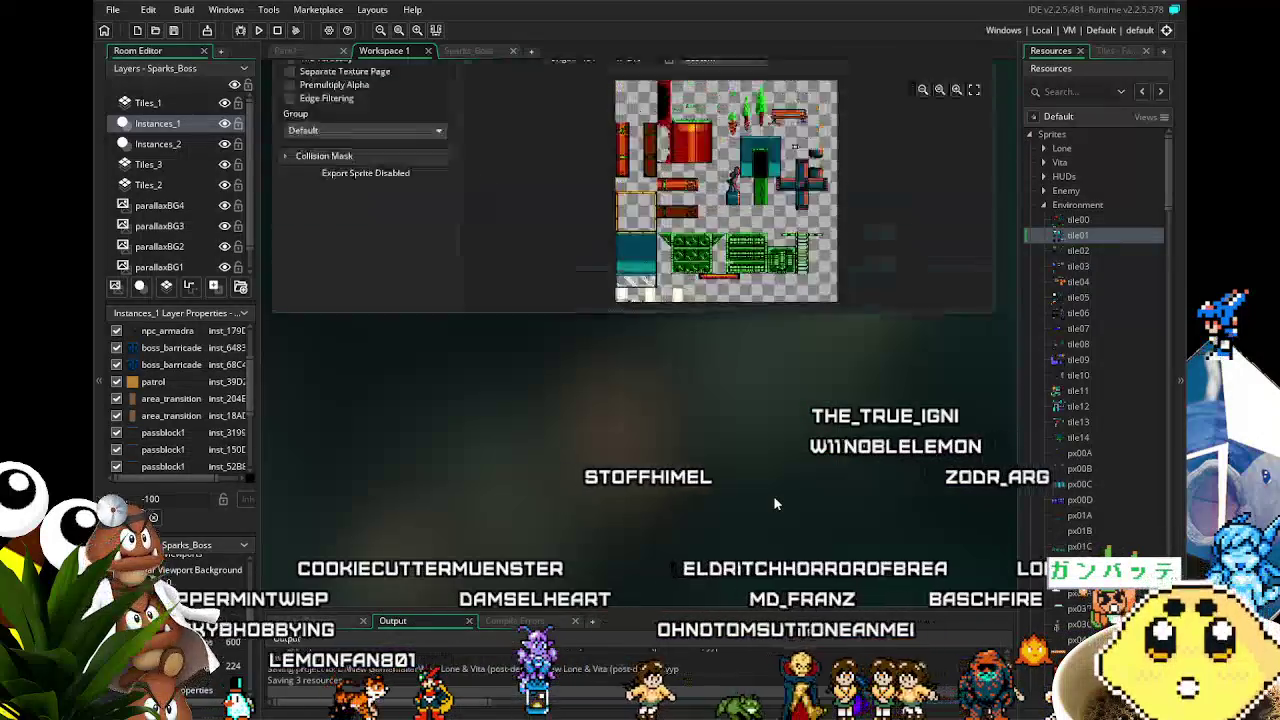
{"action": "scroll", "coordinate": [773, 495], "scroll_direction": "up", "scroll_amount": 2}
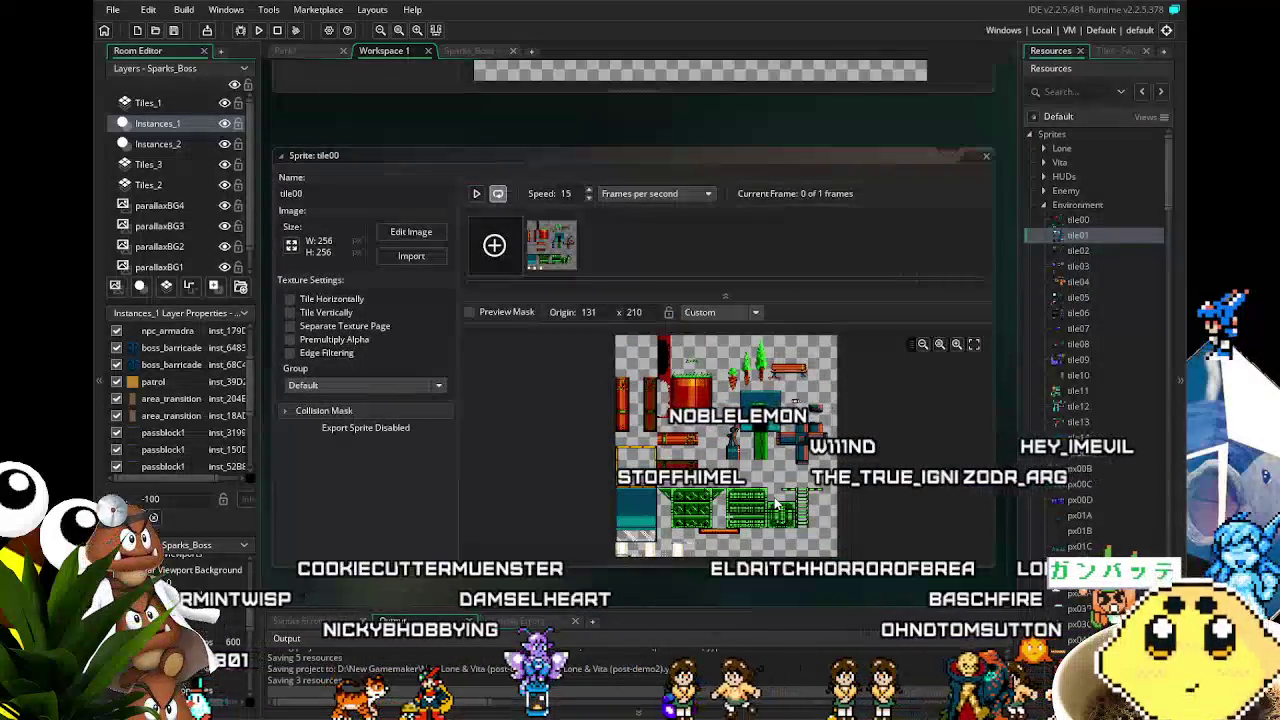
{"action": "left_click", "coordinate": [700, 313]}
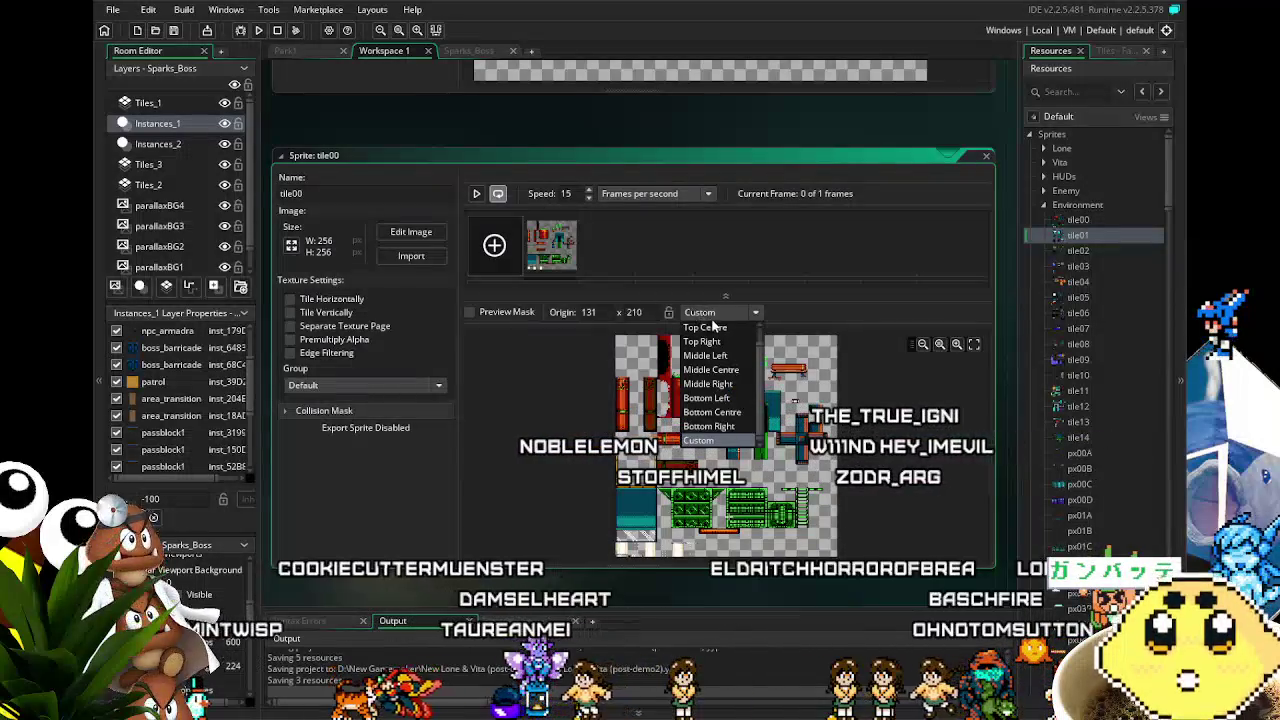
{"action": "scroll", "coordinate": [722, 333], "scroll_direction": "up", "scroll_amount": 1}
{"action": "left_click", "coordinate": [722, 332]}
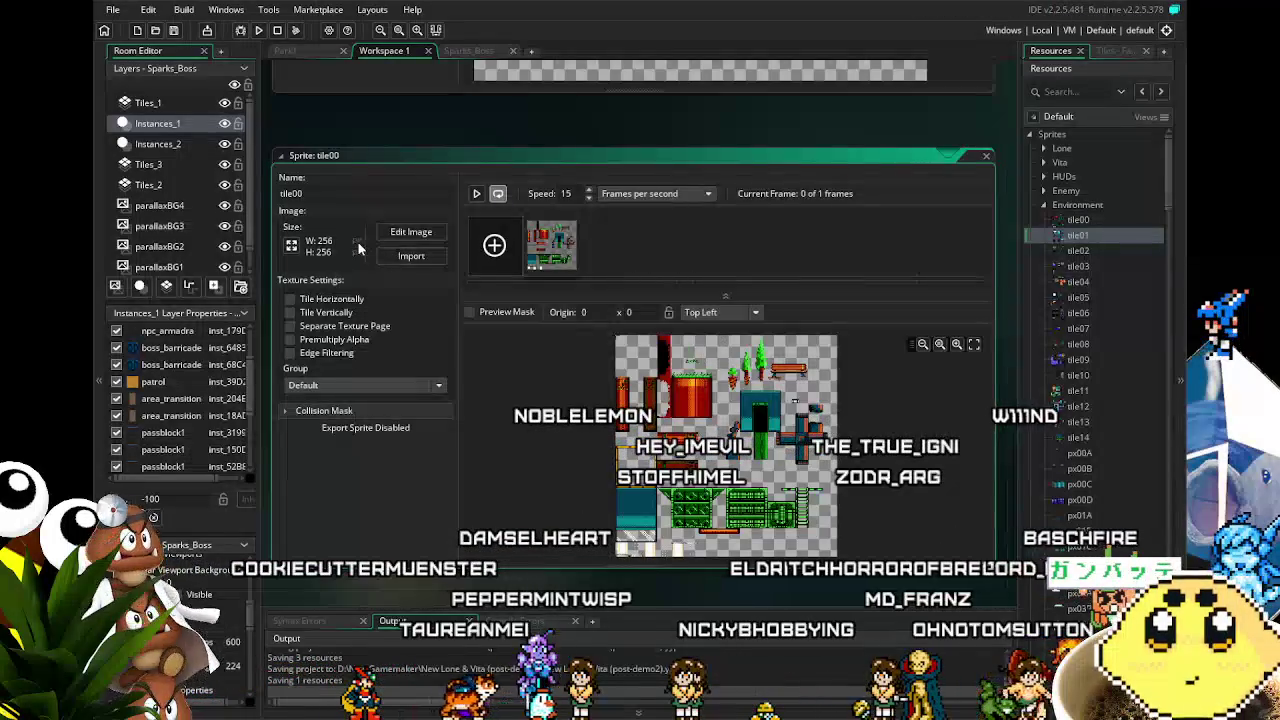
Step: Return to the Sparks_Boss room with Resources shown and the Environment folder collapsed
{"action": "left_click", "coordinate": [305, 53]}
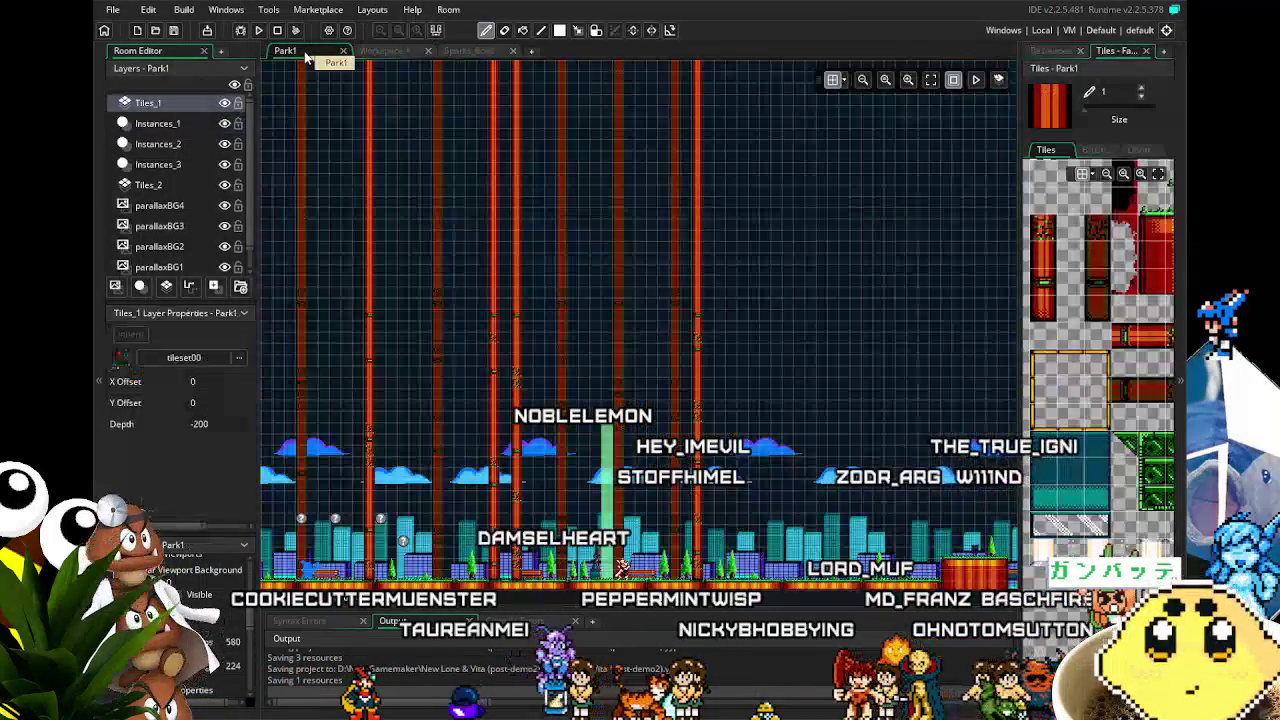
{"action": "left_click", "coordinate": [392, 51]}
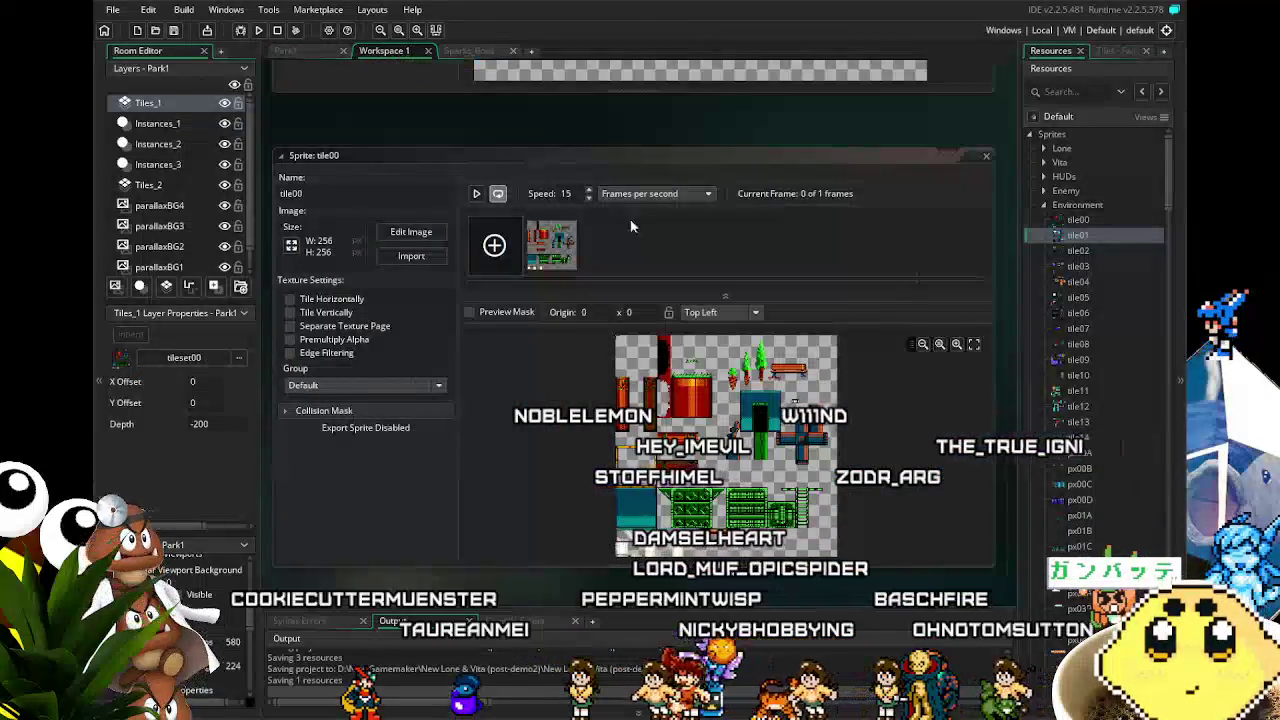
{"action": "left_click", "coordinate": [468, 51]}
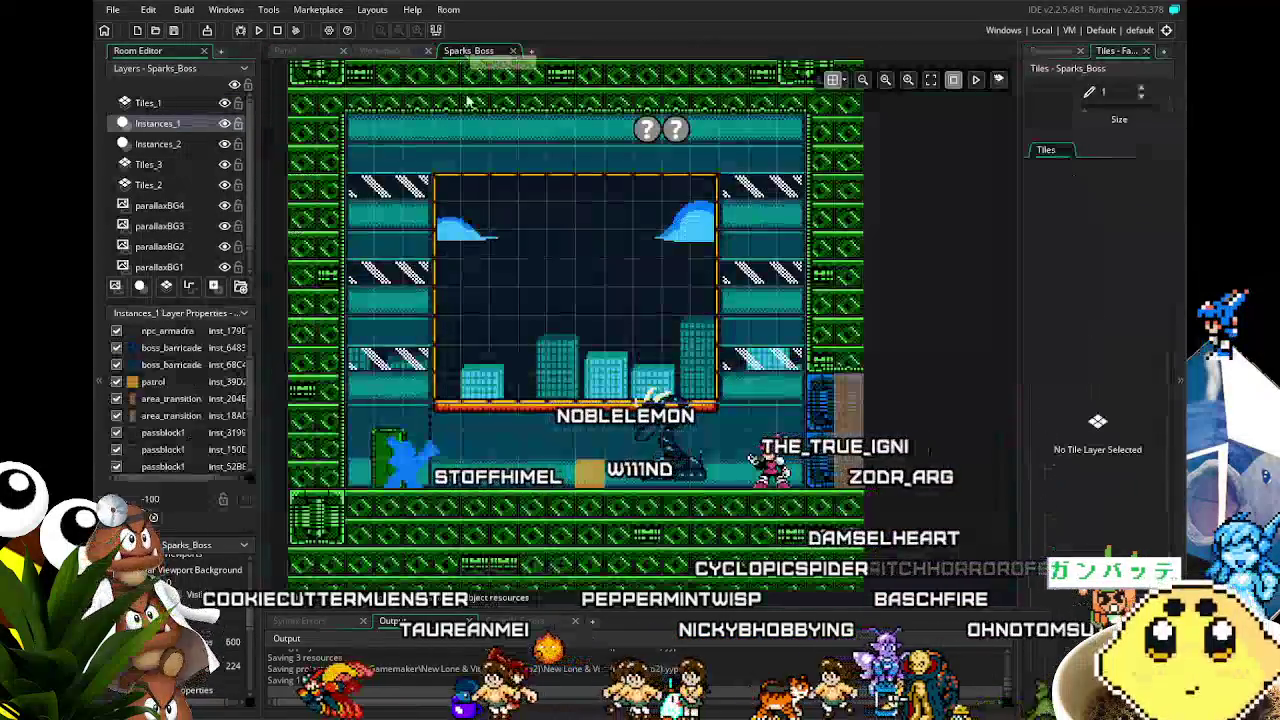
{"action": "left_click", "coordinate": [1051, 50]}
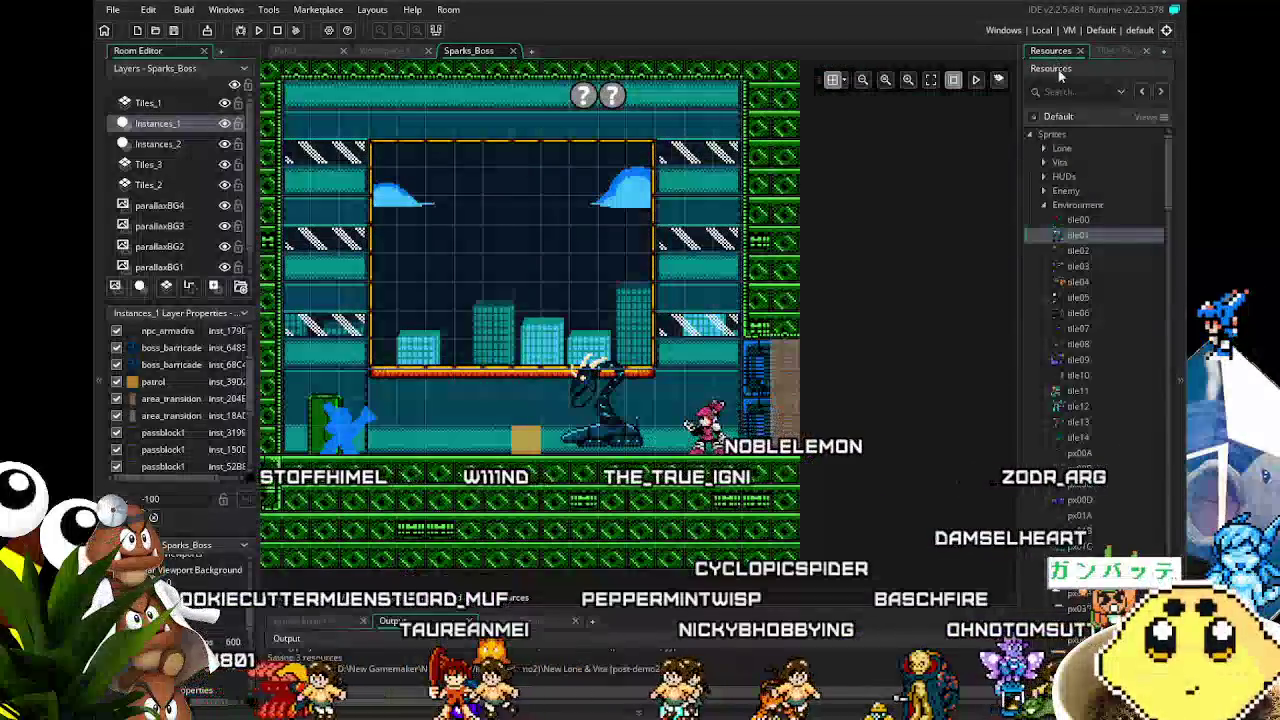
{"action": "left_click", "coordinate": [1044, 205]}
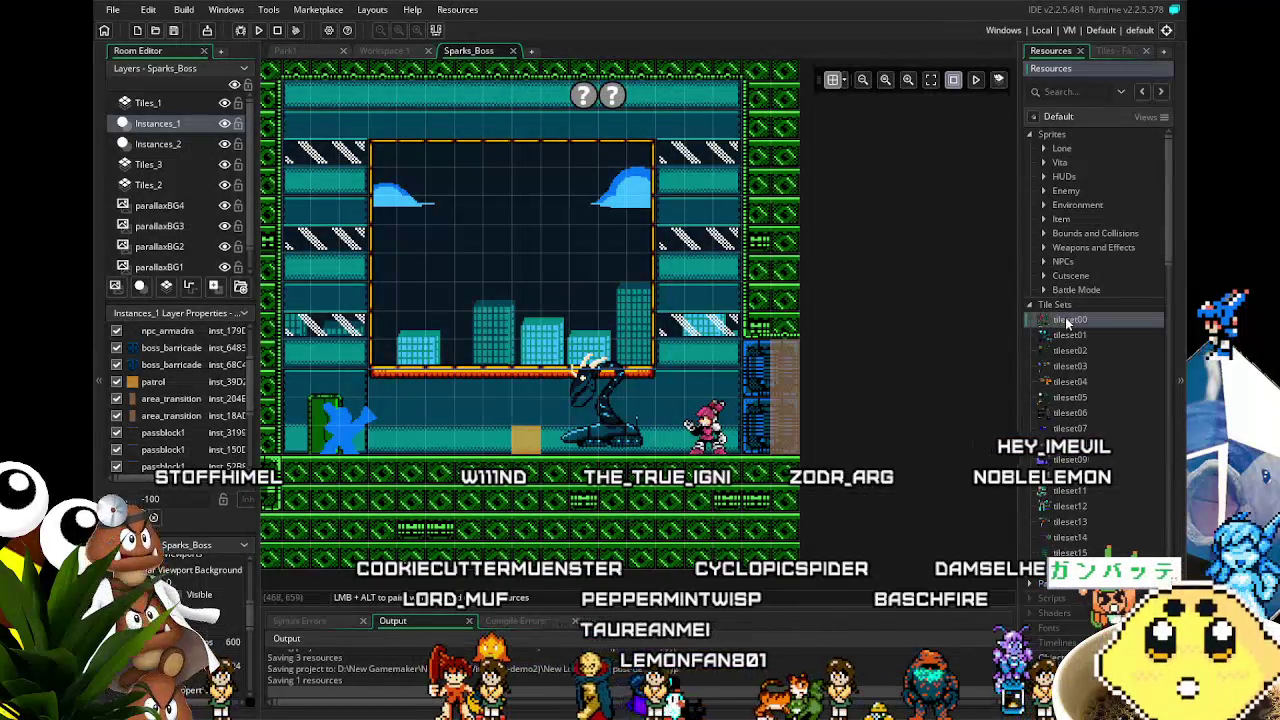
Step: In tileset00's tile animation editor, build animation_1 from two tiles, including tile 241
{"action": "double_click", "coordinate": [1068, 320]}
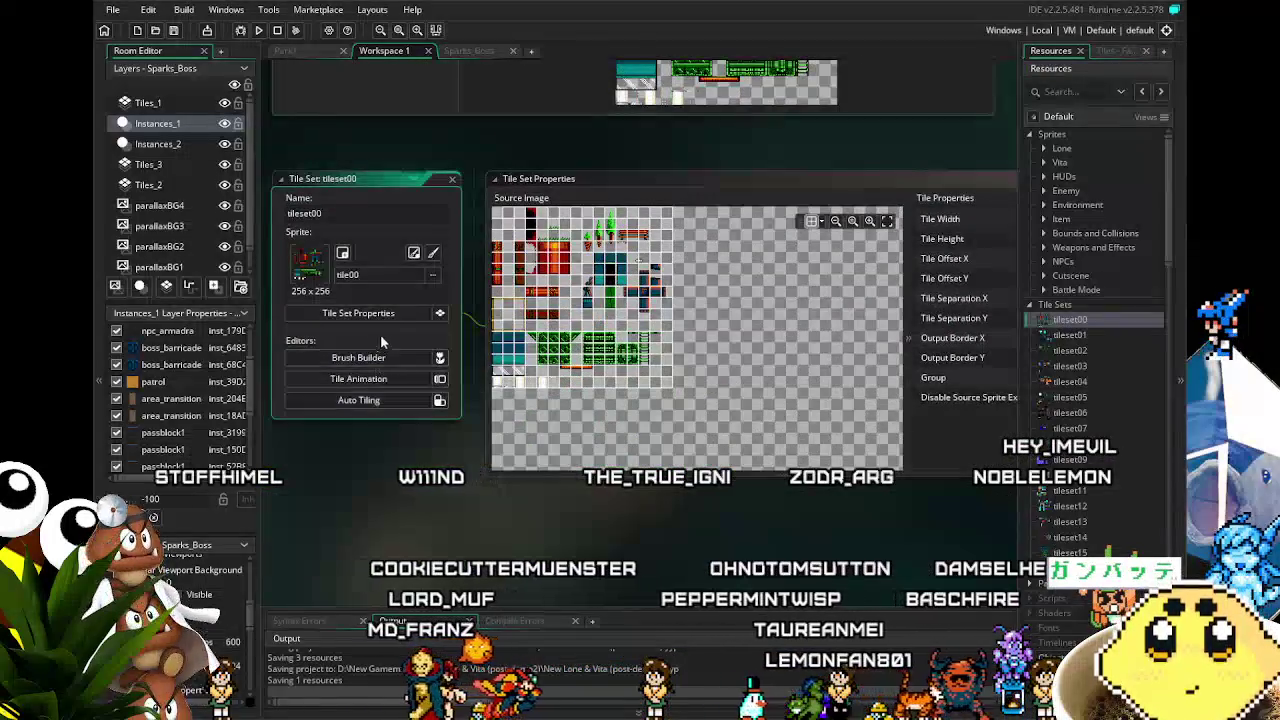
{"action": "left_click", "coordinate": [380, 377]}
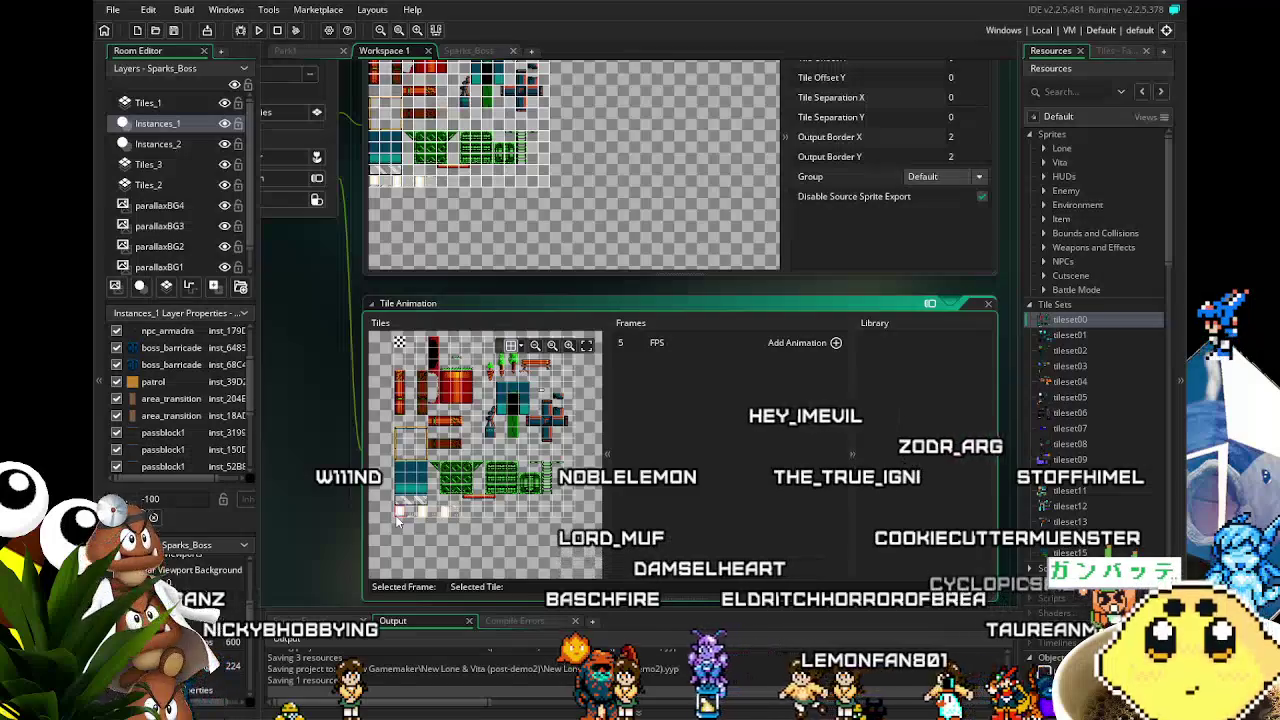
{"action": "left_click", "coordinate": [836, 343]}
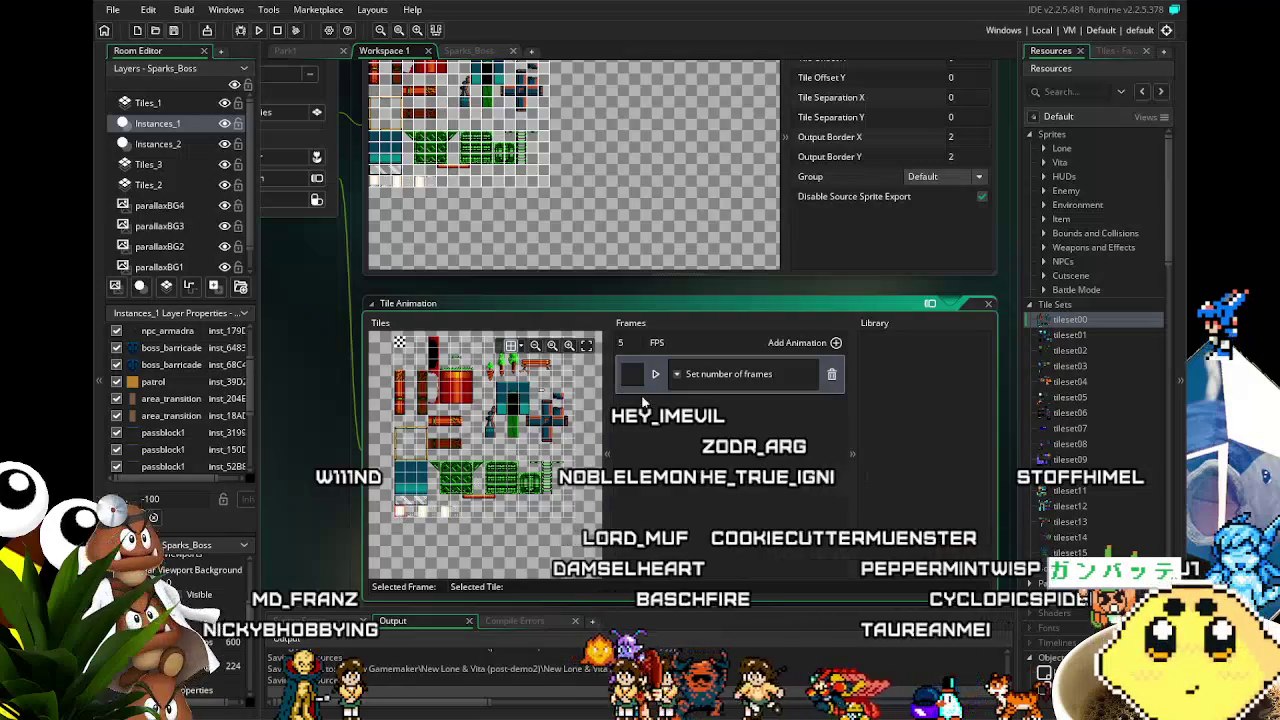
{"action": "left_click", "coordinate": [682, 376]}
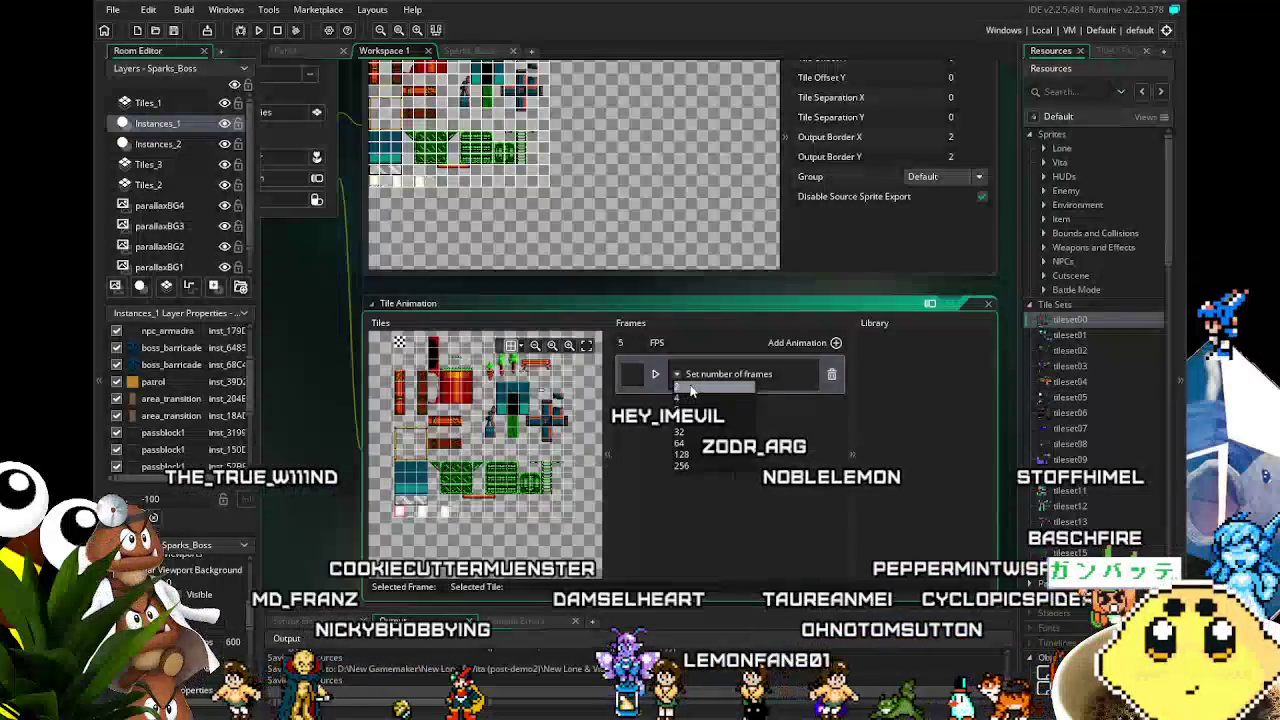
{"action": "left_click", "coordinate": [688, 398]}
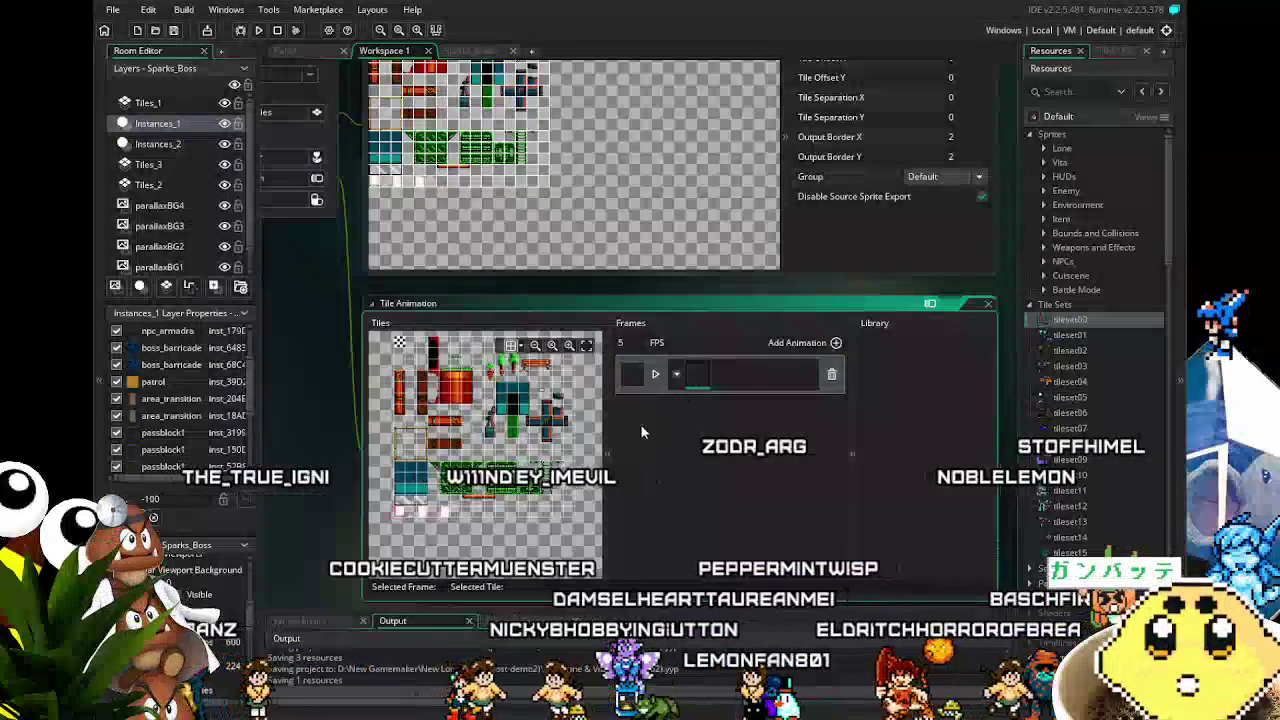
{"action": "left_click", "coordinate": [400, 513]}
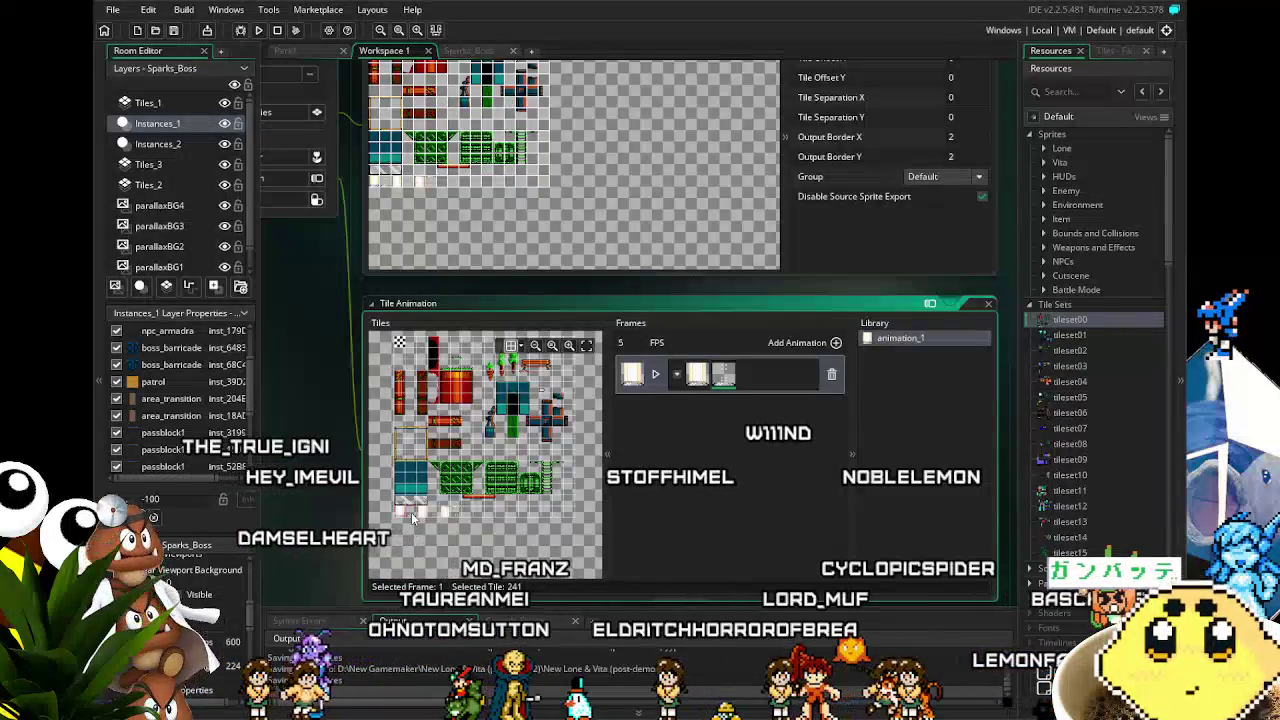
{"action": "left_click", "coordinate": [419, 513]}
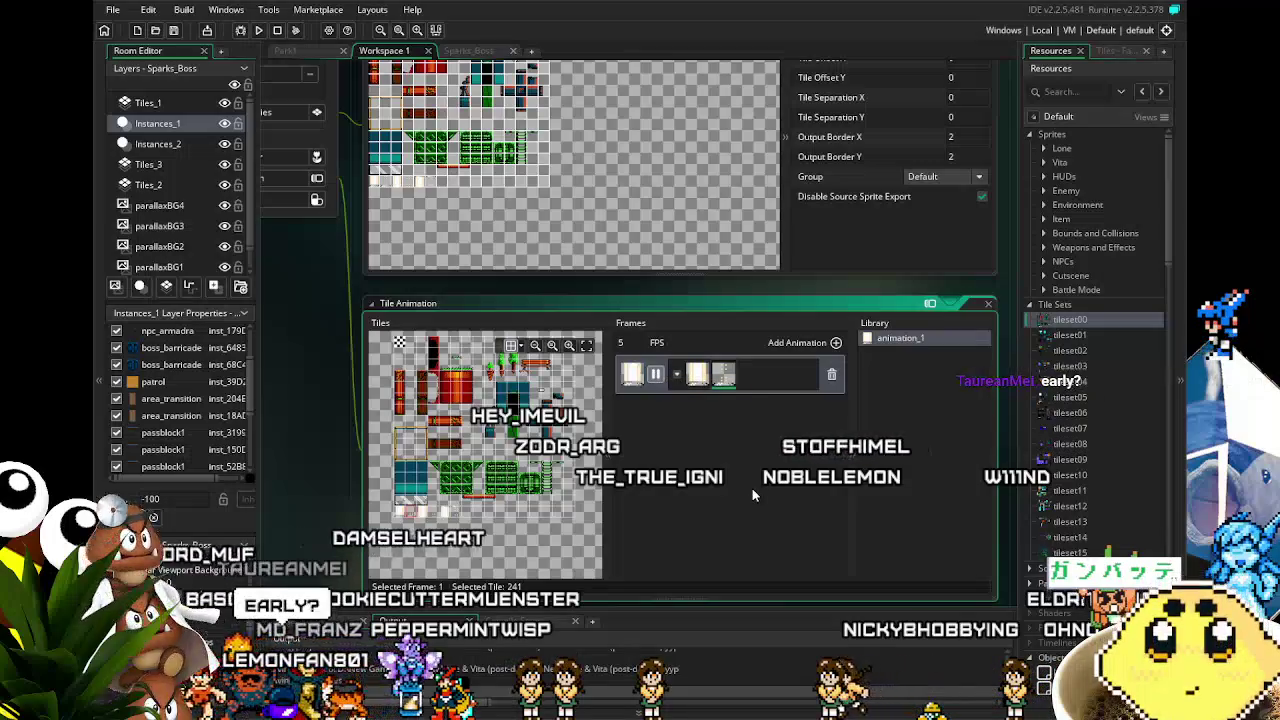
Step: Change animation_1's speed from 5 to 10 FPS and add a second, empty animation
{"action": "left_click", "coordinate": [657, 374]}
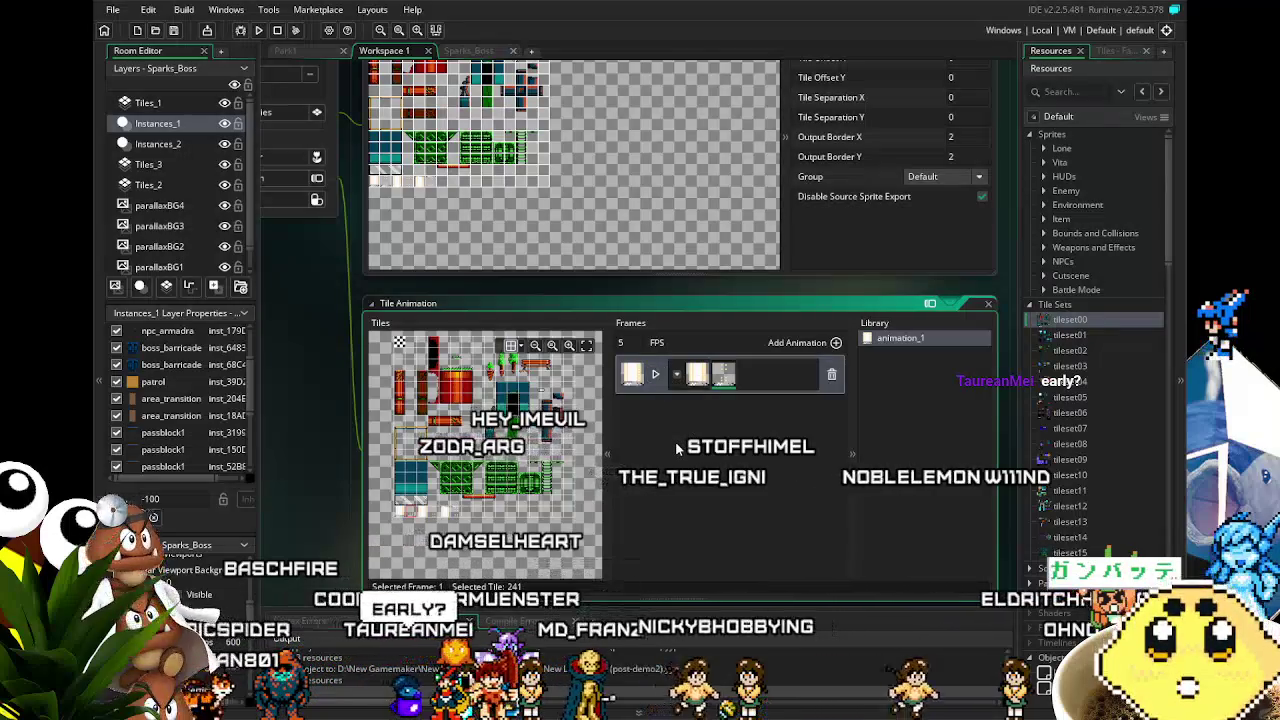
{"action": "double_click", "coordinate": [621, 342]}
{"action": "type", "text": "10"}
{"action": "left_click", "coordinate": [655, 374]}
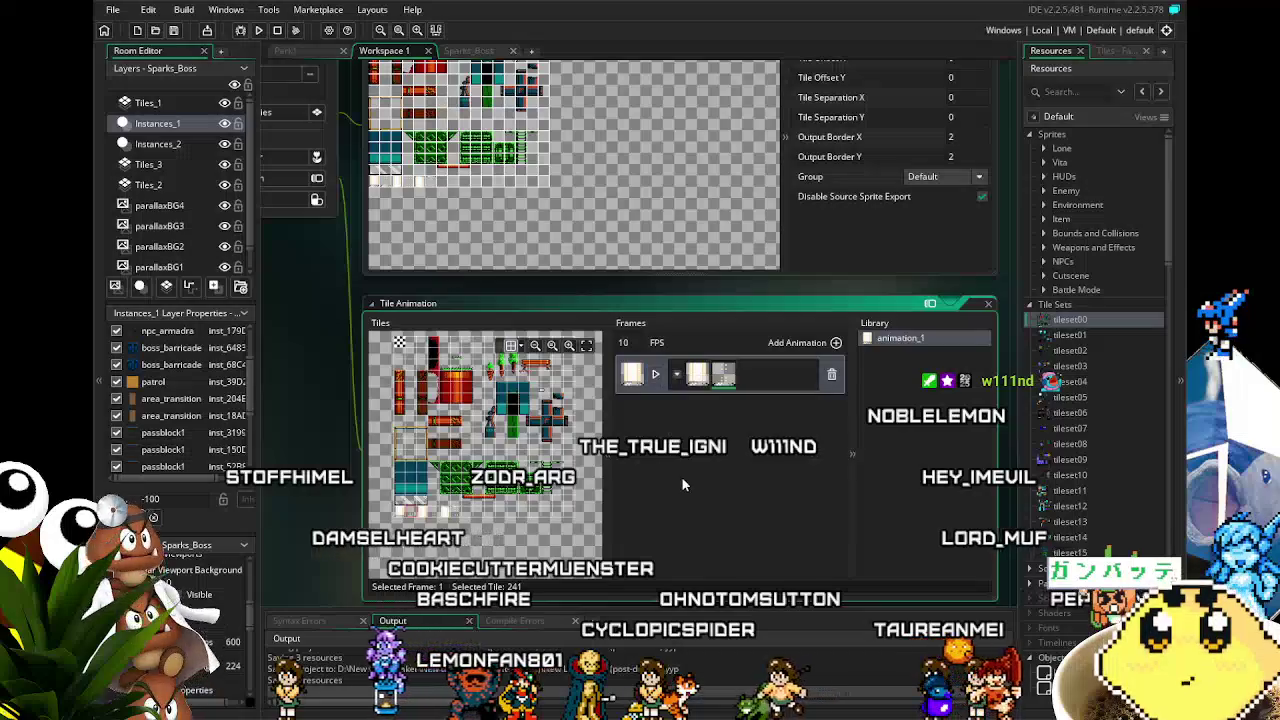
{"action": "scroll", "coordinate": [681, 476], "scroll_direction": "down", "scroll_amount": 2}
{"action": "scroll", "coordinate": [681, 476], "scroll_direction": "up", "scroll_amount": 1}
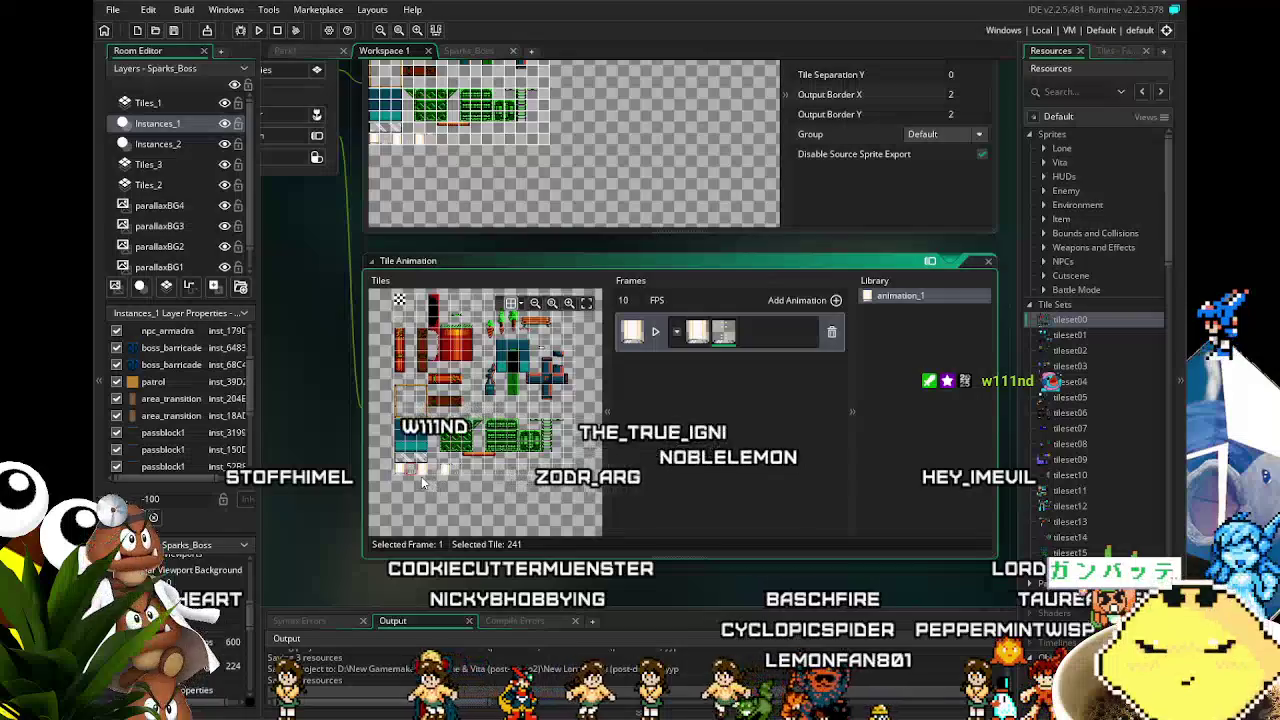
{"action": "left_click", "coordinate": [838, 302]}
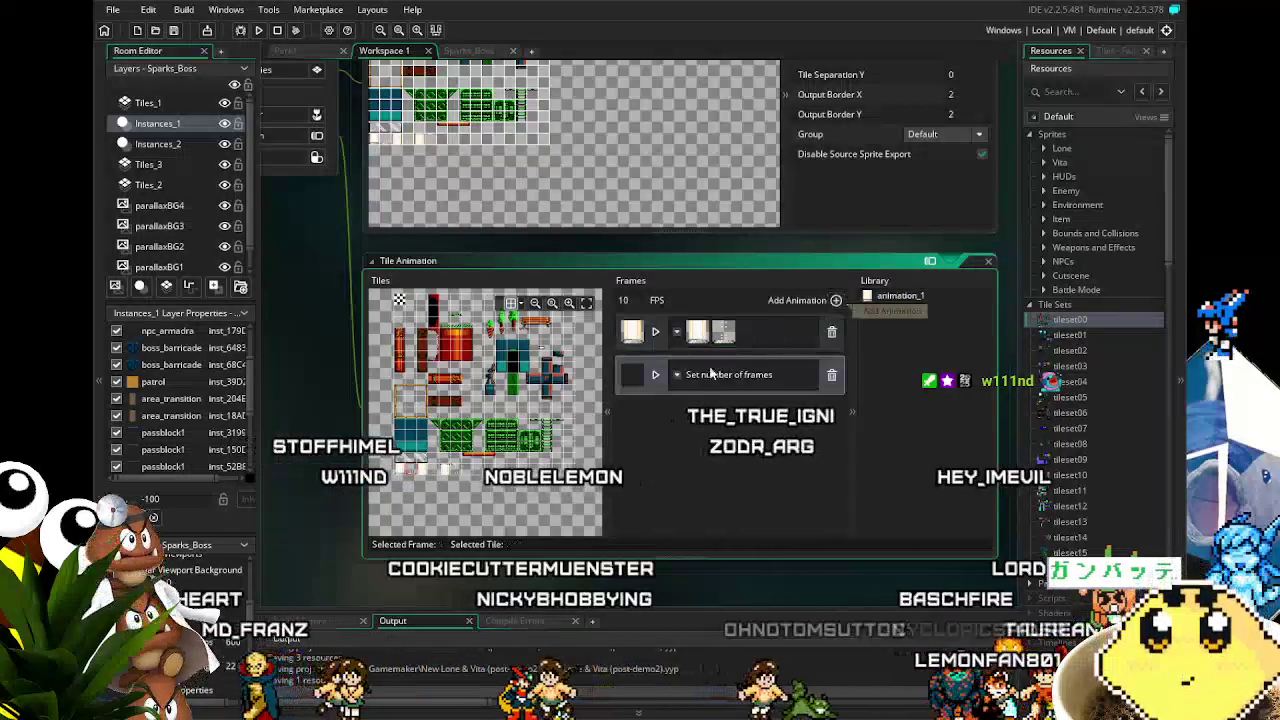
Step: Set animation_2's frame count, fill its two frames with pale pillar tiles, and add a third animation
{"action": "left_click", "coordinate": [677, 376]}
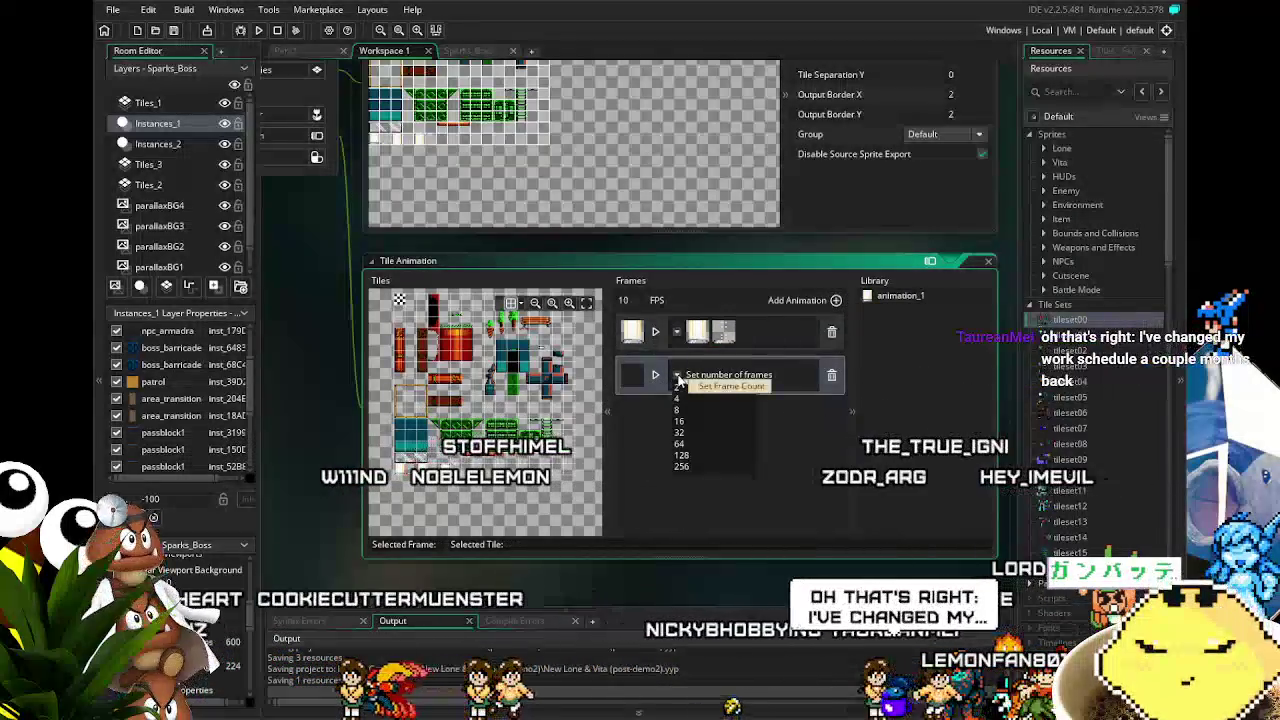
{"action": "left_click", "coordinate": [678, 378]}
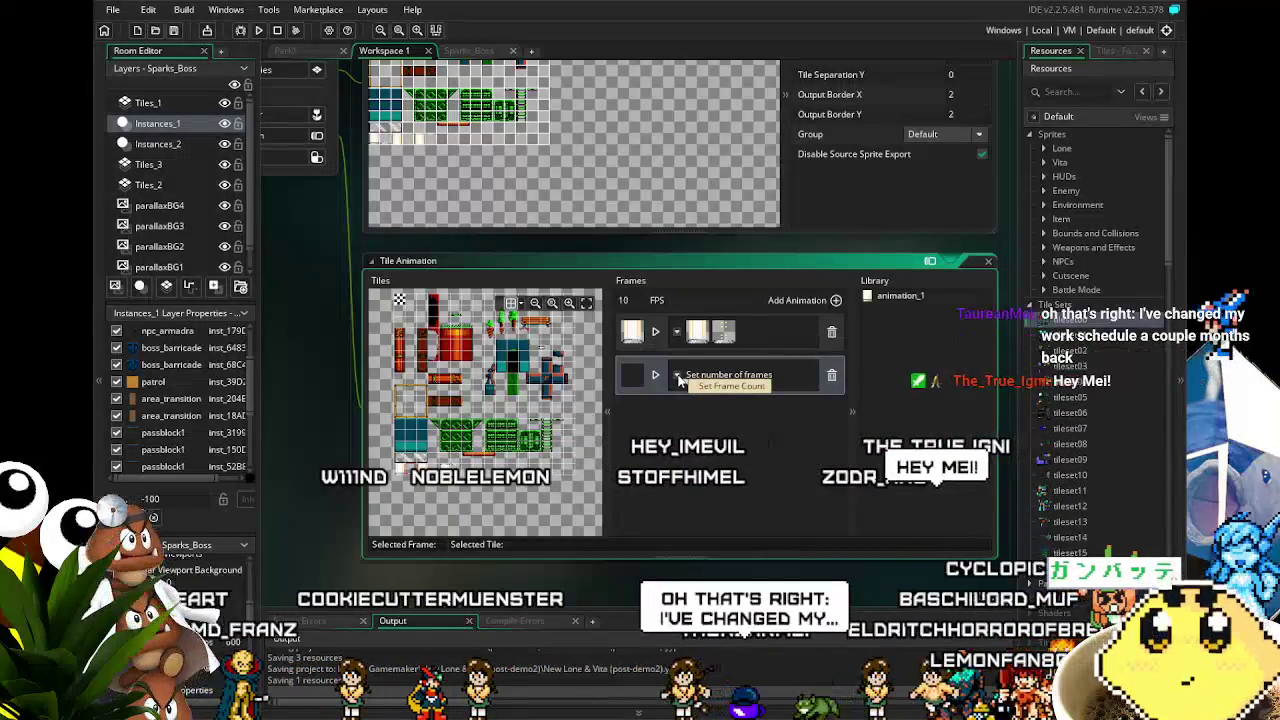
{"action": "left_click", "coordinate": [678, 378]}
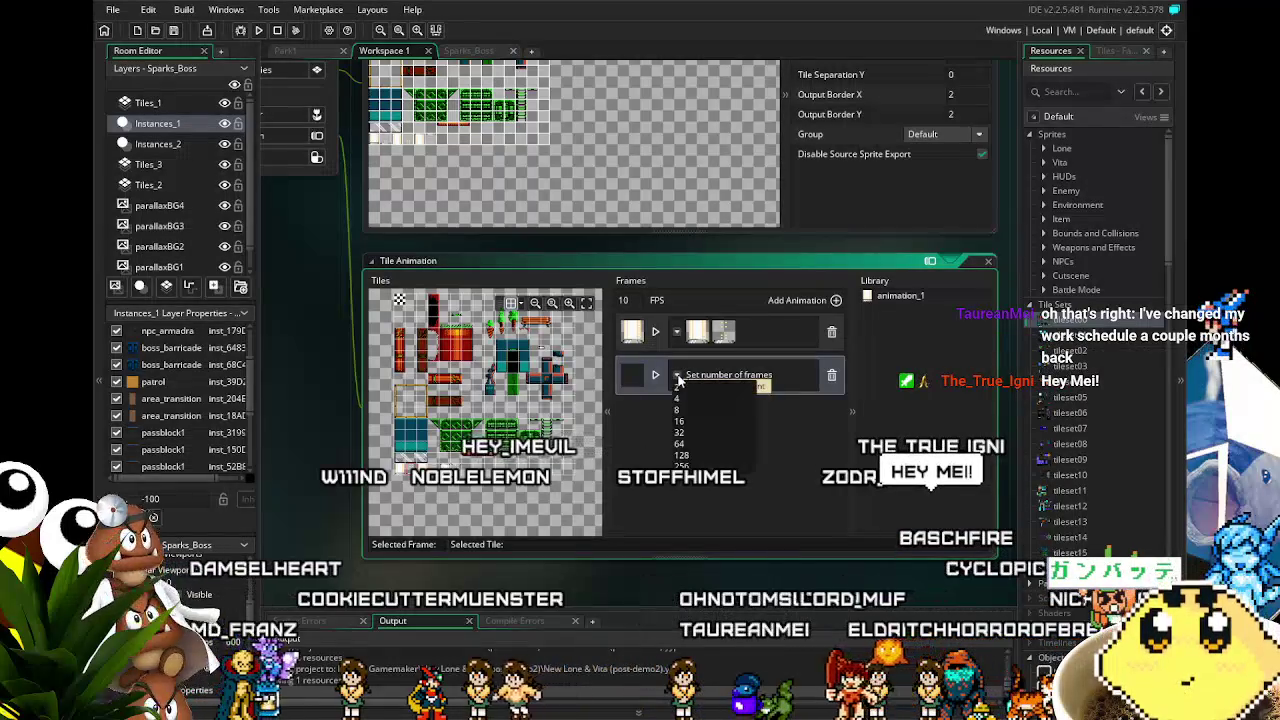
{"action": "left_click", "coordinate": [693, 390]}
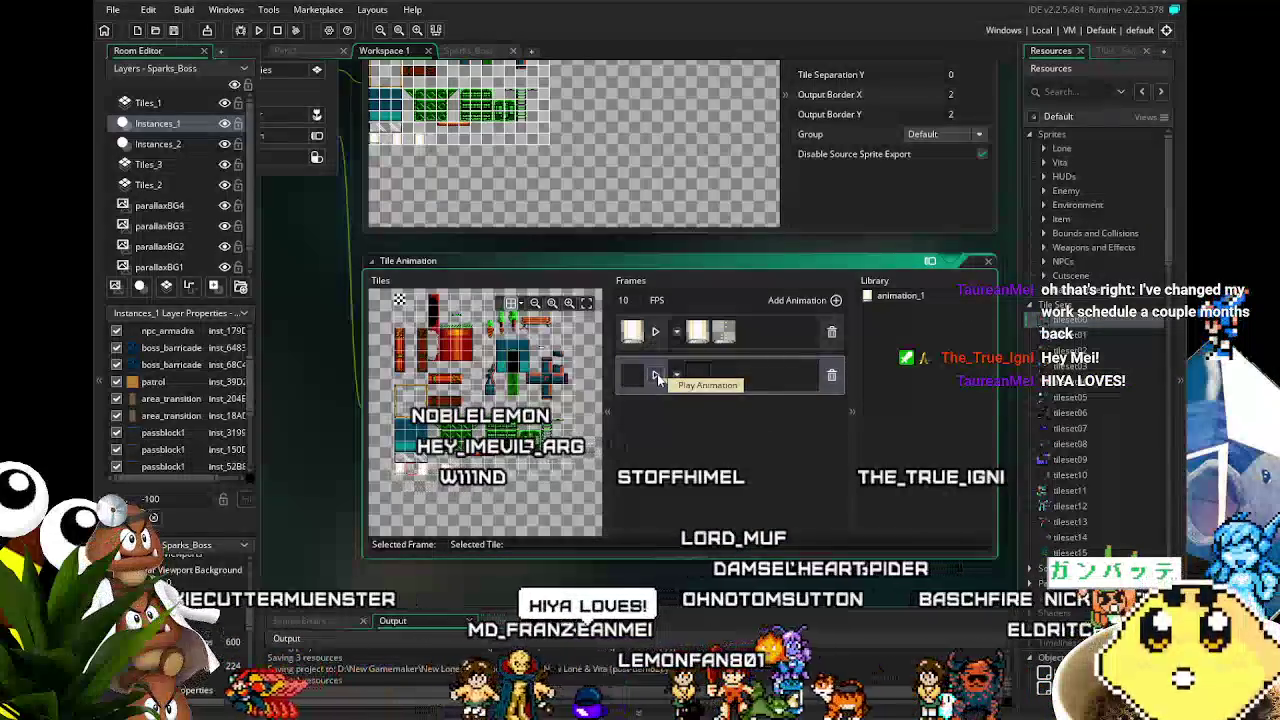
{"action": "left_click", "coordinate": [656, 375]}
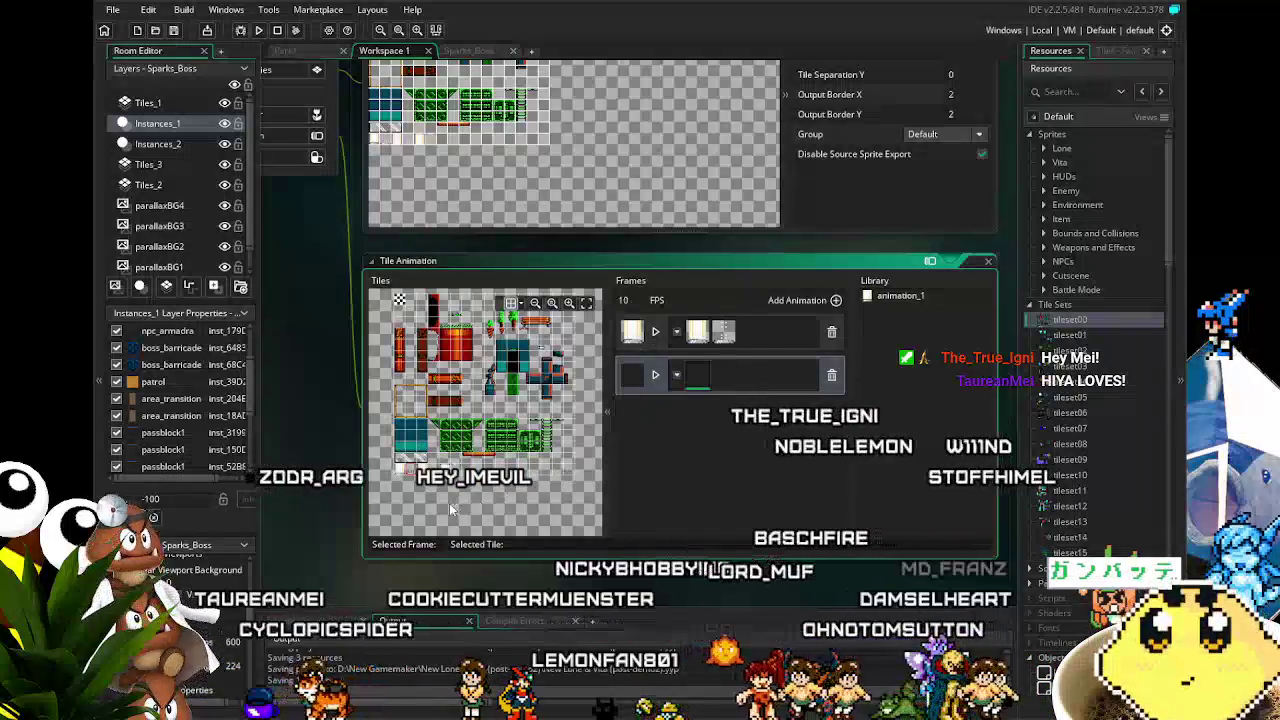
{"action": "left_click", "coordinate": [632, 375]}
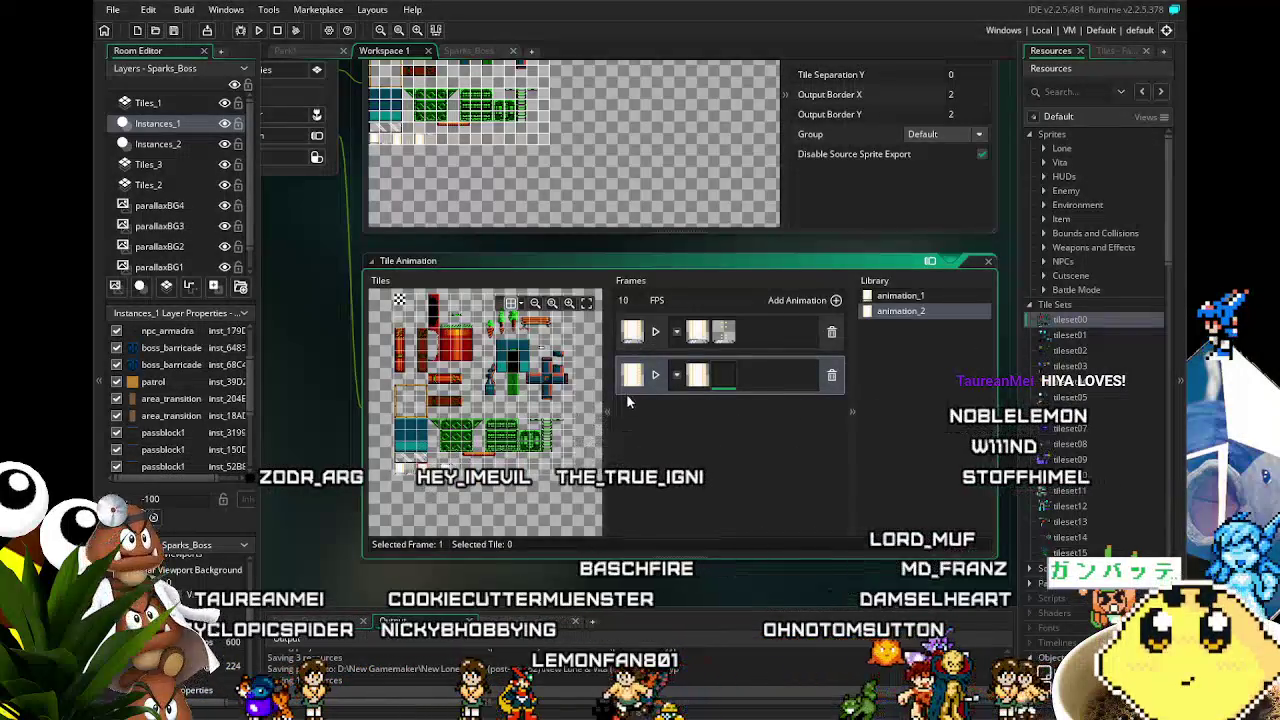
{"action": "left_click", "coordinate": [405, 466]}
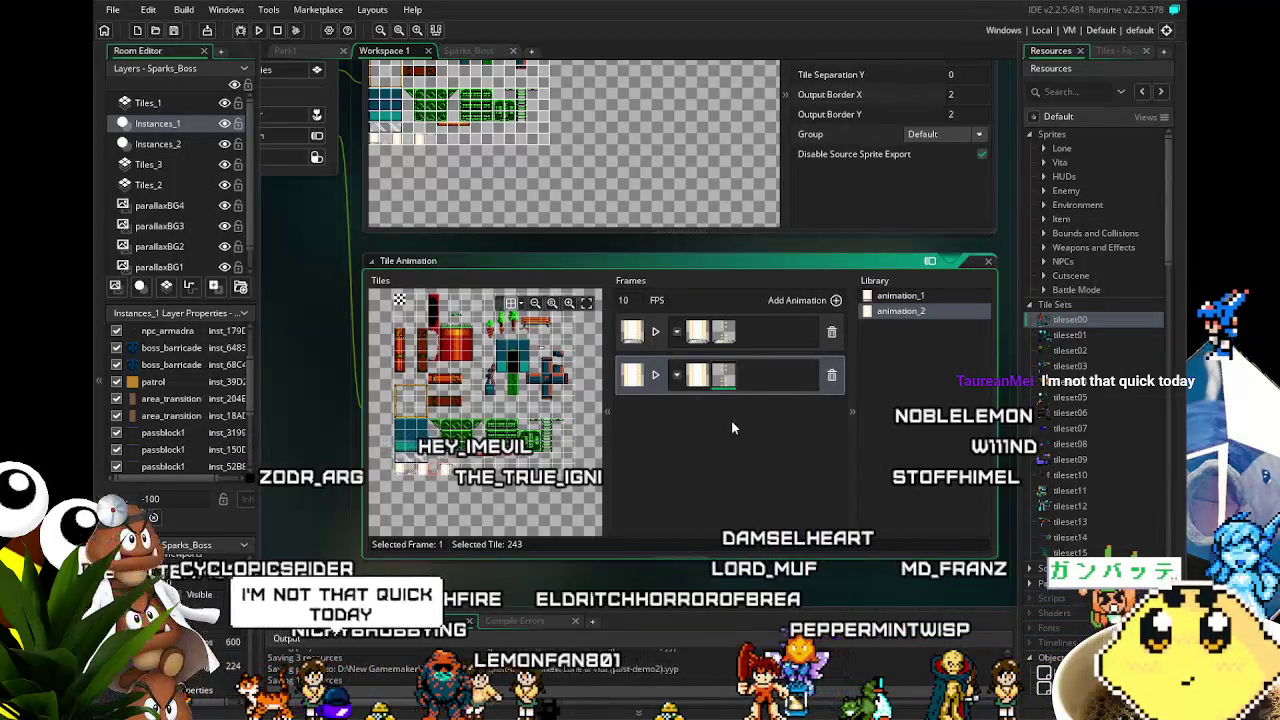
{"action": "left_click", "coordinate": [836, 300]}
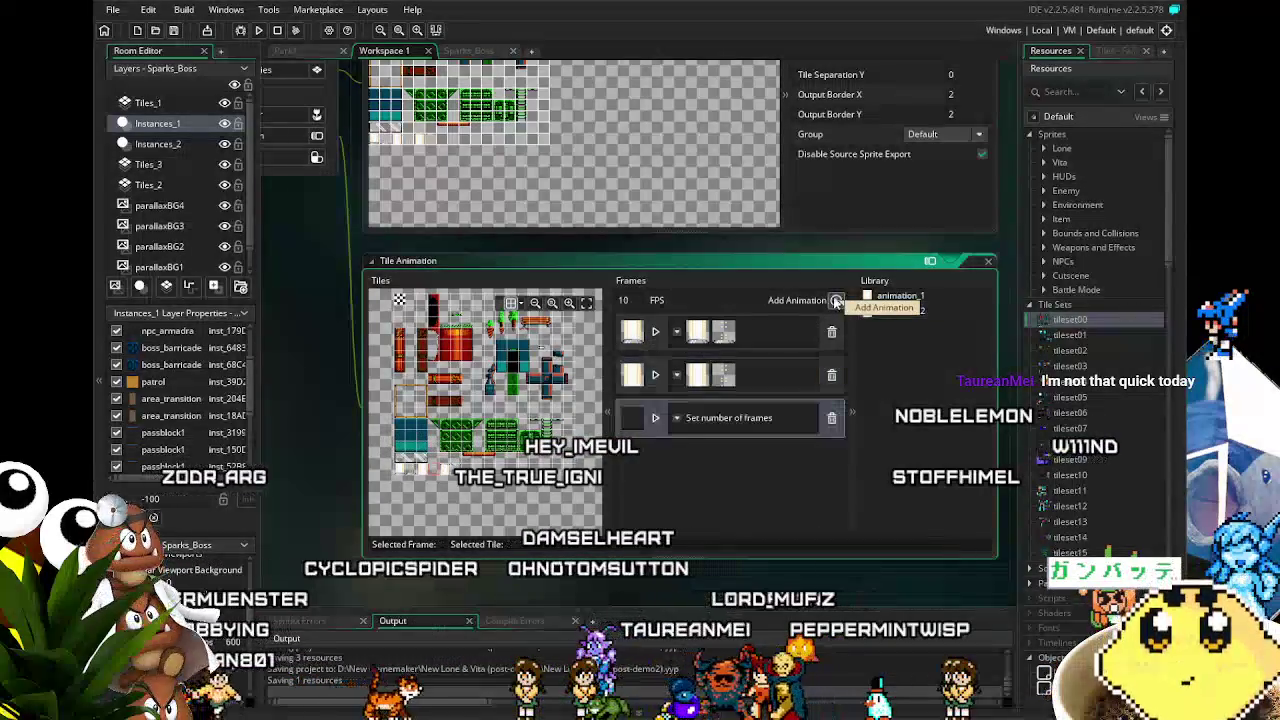
Step: Set animation_3's frame count and fill its two frames with pillar tiles, including tile 245
{"action": "left_click", "coordinate": [677, 418]}
{"action": "left_click", "coordinate": [677, 431]}
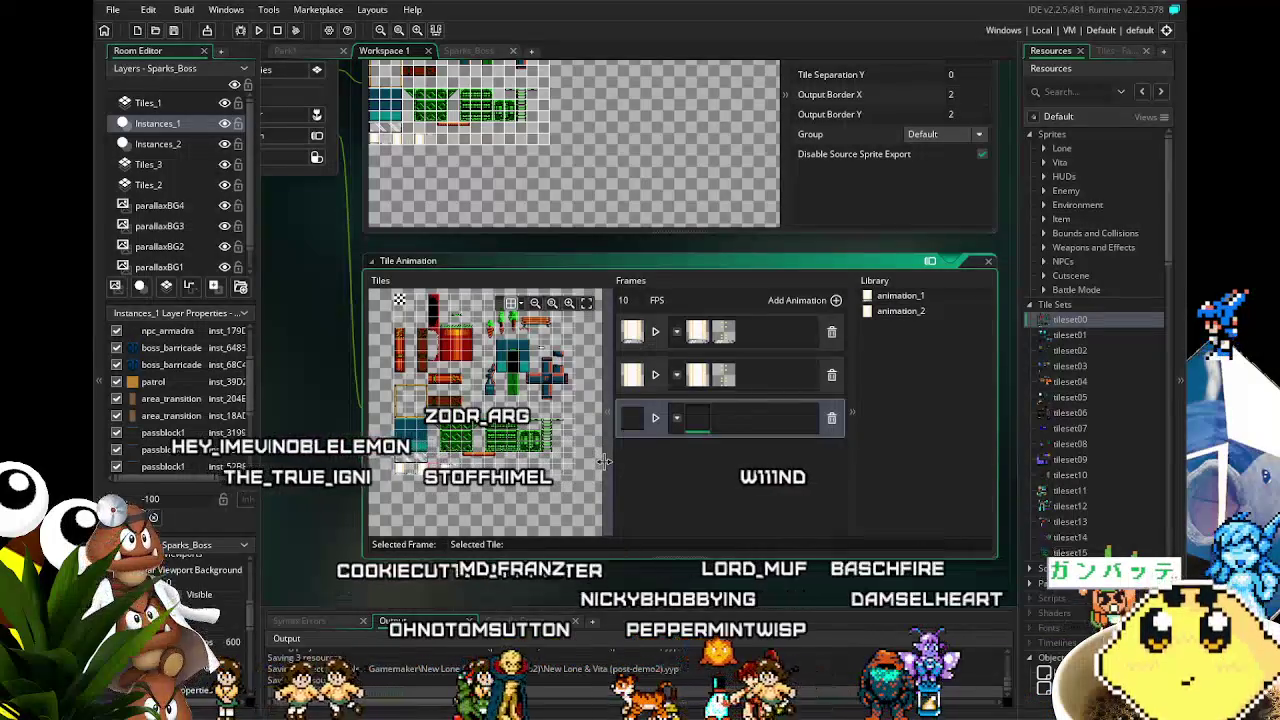
{"action": "left_click", "coordinate": [660, 438]}
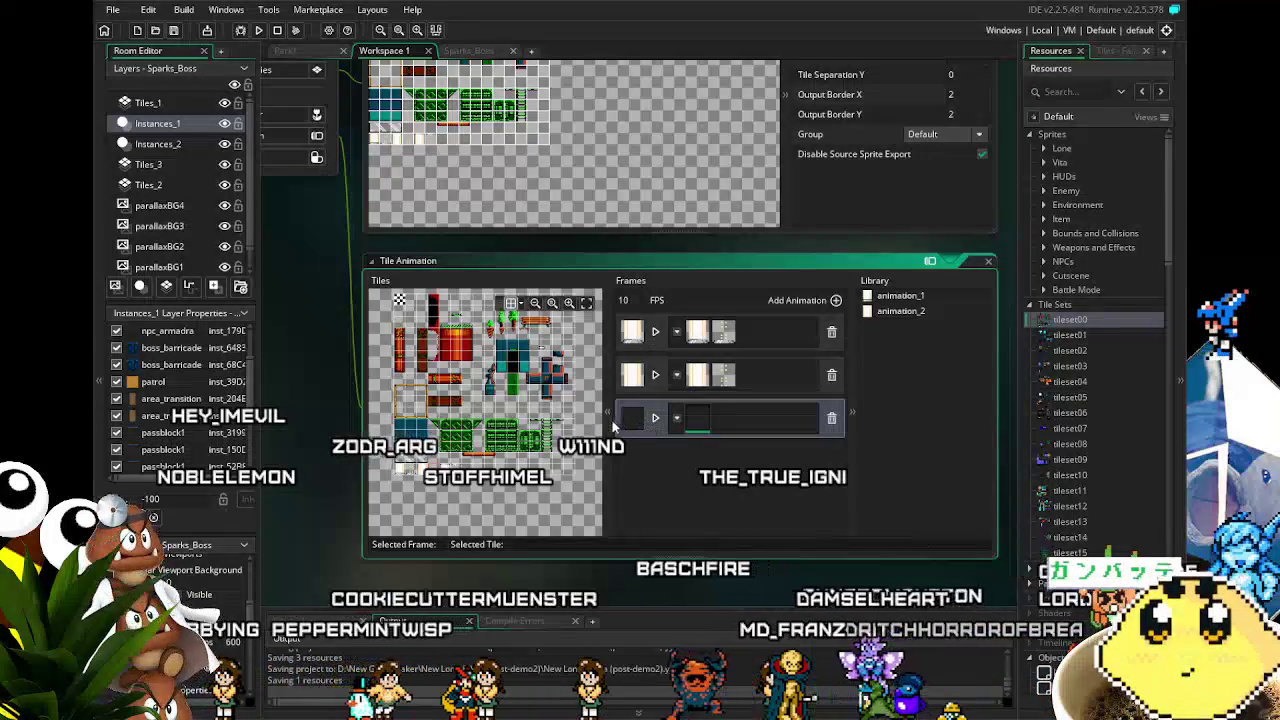
{"action": "left_click", "coordinate": [444, 467]}
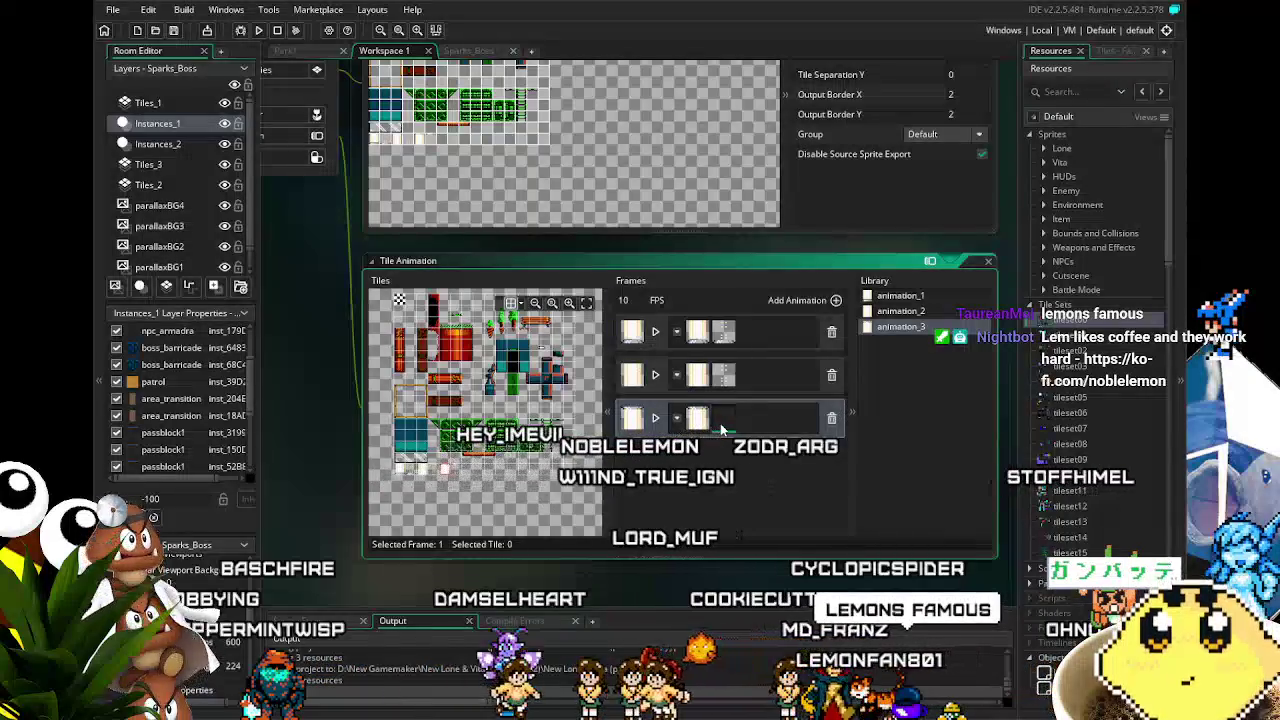
{"action": "left_click", "coordinate": [459, 470]}
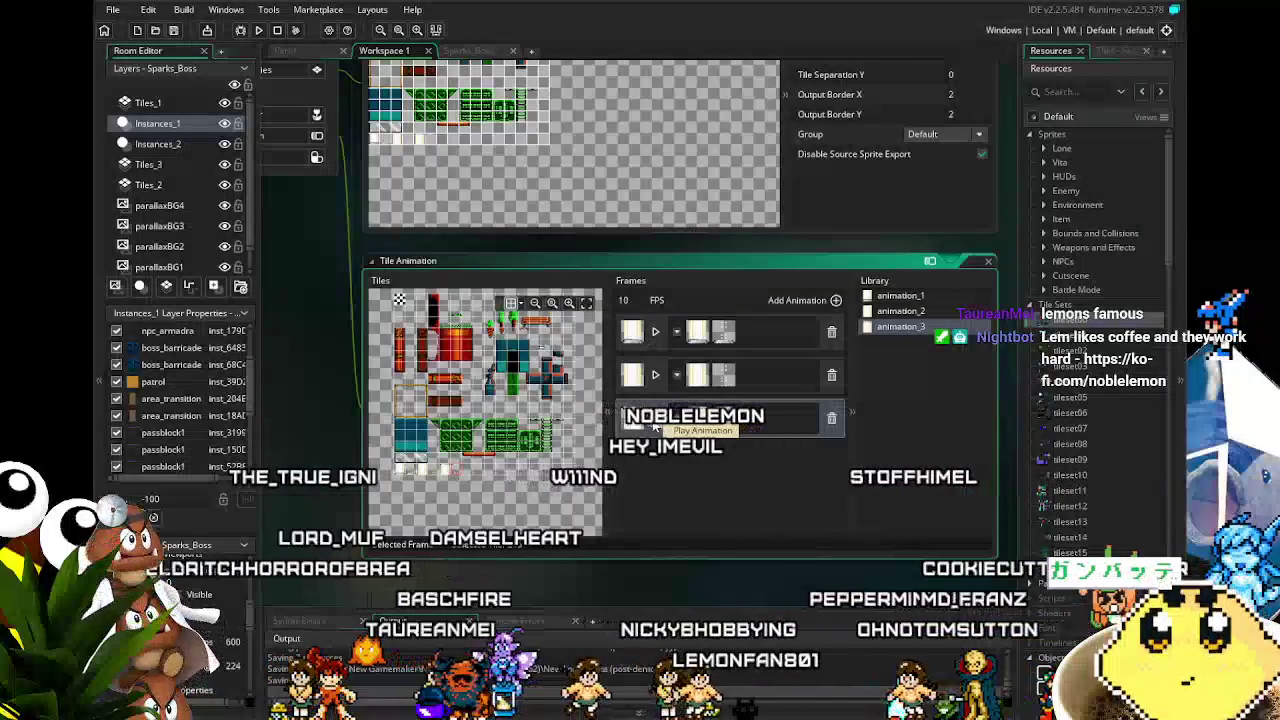
{"action": "left_click", "coordinate": [655, 418]}
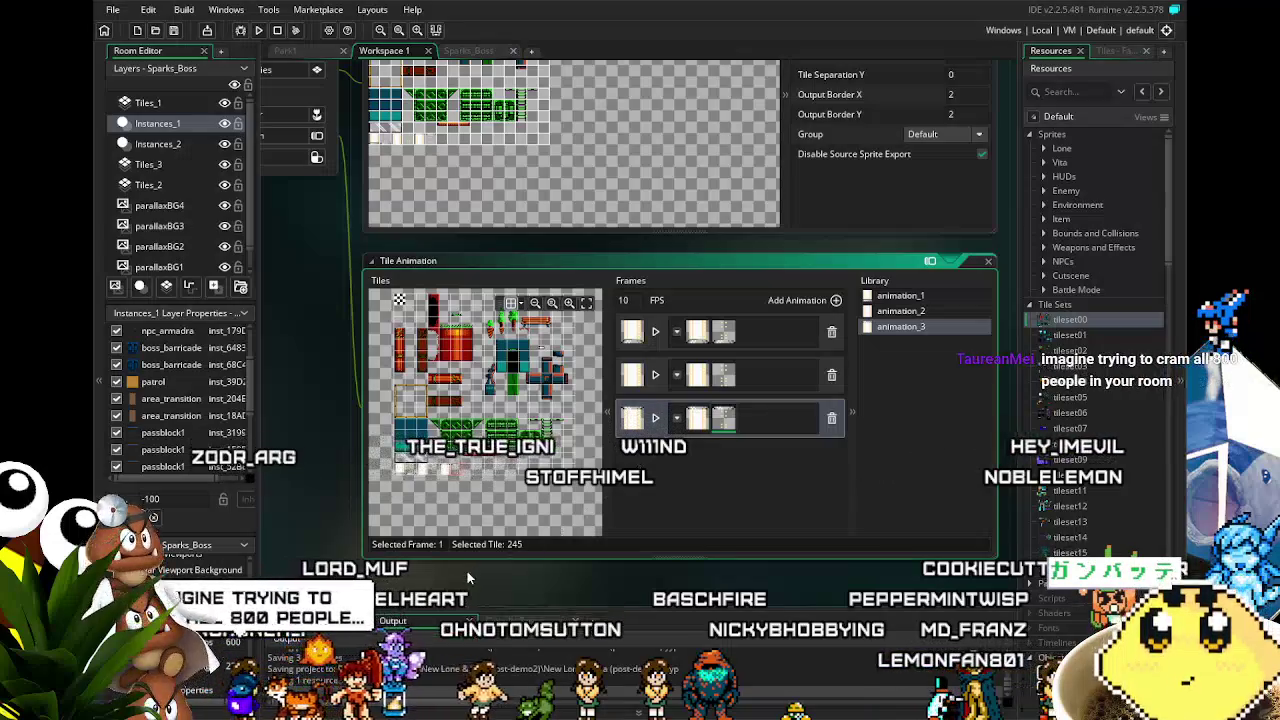
{"action": "mouse_move", "coordinate": [460, 575]}
{"action": "left_mouse_down"}
{"action": "mouse_move", "coordinate": [476, 549]}
{"action": "mouse_move", "coordinate": [433, 546]}
{"action": "left_mouse_up"}
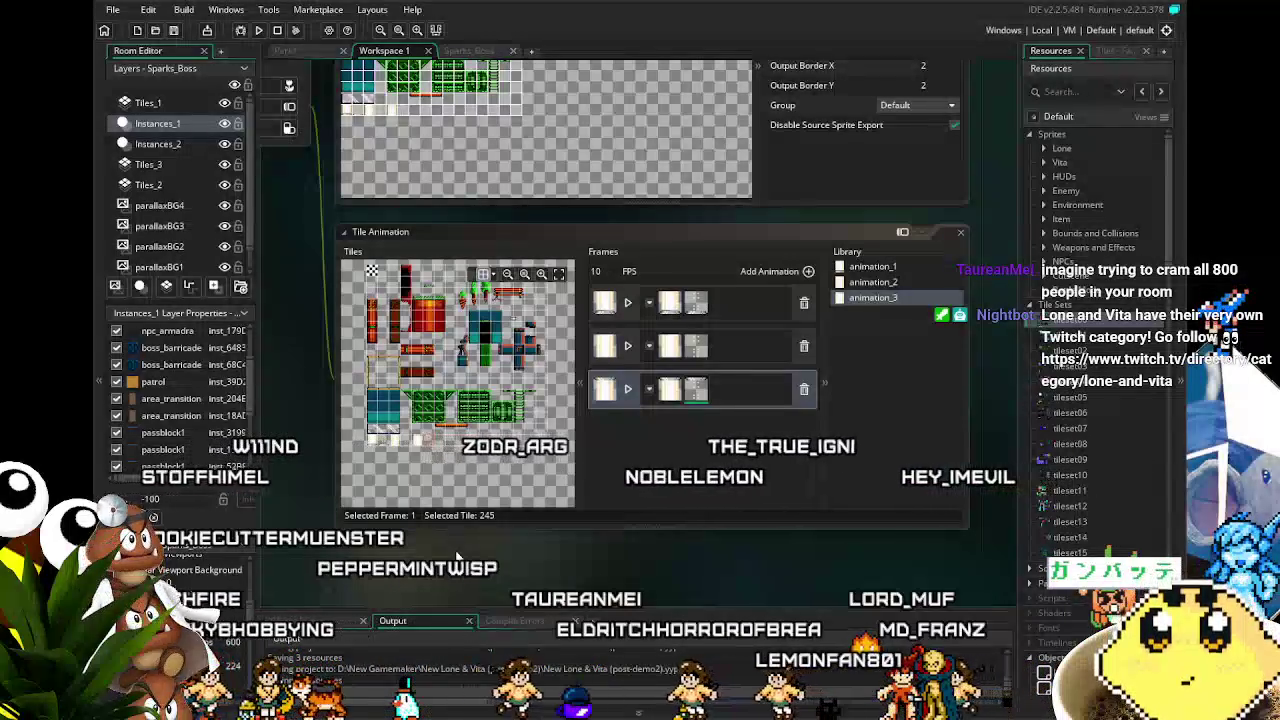
{"action": "scroll", "coordinate": [455, 552], "scroll_direction": "up", "scroll_amount": 1}
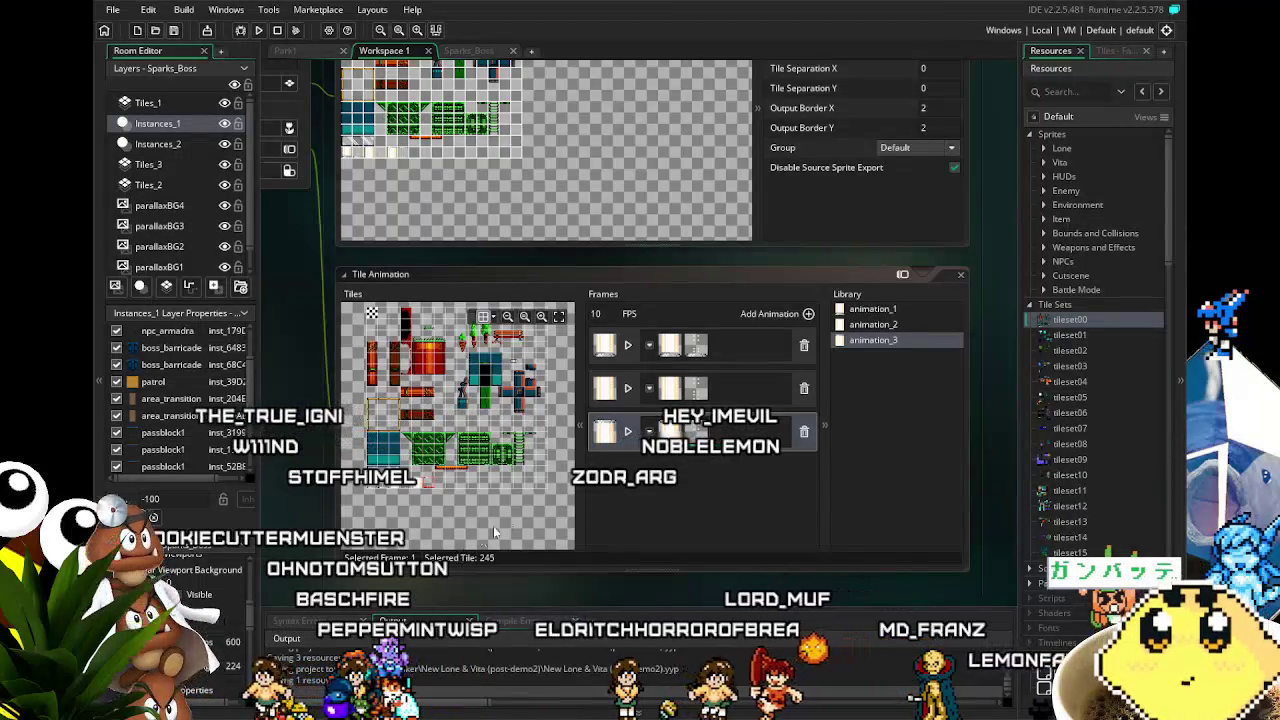
{"action": "left_click", "coordinate": [629, 438]}
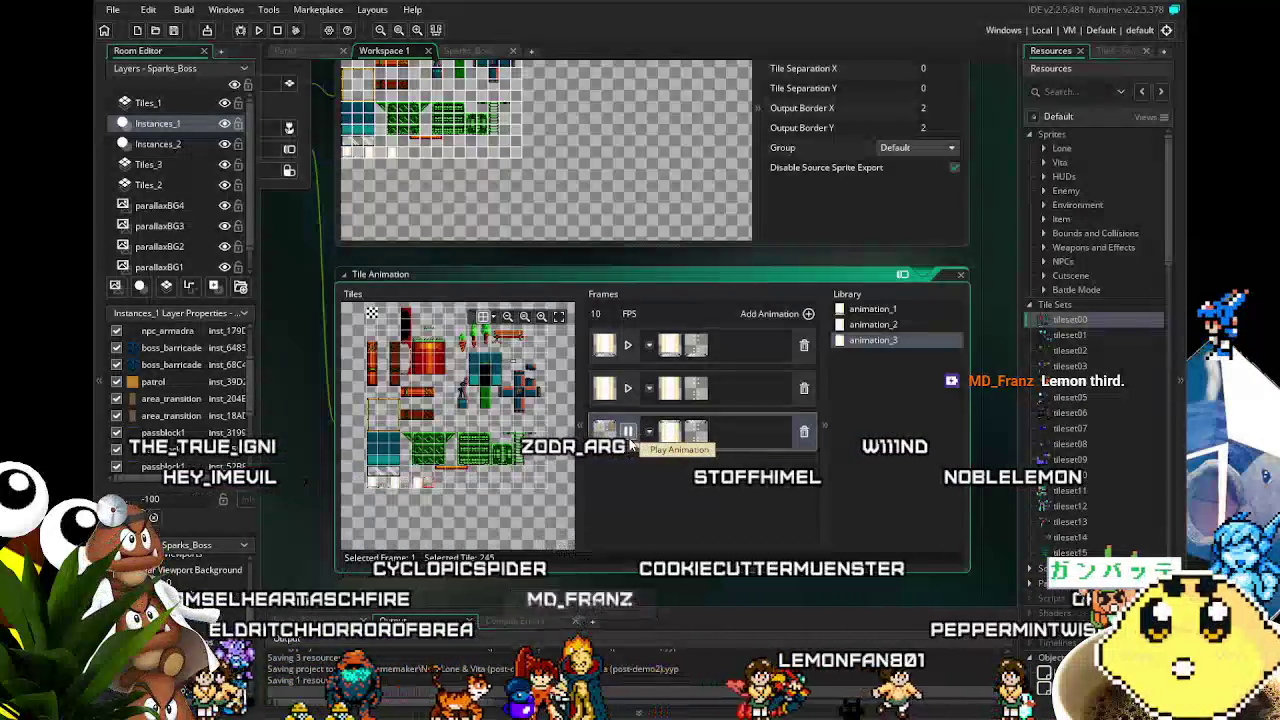
Step: Preview animation_1, animation_2 and animation_3 to check their pillar frames, then save the project
{"action": "left_click", "coordinate": [628, 432]}
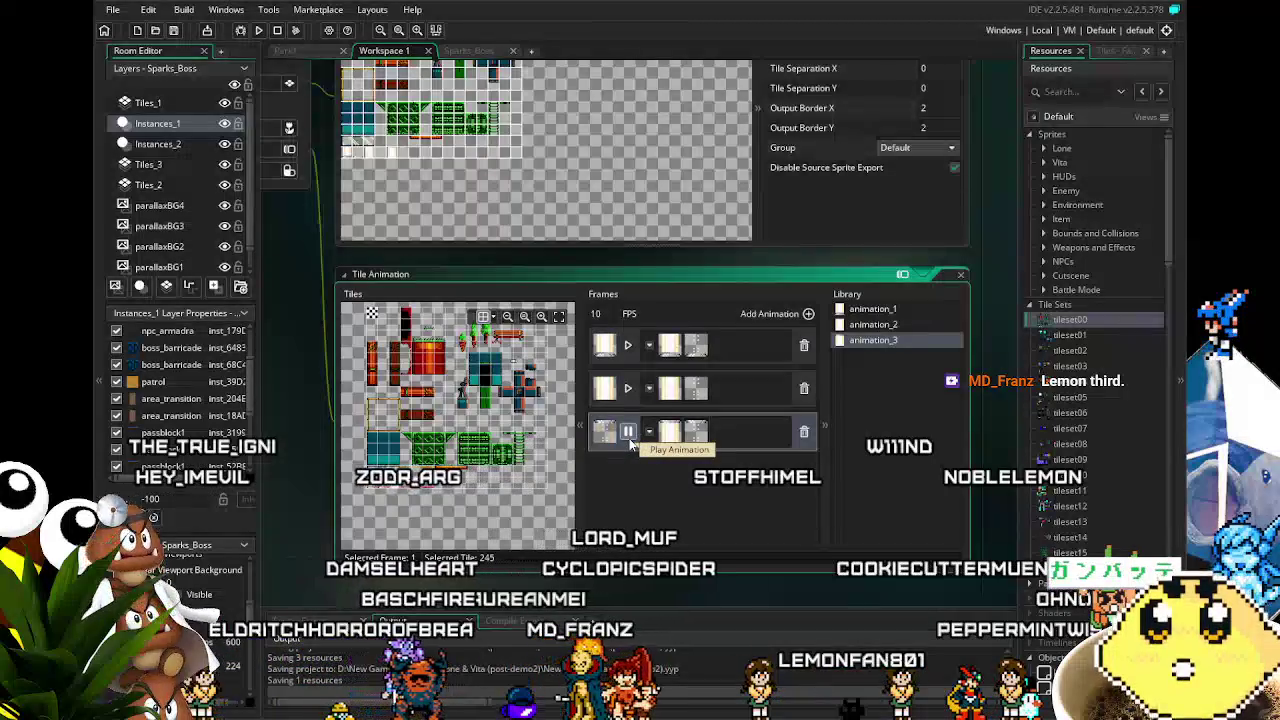
{"action": "left_click", "coordinate": [628, 390]}
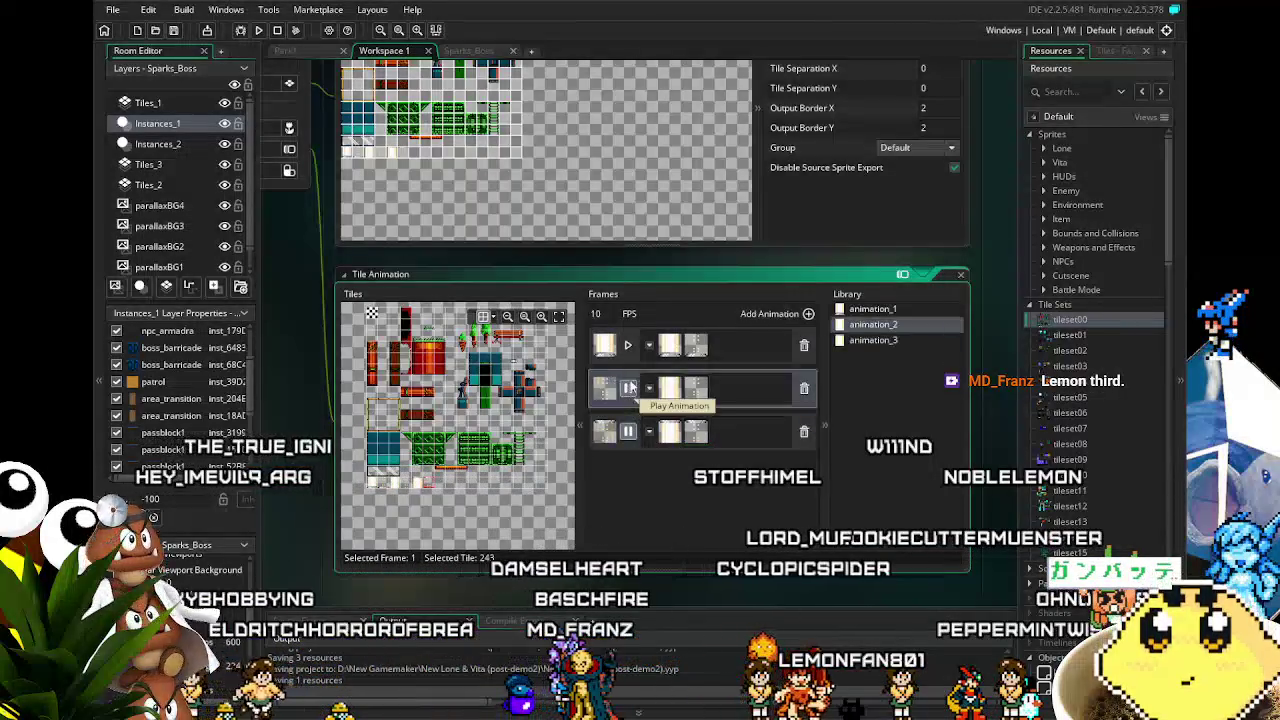
{"action": "left_click", "coordinate": [629, 345]}
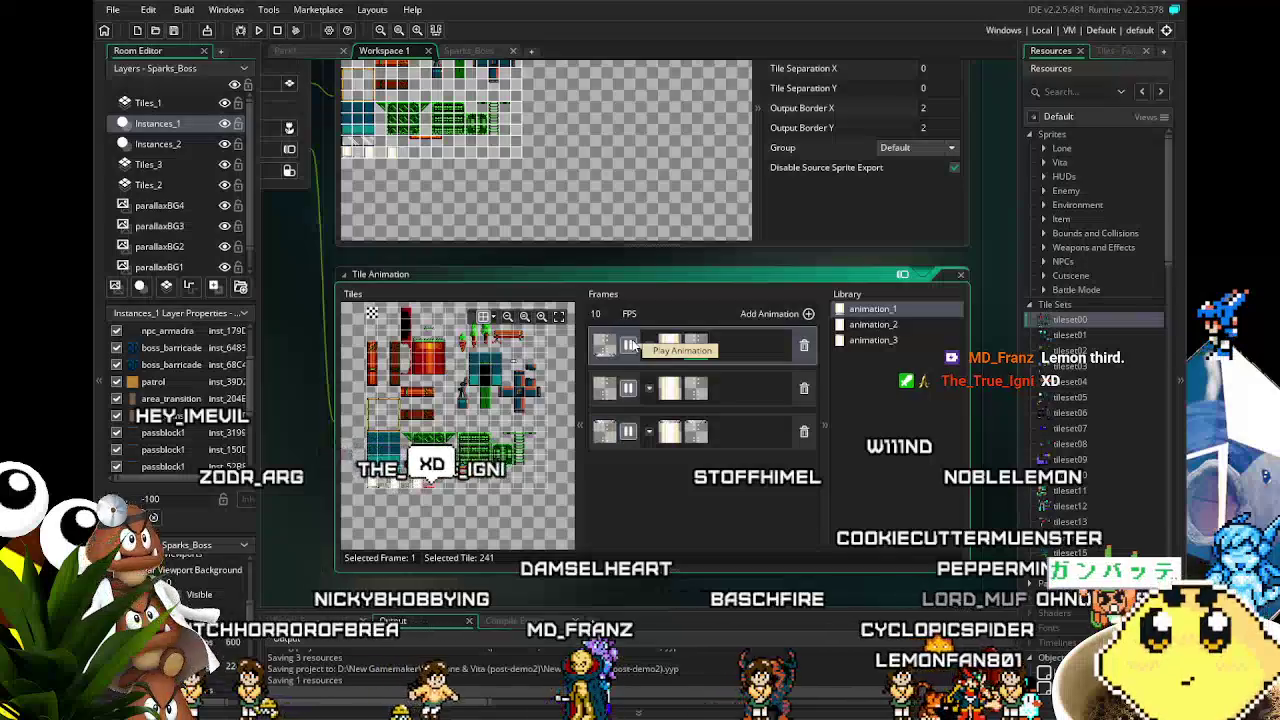
{"action": "left_click", "coordinate": [629, 397]}
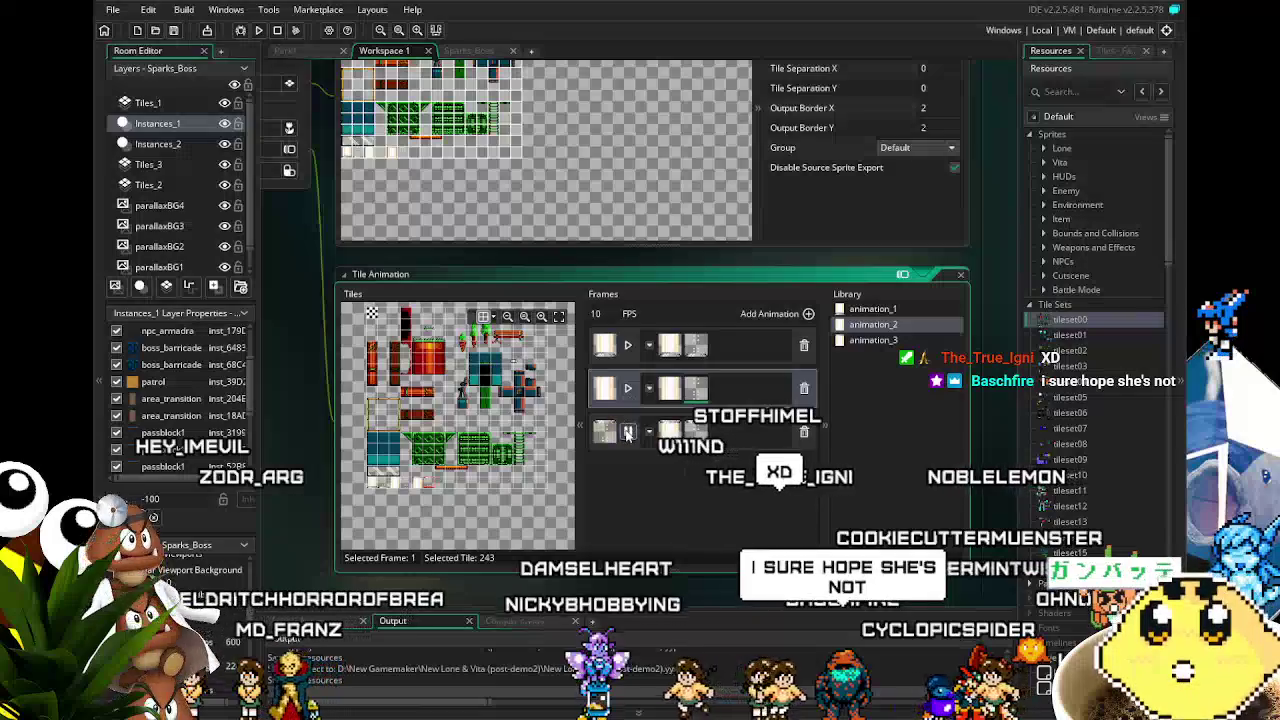
{"action": "left_click", "coordinate": [629, 432]}
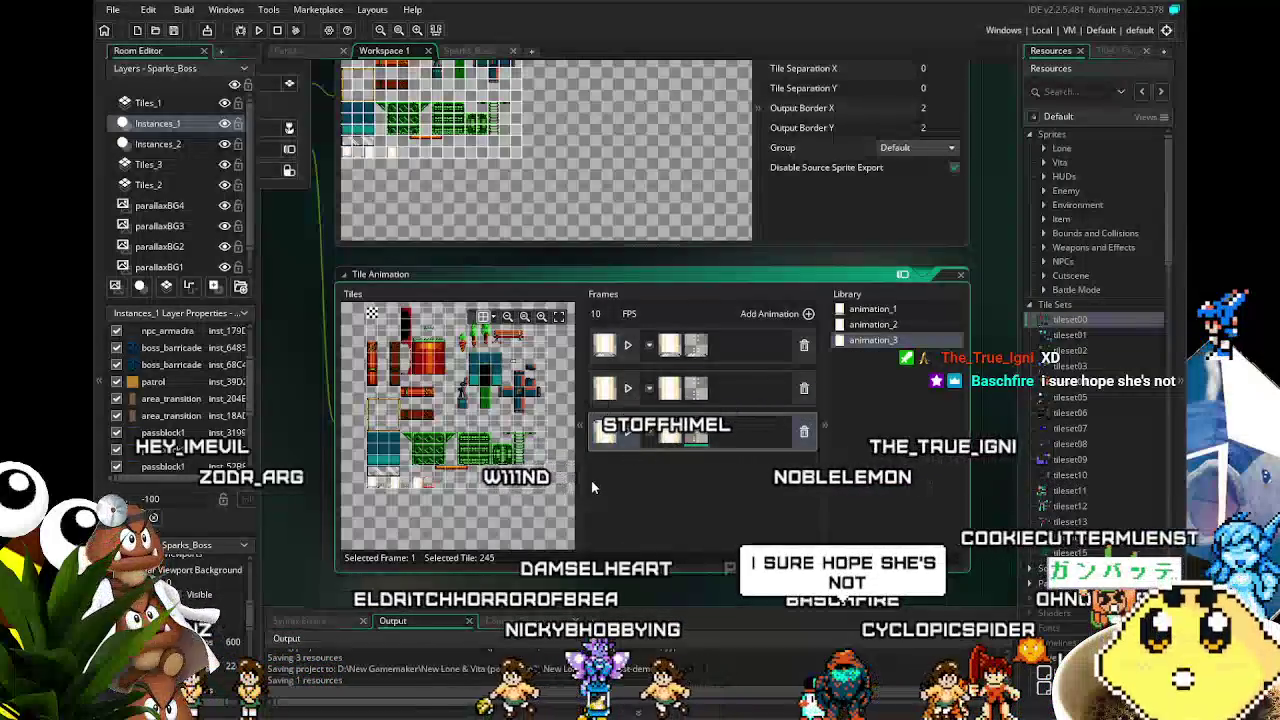
{"action": "left_click", "coordinate": [174, 32]}
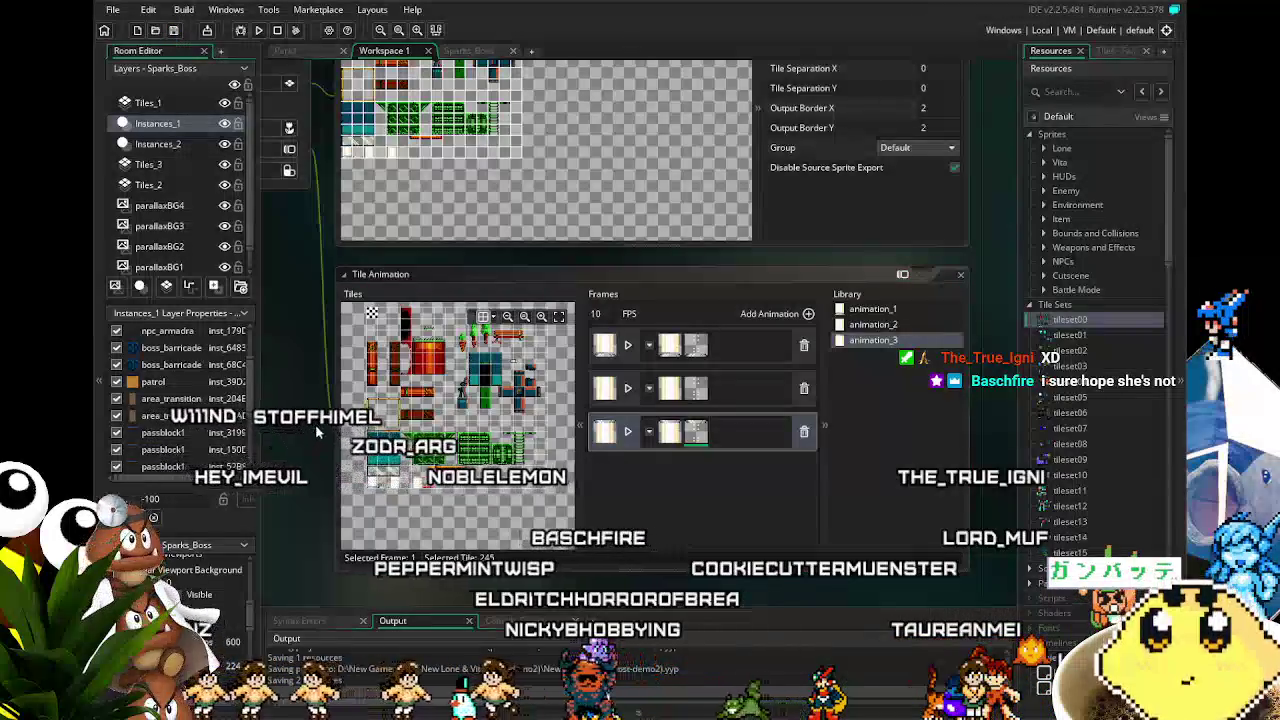
{"action": "left_click_drag", "start_coordinate": [311, 433], "coordinate": [357, 450]}
Step: Bring the Tile Animation editor into view and preview tileset00's animation_3
{"action": "scroll", "coordinate": [357, 446], "scroll_direction": "up", "scroll_amount": 5}
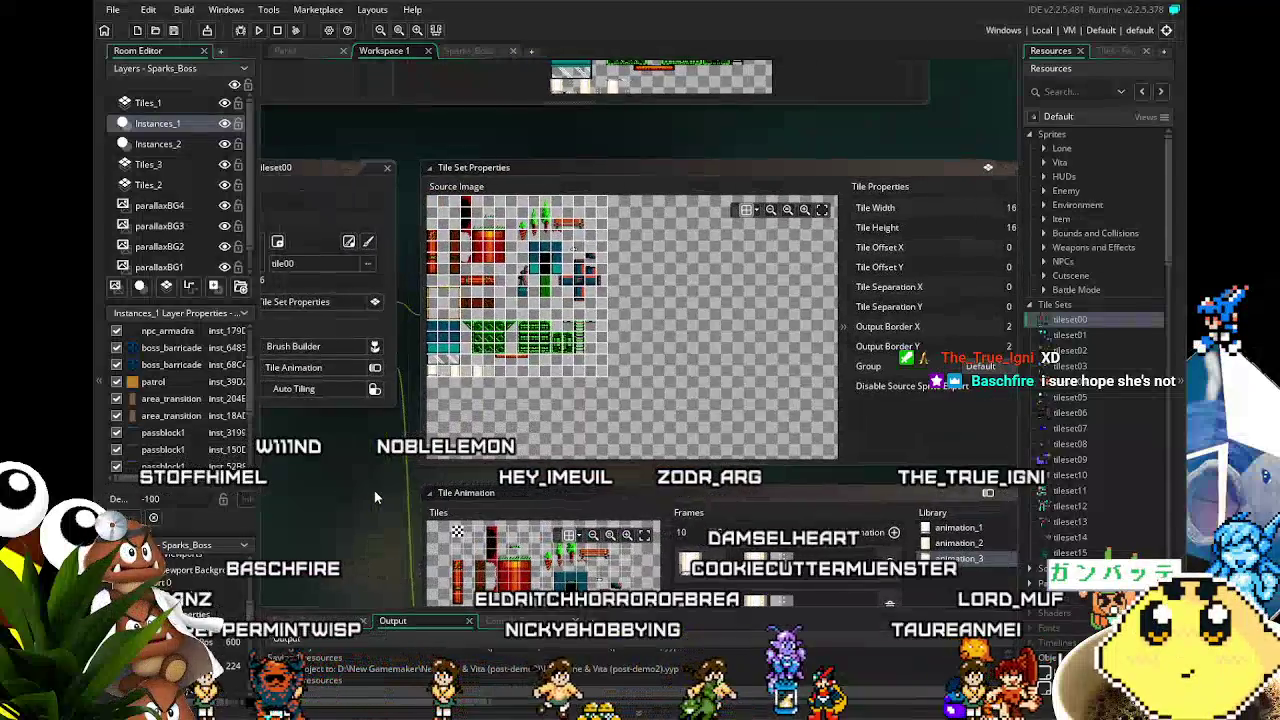
{"action": "left_click_drag", "start_coordinate": [375, 491], "coordinate": [463, 449]}
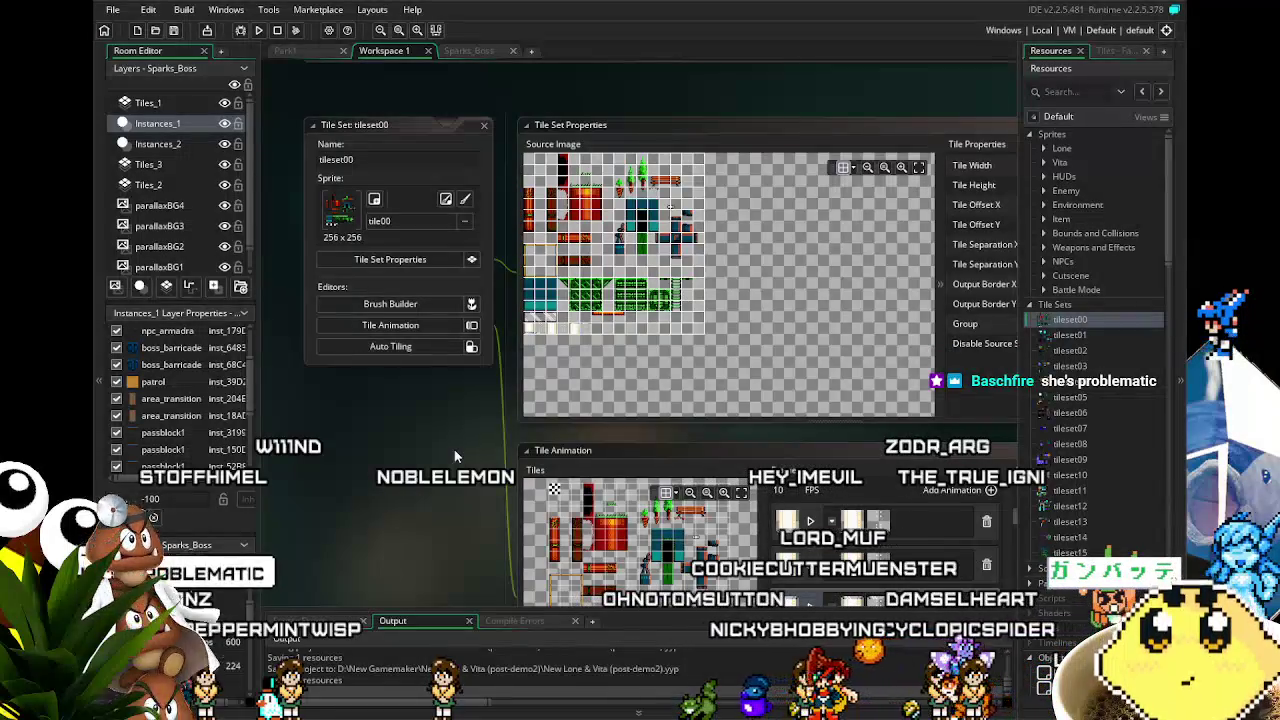
{"action": "left_click_drag", "start_coordinate": [452, 446], "coordinate": [346, 211]}
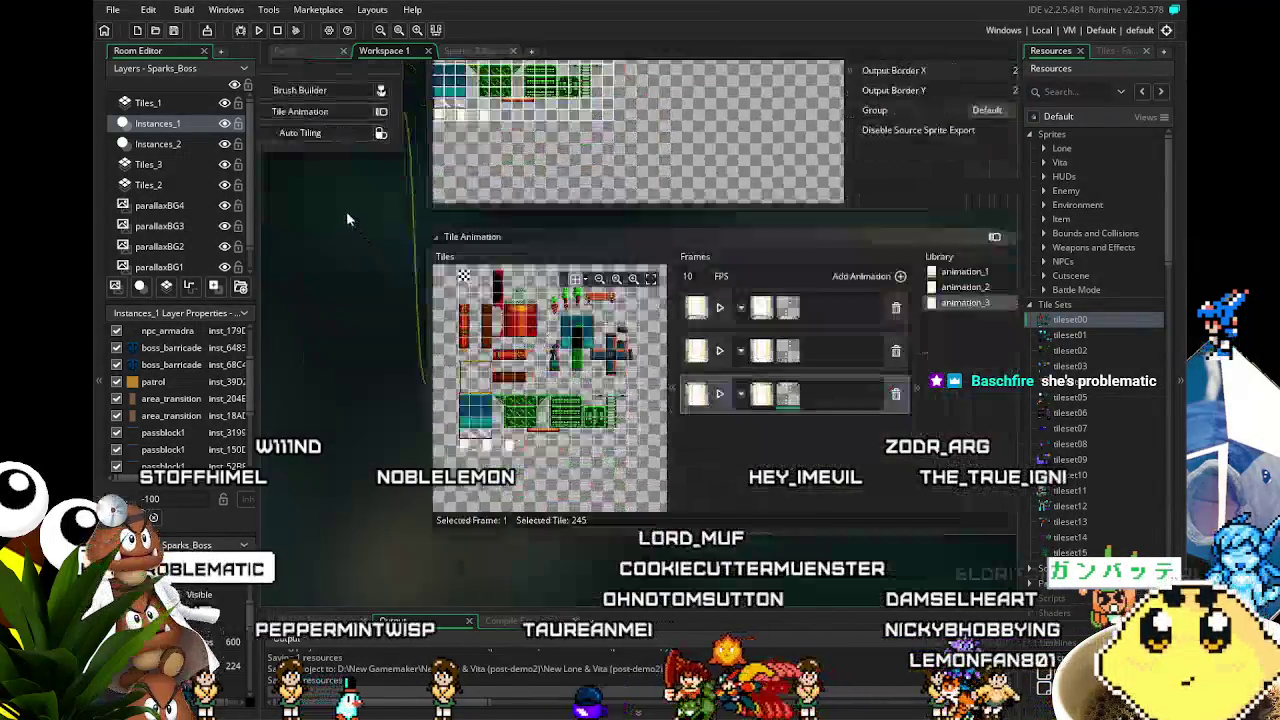
{"action": "mouse_move", "coordinate": [501, 543]}
{"action": "left_mouse_down"}
{"action": "mouse_move", "coordinate": [381, 544]}
{"action": "mouse_move", "coordinate": [511, 576]}
{"action": "left_mouse_up"}
{"action": "scroll", "coordinate": [408, 531], "scroll_direction": "up", "scroll_amount": 5}
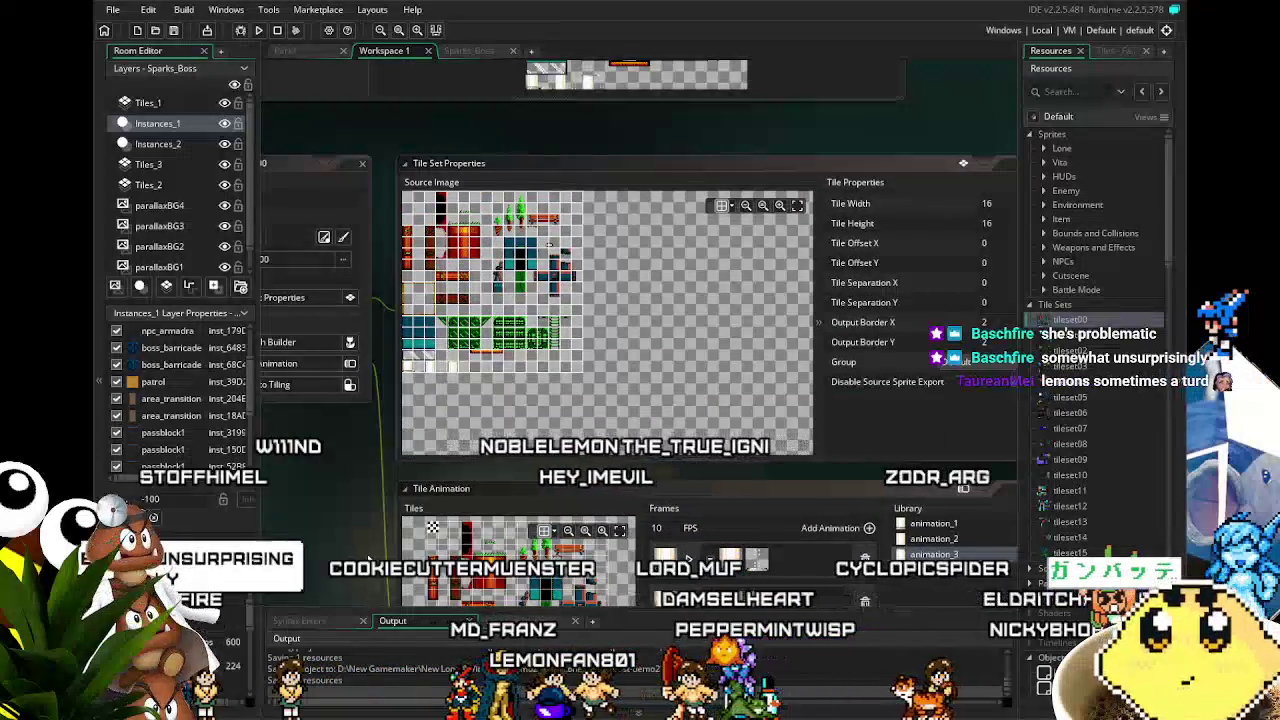
{"action": "left_click_drag", "start_coordinate": [369, 561], "coordinate": [422, 555]}
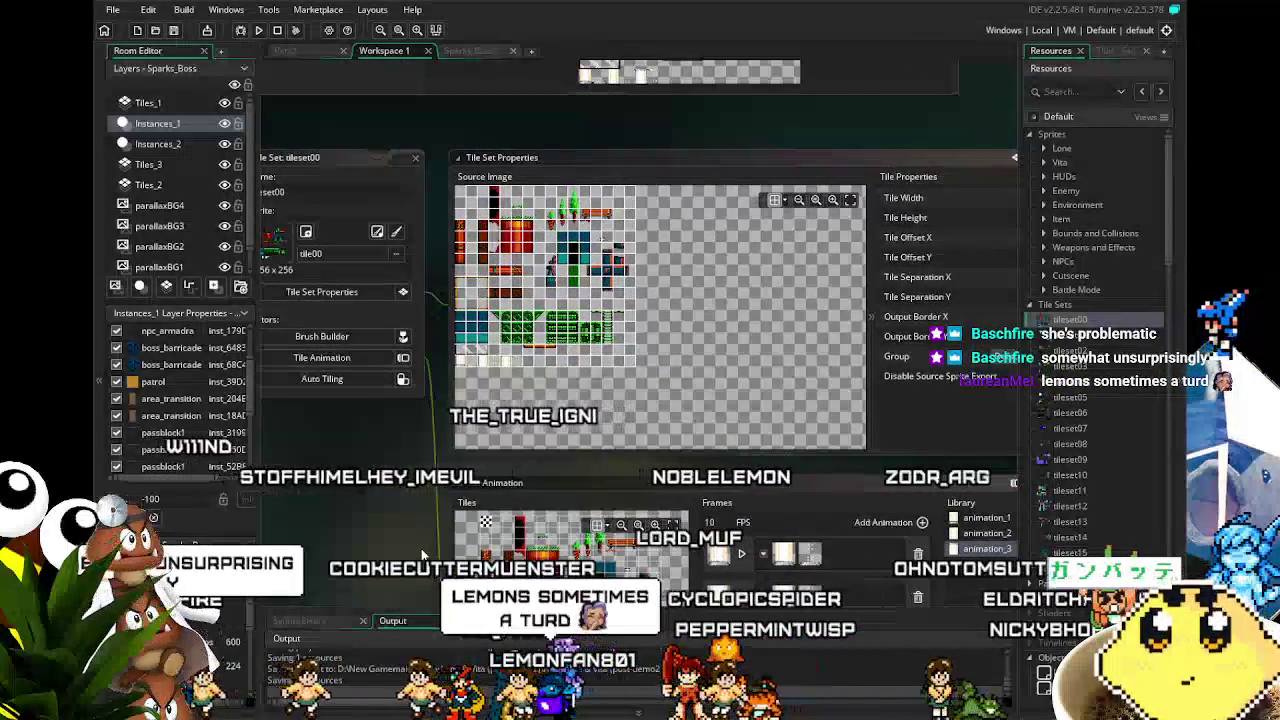
{"action": "scroll", "coordinate": [432, 545], "scroll_direction": "up", "scroll_amount": 1}
{"action": "left_click_drag", "start_coordinate": [443, 528], "coordinate": [440, 322]}
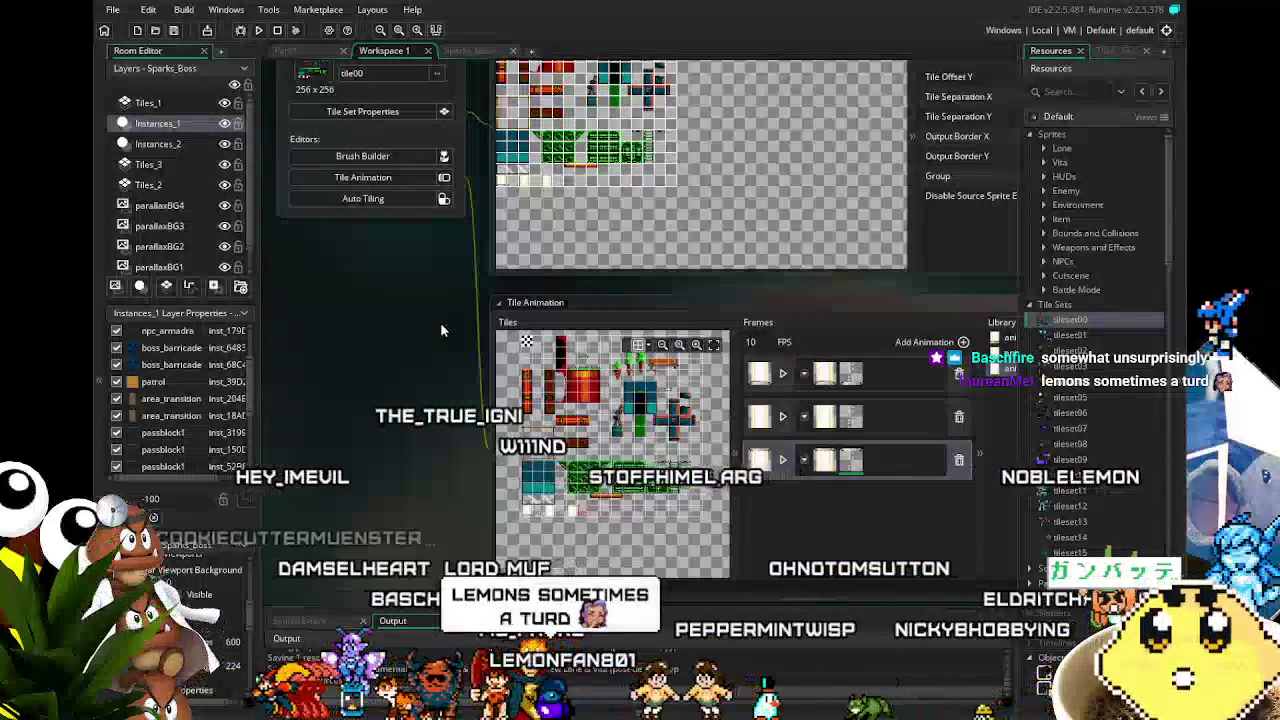
{"action": "left_click_drag", "start_coordinate": [427, 331], "coordinate": [387, 272]}
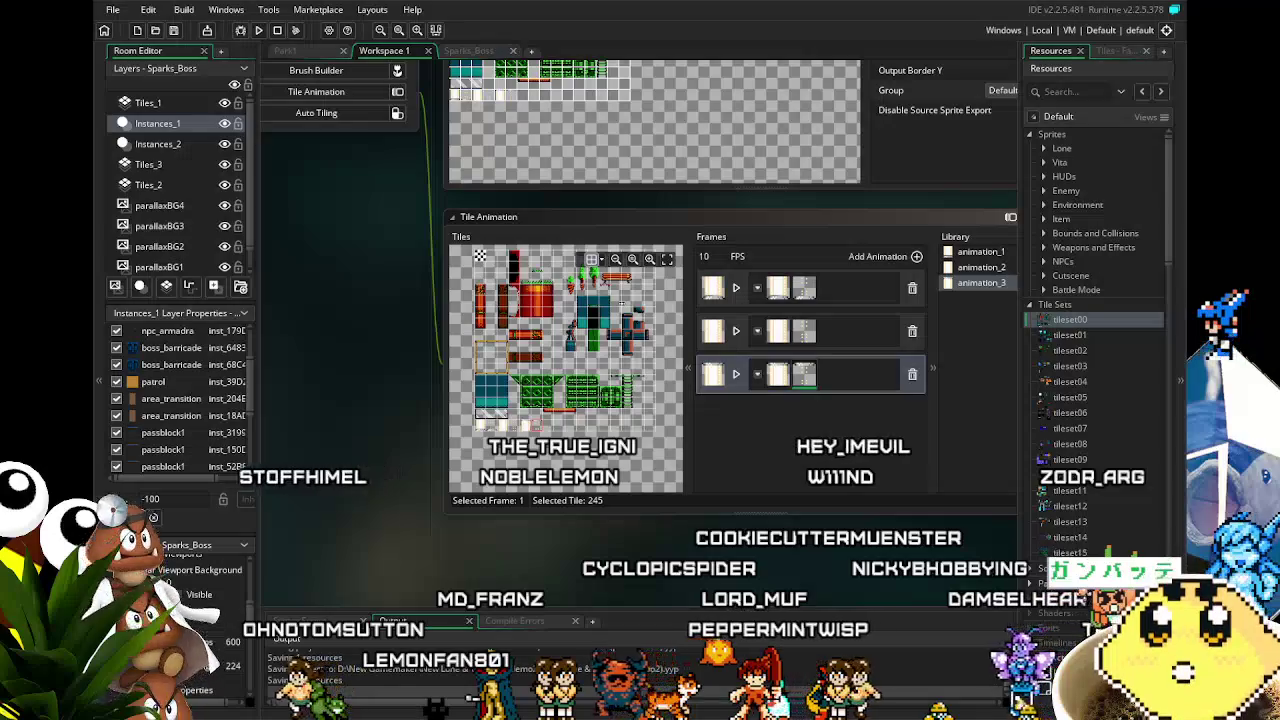
{"action": "left_click_drag", "start_coordinate": [593, 556], "coordinate": [445, 551]}
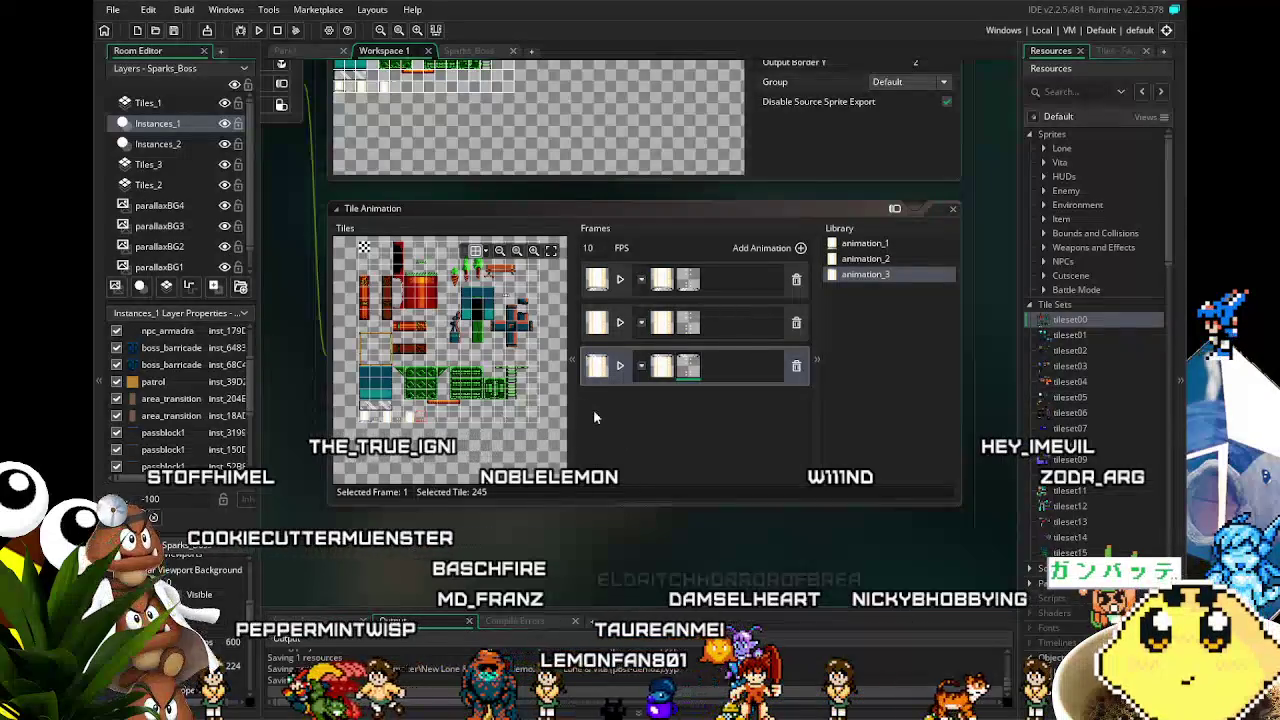
{"action": "left_click", "coordinate": [625, 395]}
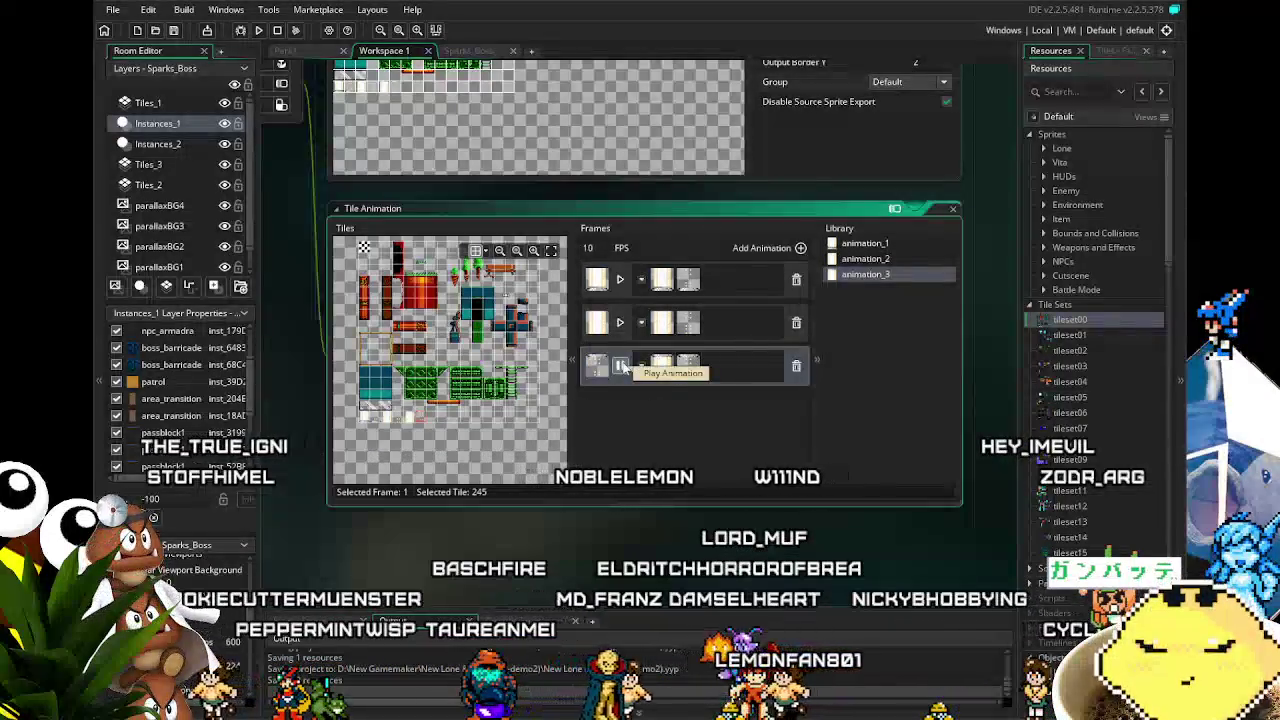
Step: Save the project and go back to the room editor tabs
{"action": "left_click", "coordinate": [174, 30]}
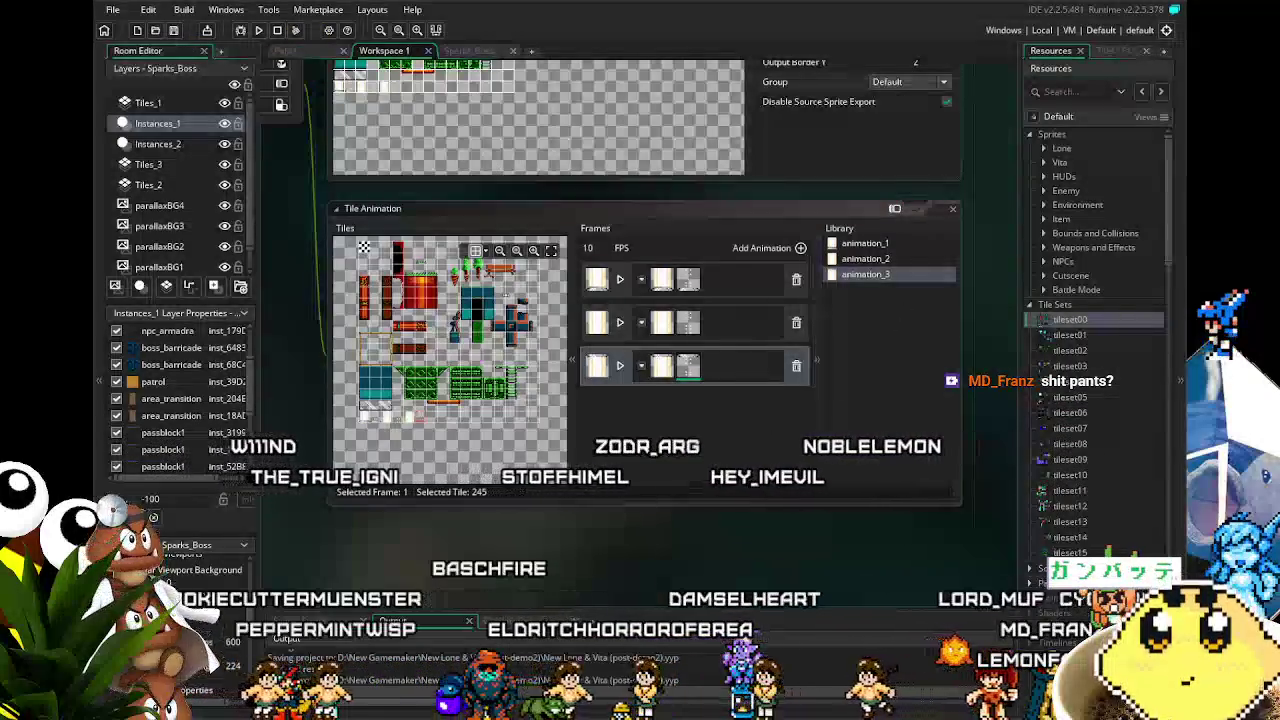
{"action": "scroll", "coordinate": [555, 543], "scroll_direction": "left", "scroll_amount": 2}
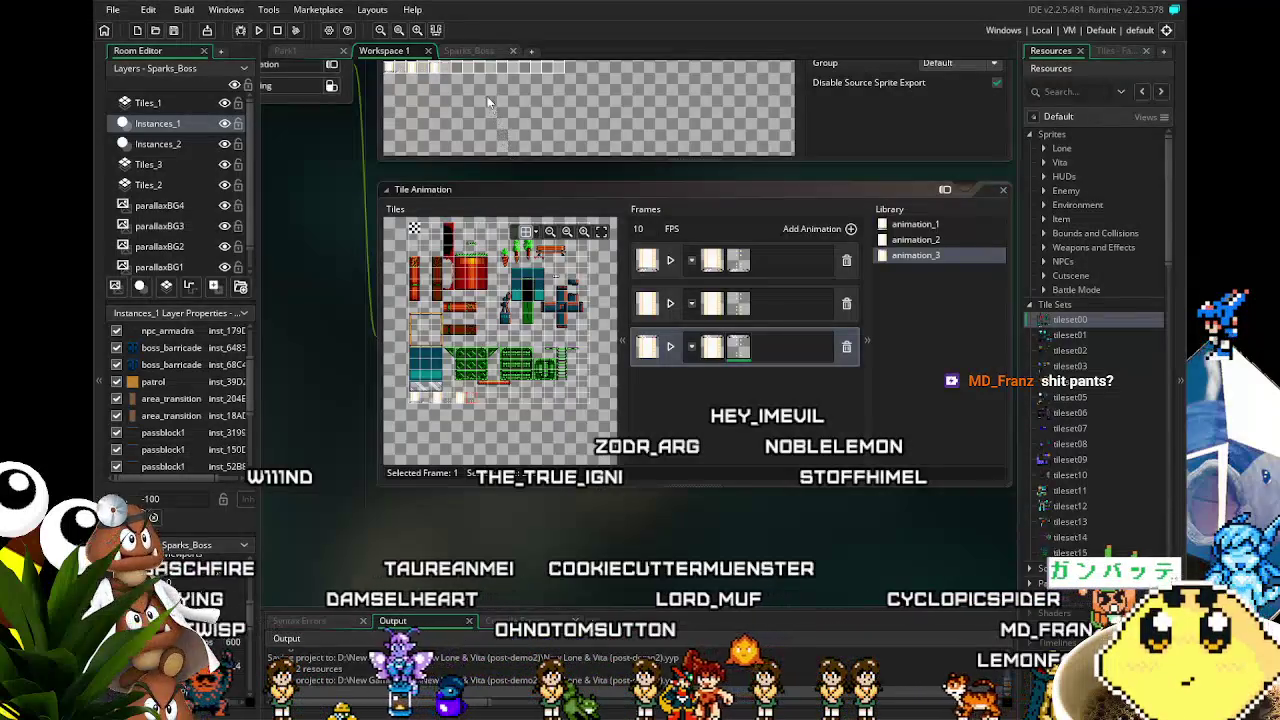
{"action": "left_click", "coordinate": [469, 50]}
{"action": "left_click", "coordinate": [384, 50]}
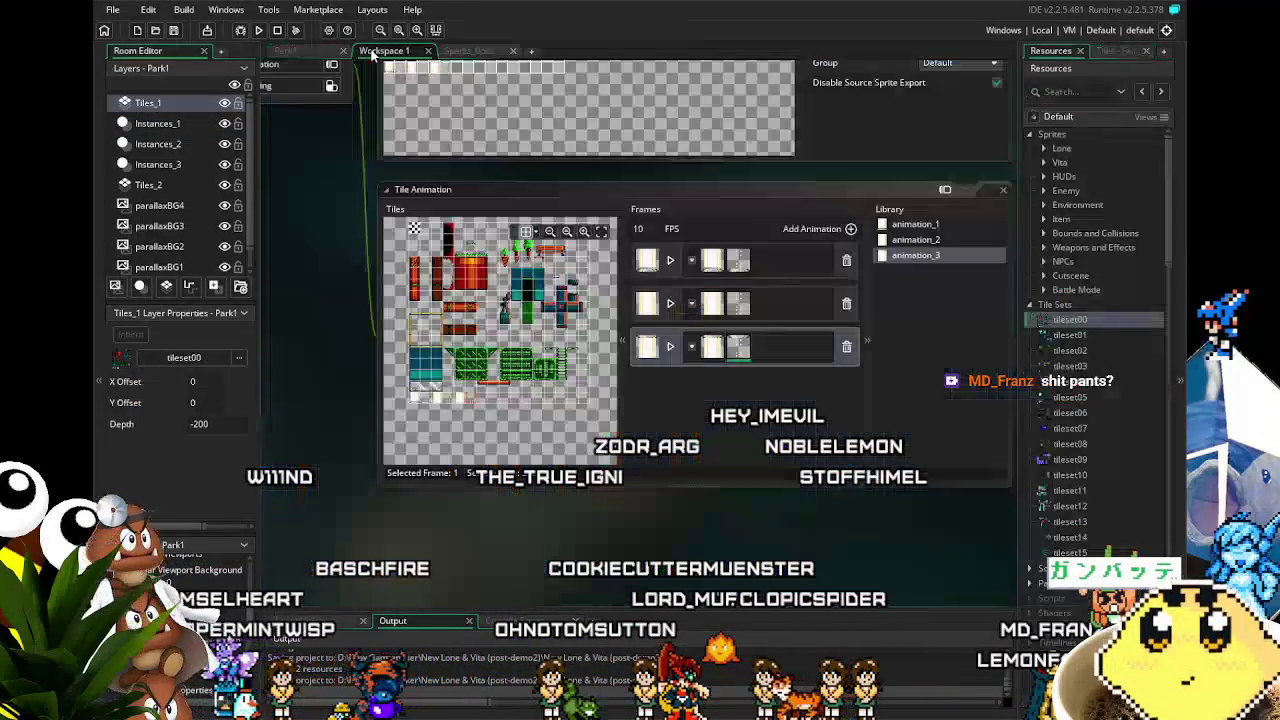
Step: Switch back to the Sparks_Boss room and bring the arena's left wall into view
{"action": "left_click", "coordinate": [478, 55]}
{"action": "scroll", "coordinate": [435, 467], "scroll_direction": "down", "scroll_amount": 2}
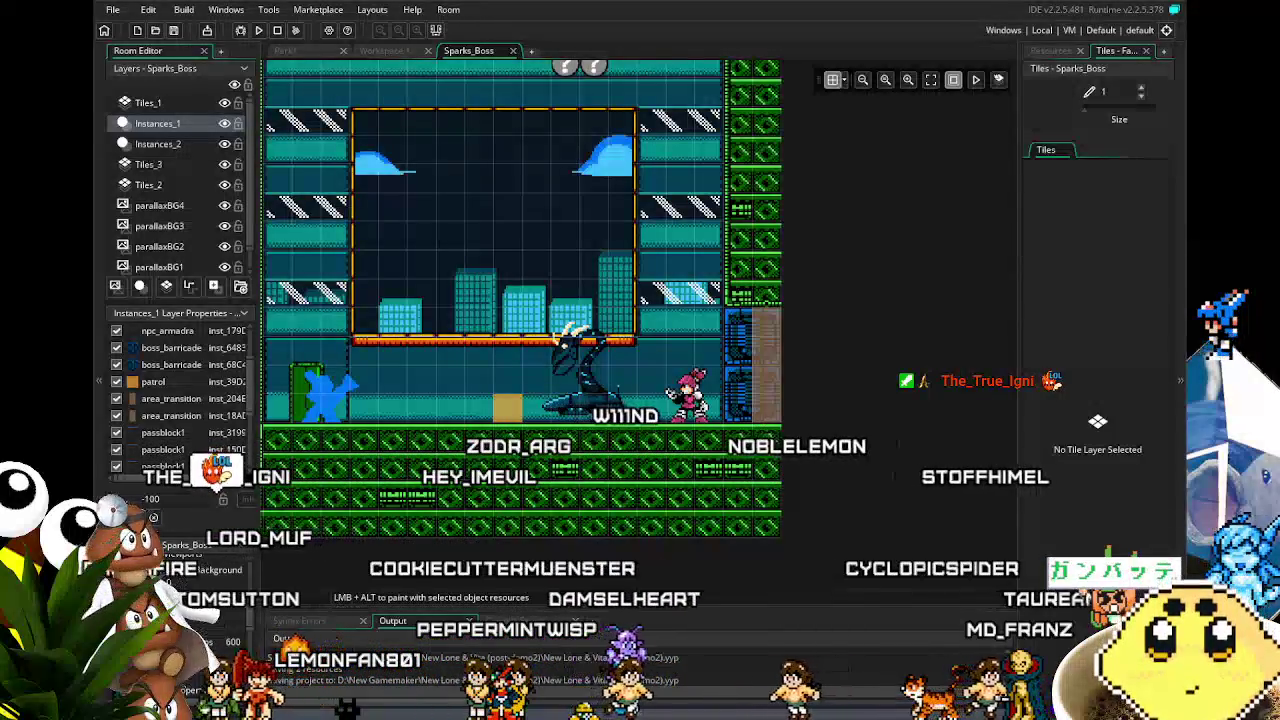
{"action": "mouse_move", "coordinate": [389, 605]}
{"action": "left_mouse_down"}
{"action": "mouse_move", "coordinate": [480, 526]}
{"action": "mouse_move", "coordinate": [516, 536]}
{"action": "mouse_move", "coordinate": [498, 561]}
{"action": "left_mouse_up"}
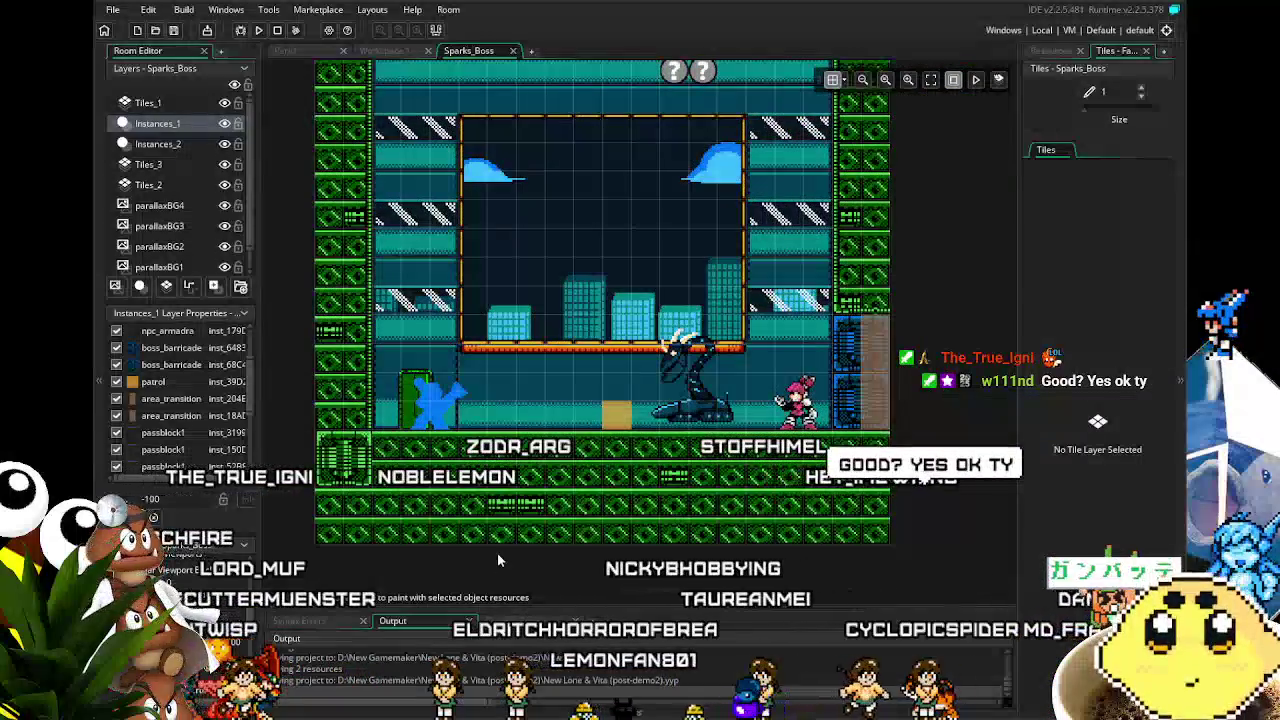
Step: Zoom in and out over the Sparks_Boss arena, then show the Resources list in the right dock
{"action": "scroll", "coordinate": [497, 556], "scroll_direction": "up", "scroll_amount": 3}
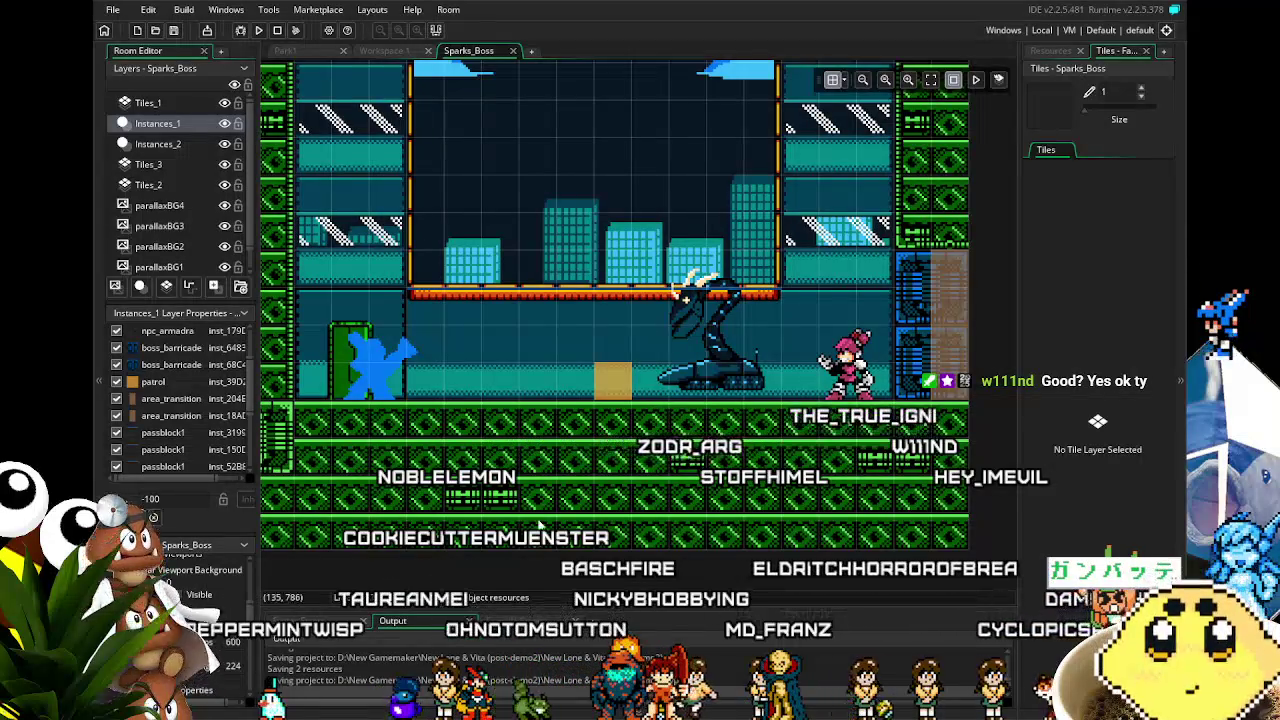
{"action": "scroll", "coordinate": [540, 525], "scroll_direction": "down", "scroll_amount": 3}
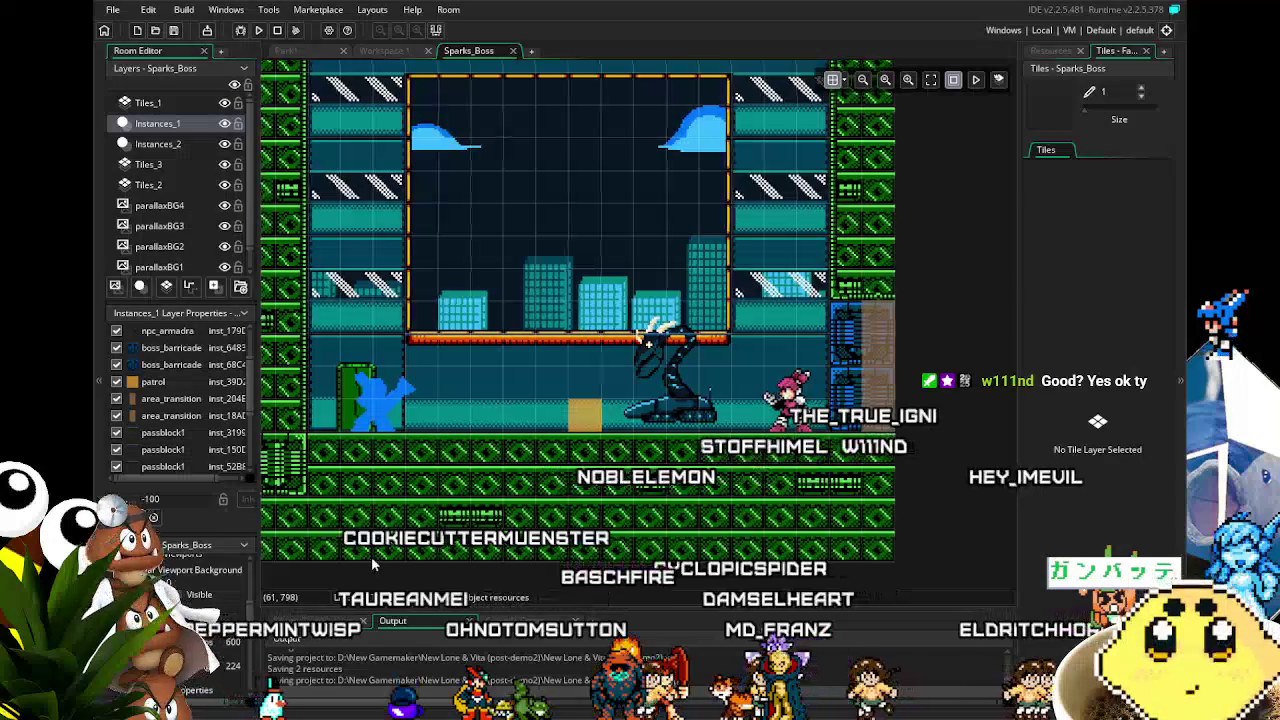
{"action": "scroll", "coordinate": [371, 556], "scroll_direction": "up", "scroll_amount": 2}
{"action": "scroll", "coordinate": [371, 556], "scroll_direction": "down", "scroll_amount": 2}
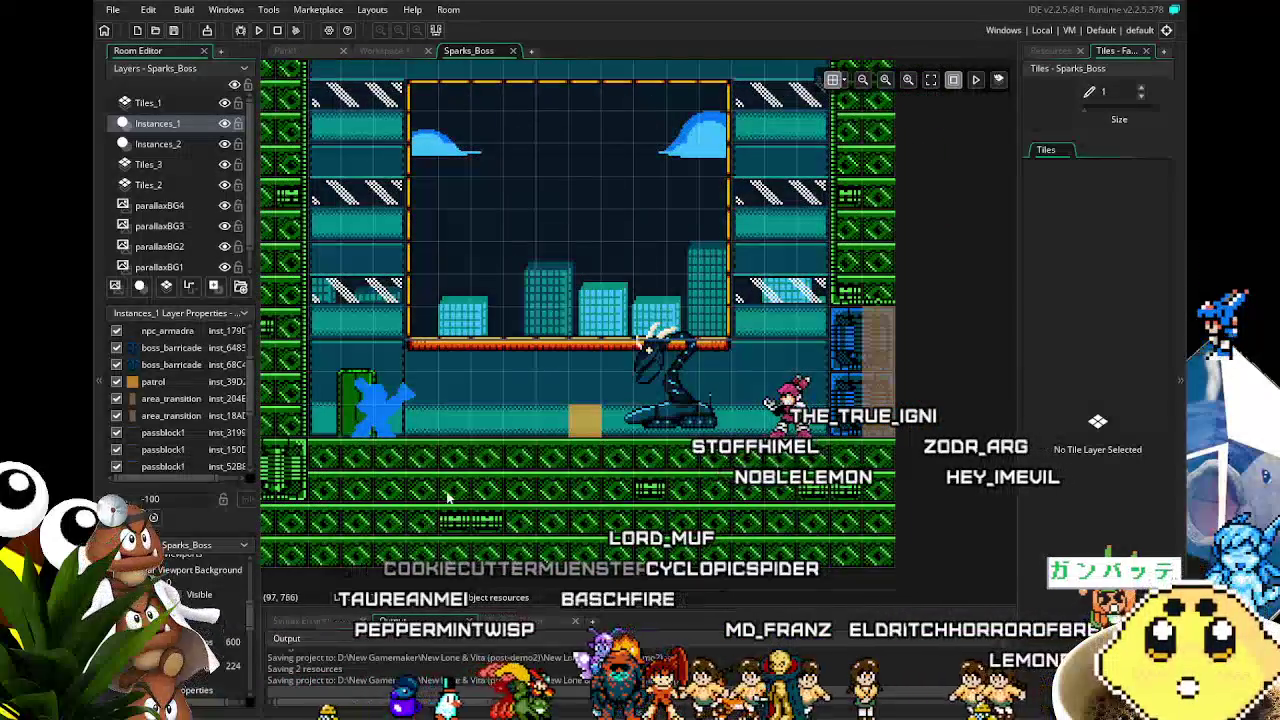
{"action": "scroll", "coordinate": [451, 492], "scroll_direction": "up", "scroll_amount": 4}
{"action": "scroll", "coordinate": [451, 492], "scroll_direction": "down", "scroll_amount": 2}
{"action": "scroll", "coordinate": [451, 492], "scroll_direction": "down", "scroll_amount": 3}
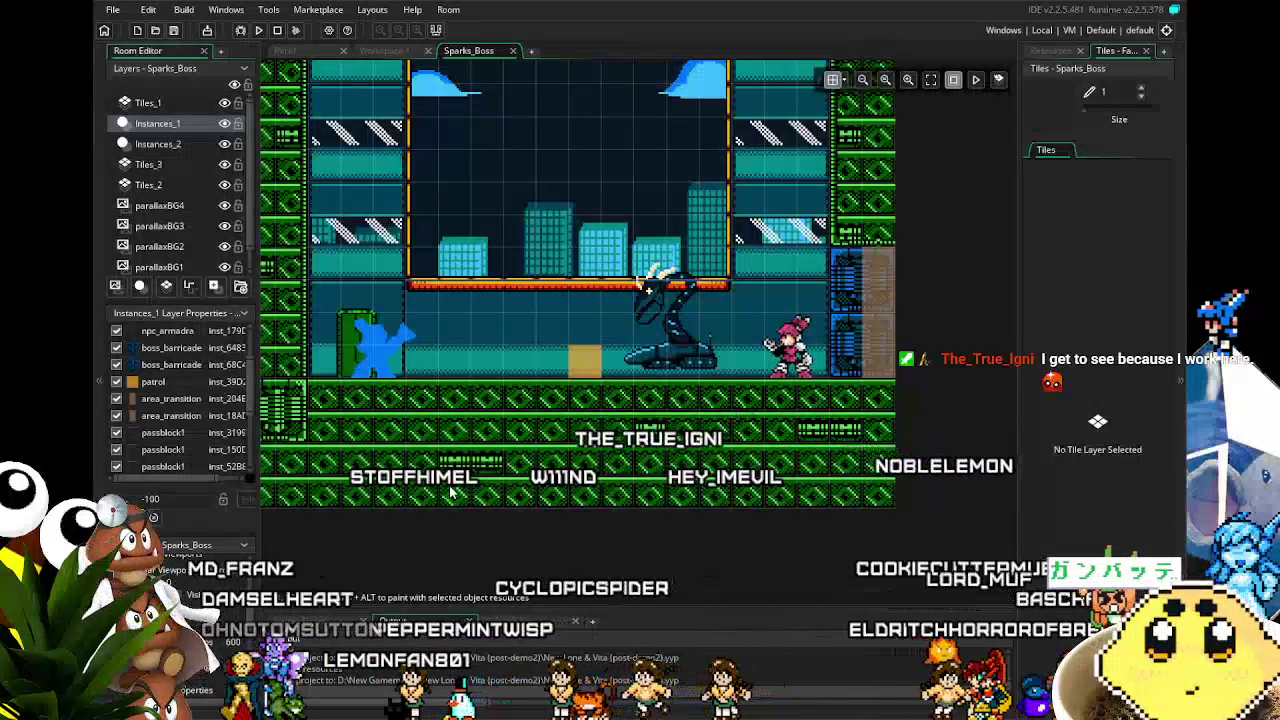
{"action": "scroll", "coordinate": [451, 492], "scroll_direction": "up", "scroll_amount": 2}
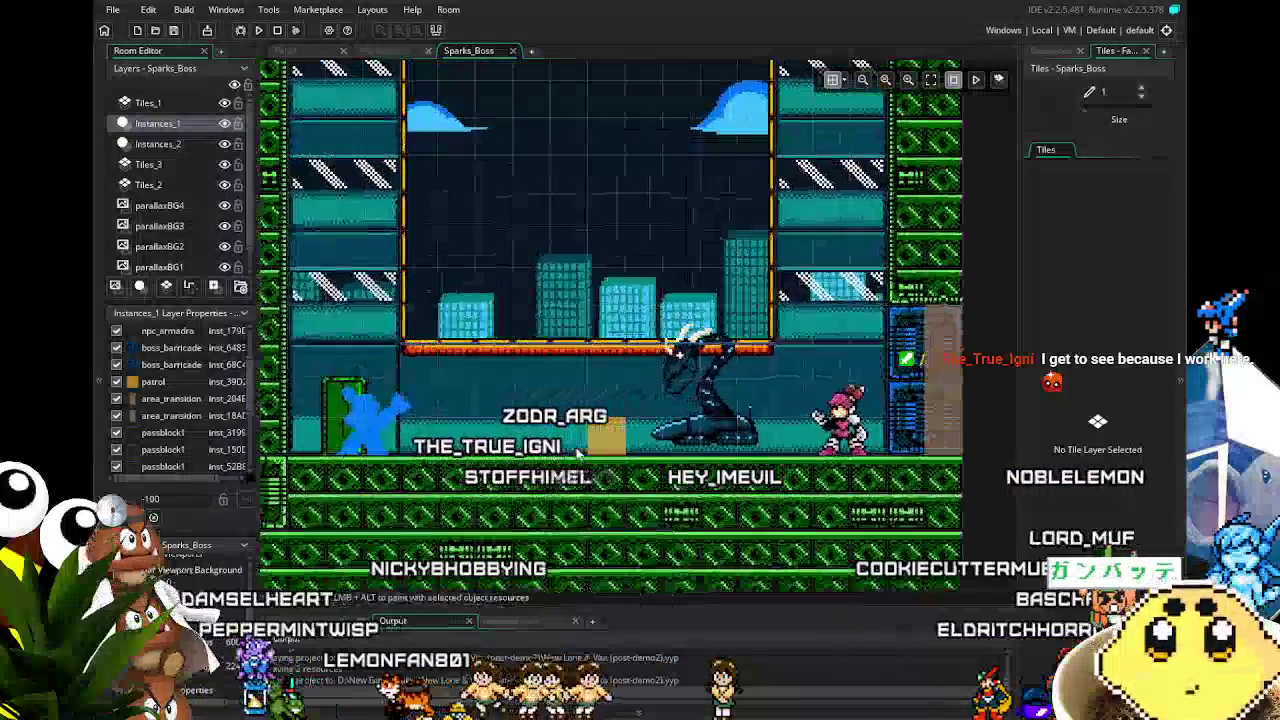
{"action": "left_click", "coordinate": [1066, 52]}
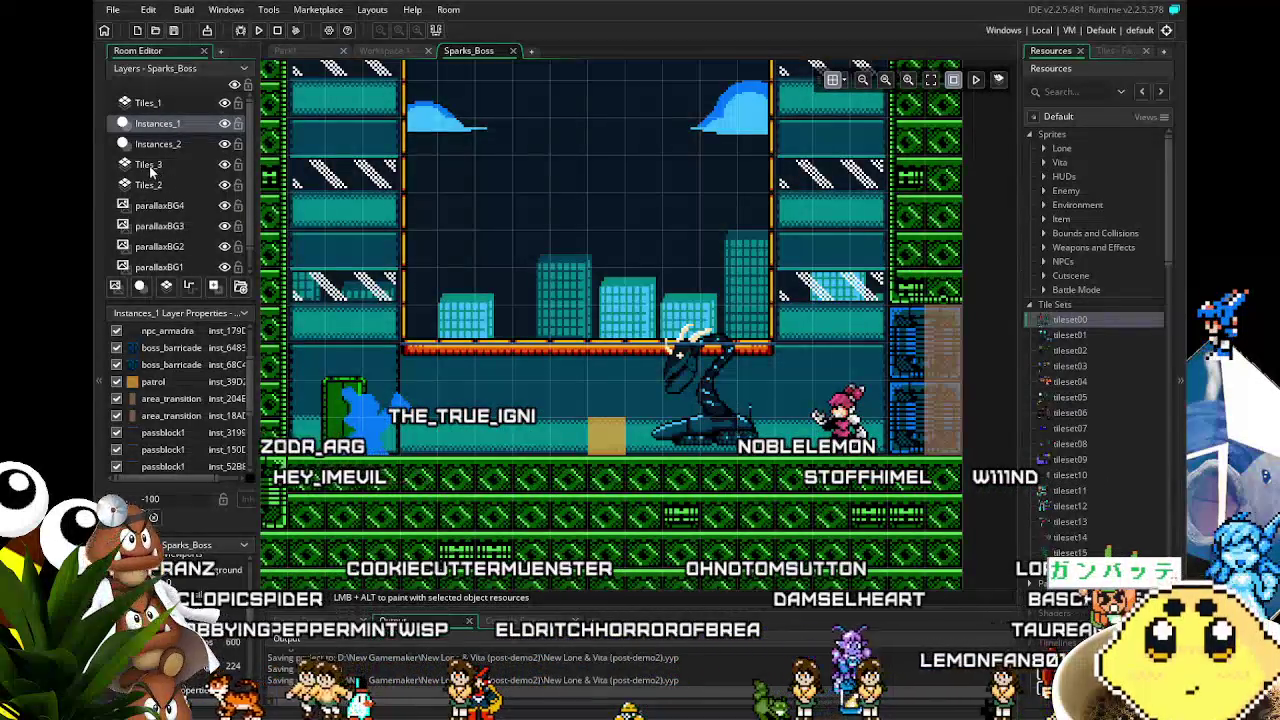
Step: Look through the Tiles_1, Tiles_3, Instances_1 and Tiles_2 layers, then show the tileset00 tile palette for Tiles_3
{"action": "left_click", "coordinate": [146, 103]}
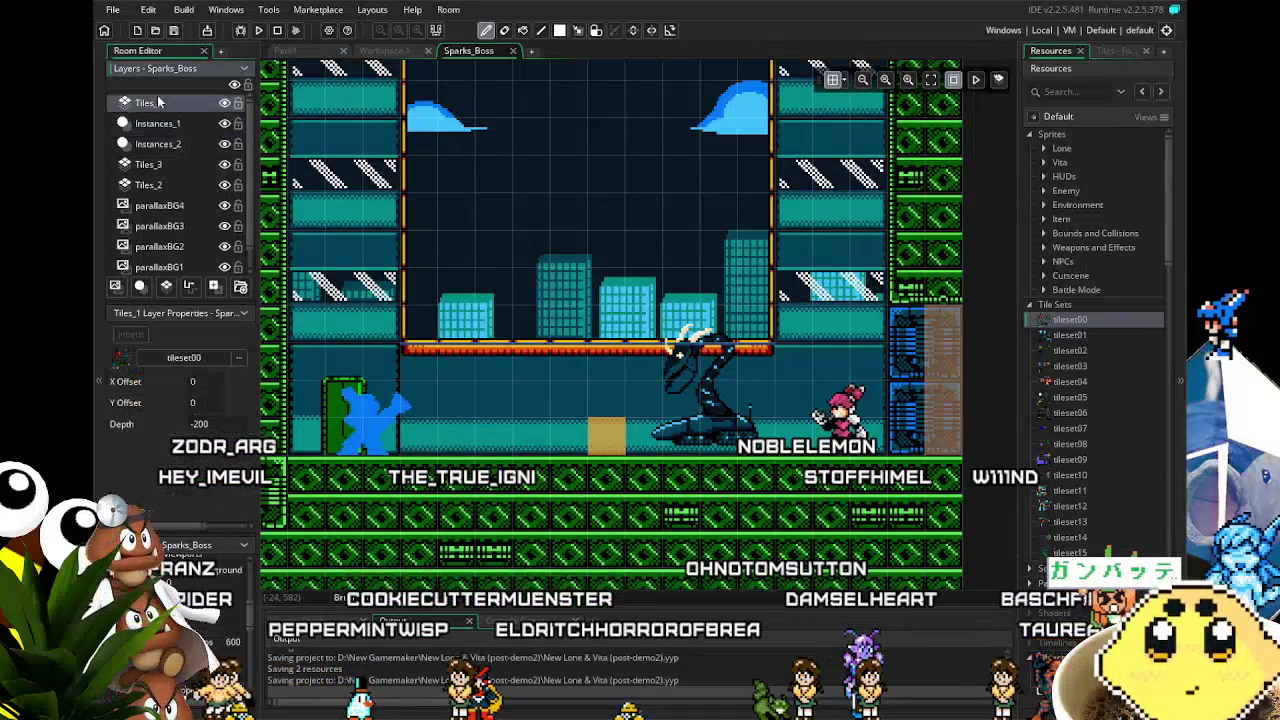
{"action": "scroll", "coordinate": [1068, 440], "scroll_direction": "down", "scroll_amount": 2}
{"action": "scroll", "coordinate": [1068, 440], "scroll_direction": "down", "scroll_amount": 2}
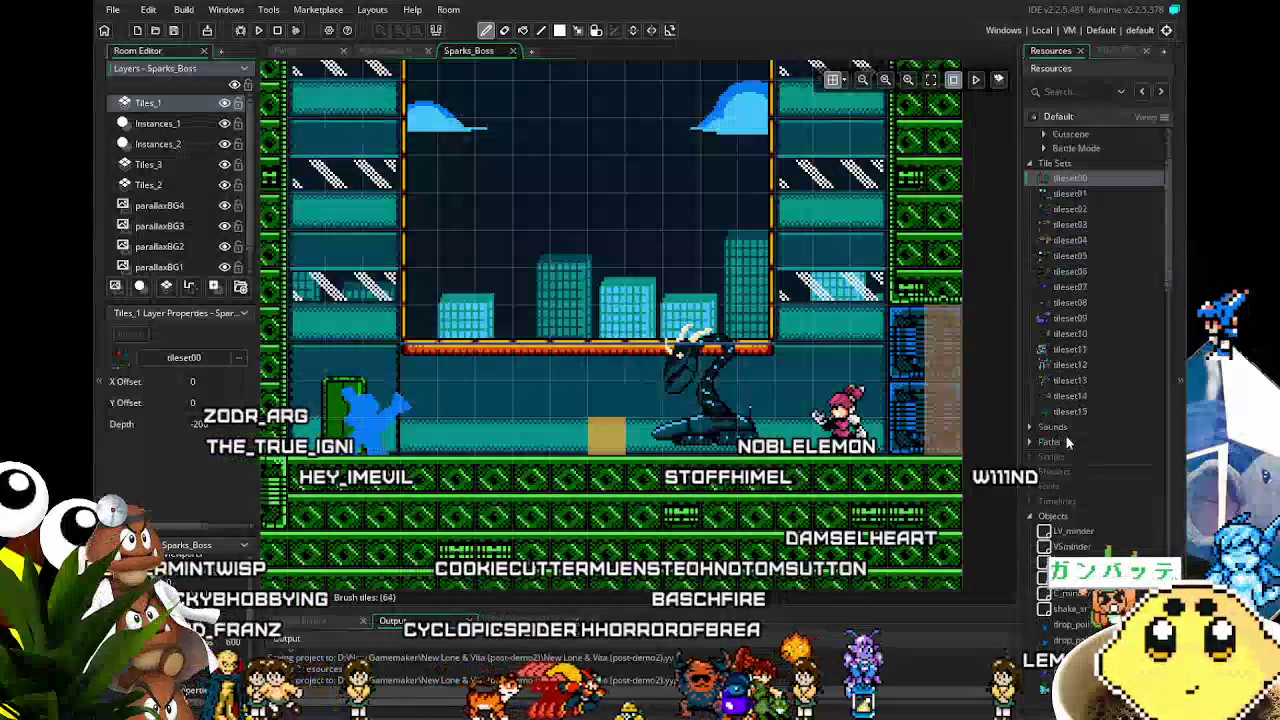
{"action": "left_click", "coordinate": [157, 165]}
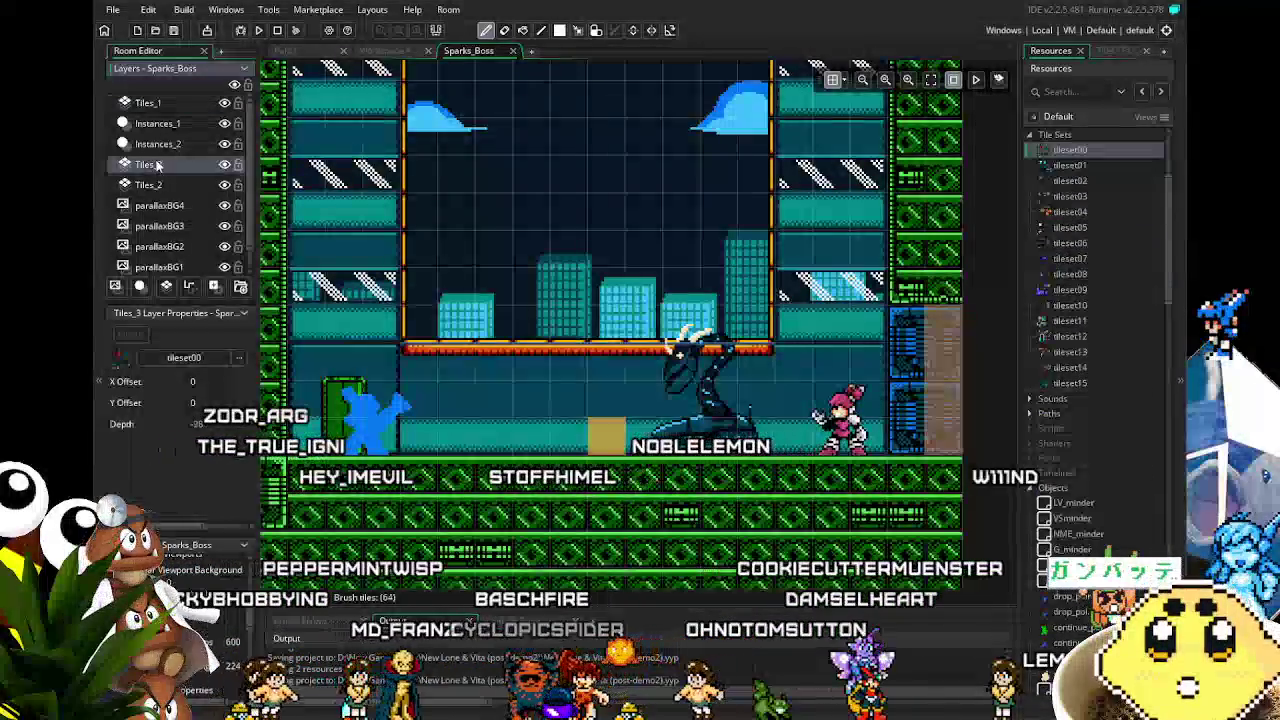
{"action": "left_click", "coordinate": [216, 126]}
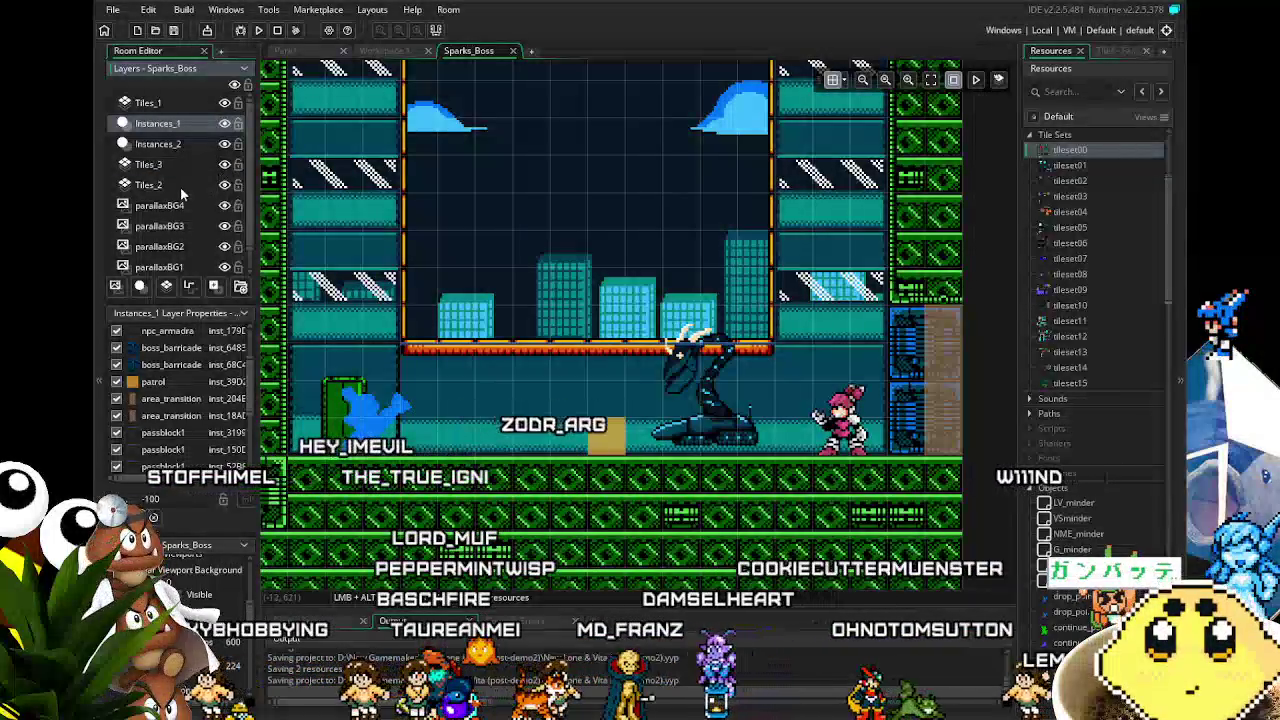
{"action": "left_click", "coordinate": [150, 184]}
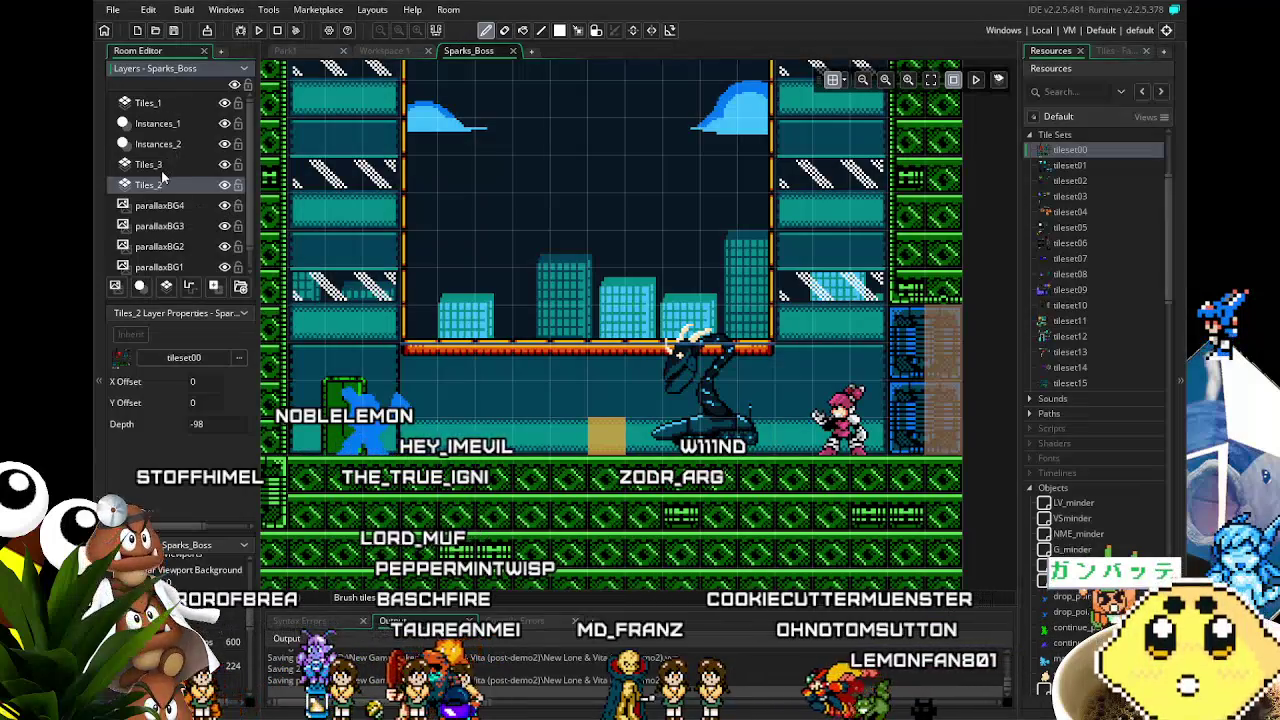
{"action": "scroll", "coordinate": [1074, 400], "scroll_direction": "up", "scroll_amount": 3}
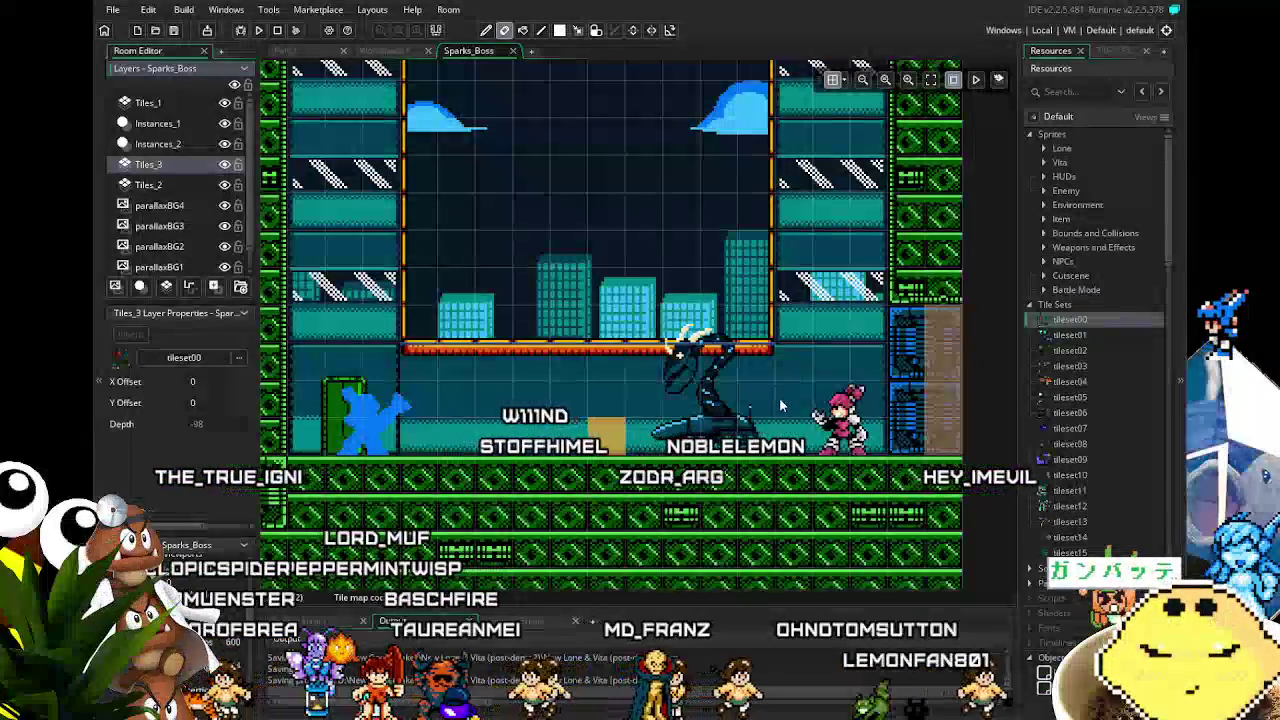
{"action": "left_click", "coordinate": [1126, 53]}
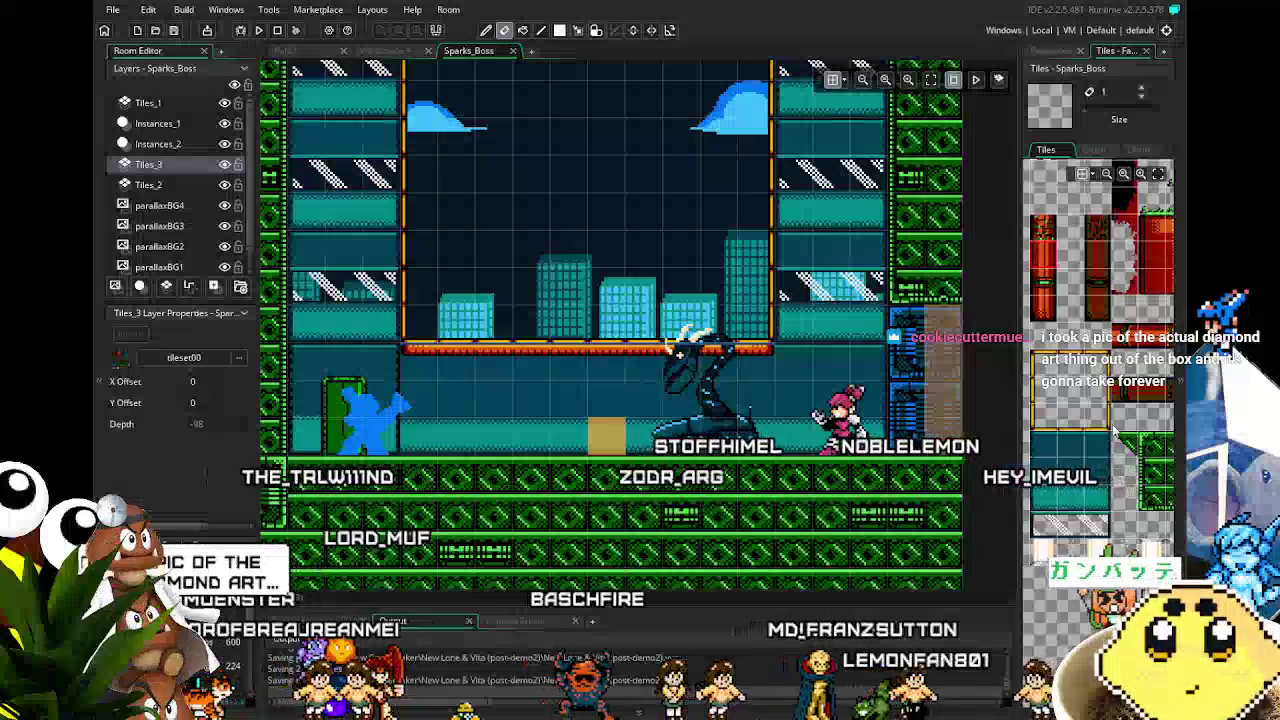
Step: Pick the white pillar tile and paint it on Tiles_3 up the arena's right side
{"action": "scroll", "coordinate": [1077, 461], "scroll_direction": "down", "scroll_amount": 3}
{"action": "left_click", "coordinate": [1077, 461]}
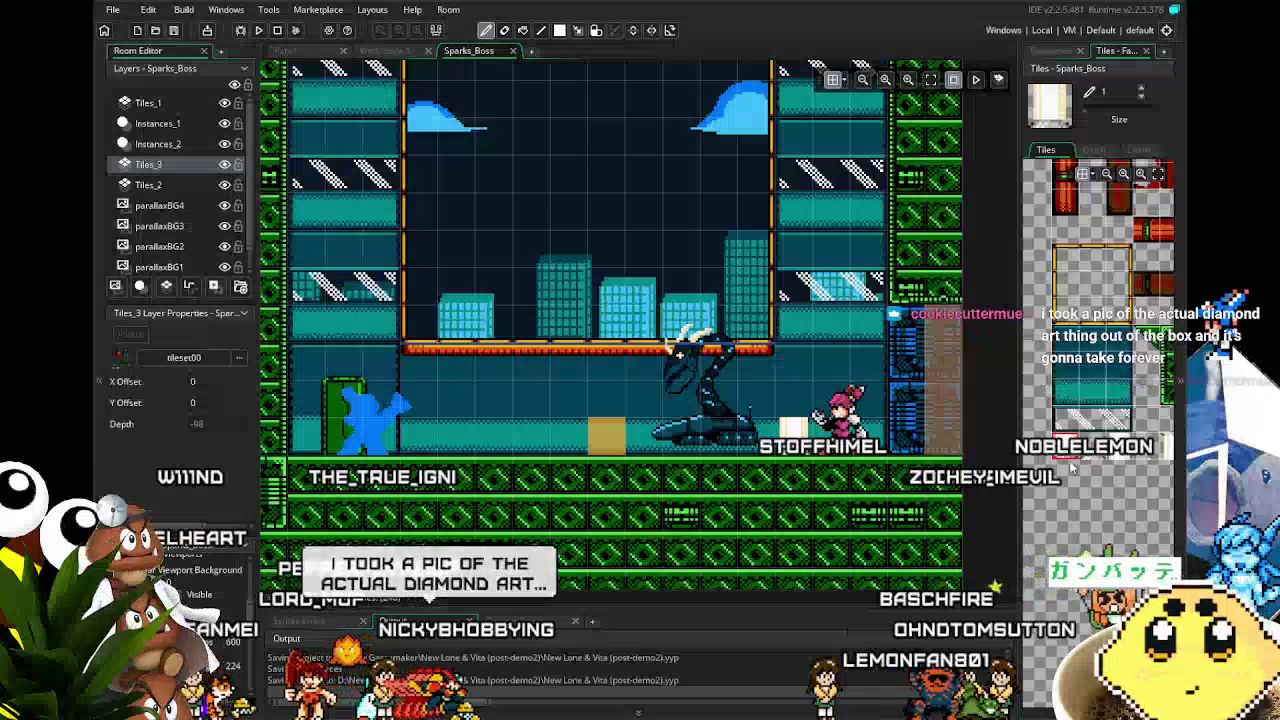
{"action": "left_click", "coordinate": [806, 396]}
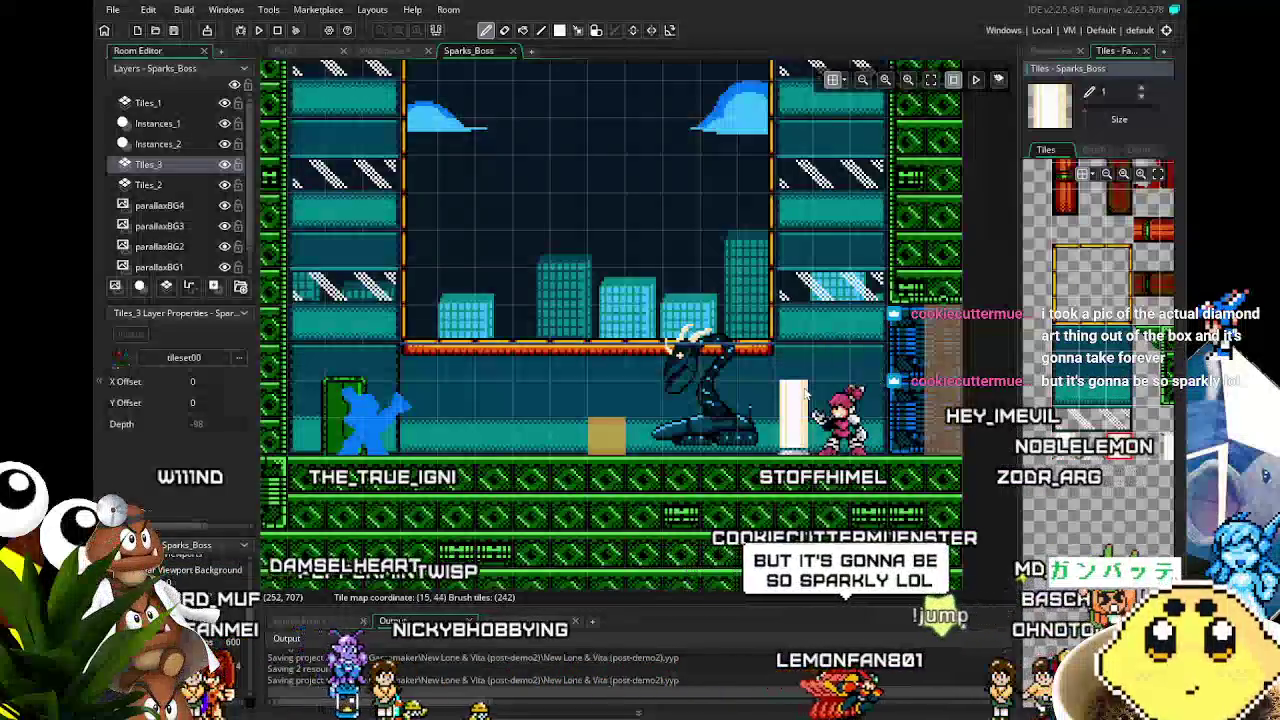
{"action": "mouse_move", "coordinate": [800, 203]}
{"action": "left_mouse_down"}
{"action": "mouse_move", "coordinate": [746, 372]}
{"action": "mouse_move", "coordinate": [752, 403]}
{"action": "left_mouse_up"}
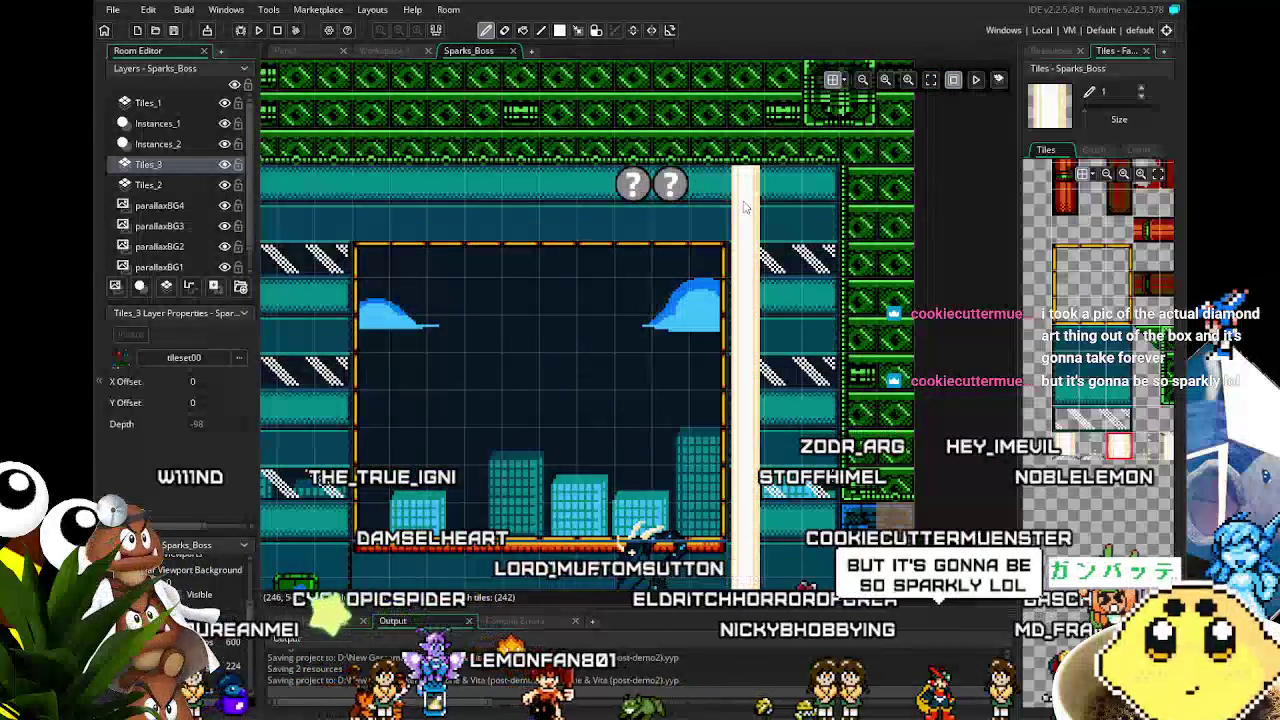
{"action": "left_click_drag", "start_coordinate": [1102, 454], "coordinate": [1084, 452]}
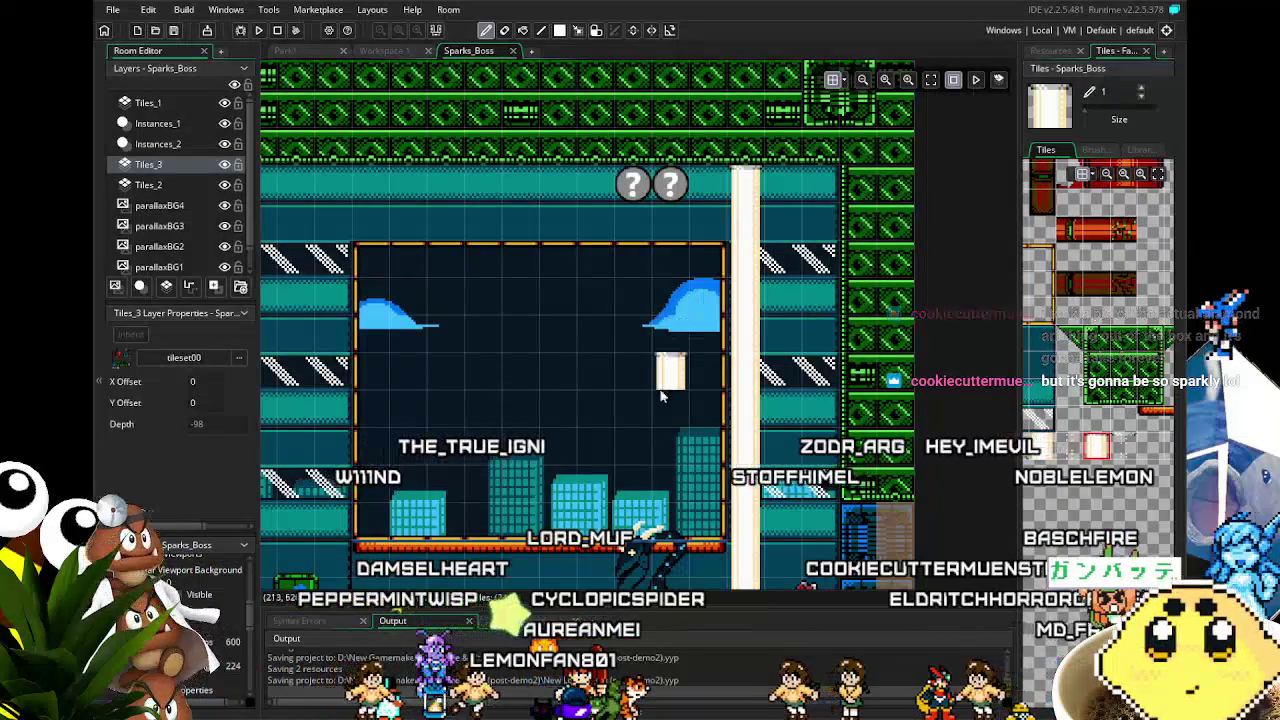
{"action": "left_click_drag", "start_coordinate": [631, 410], "coordinate": [771, 266]}
{"action": "left_click_drag", "start_coordinate": [757, 338], "coordinate": [622, 272]}
{"action": "left_click_drag", "start_coordinate": [547, 403], "coordinate": [592, 403]}
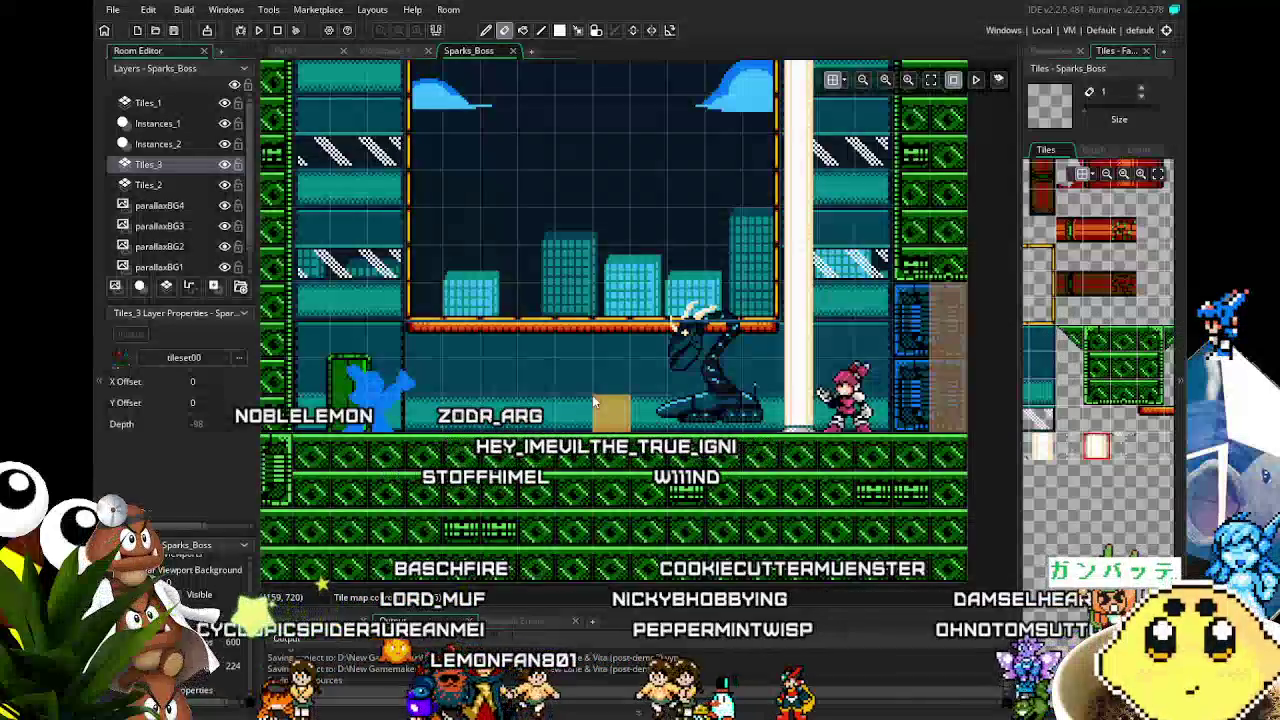
{"action": "left_click_drag", "start_coordinate": [634, 318], "coordinate": [578, 296]}
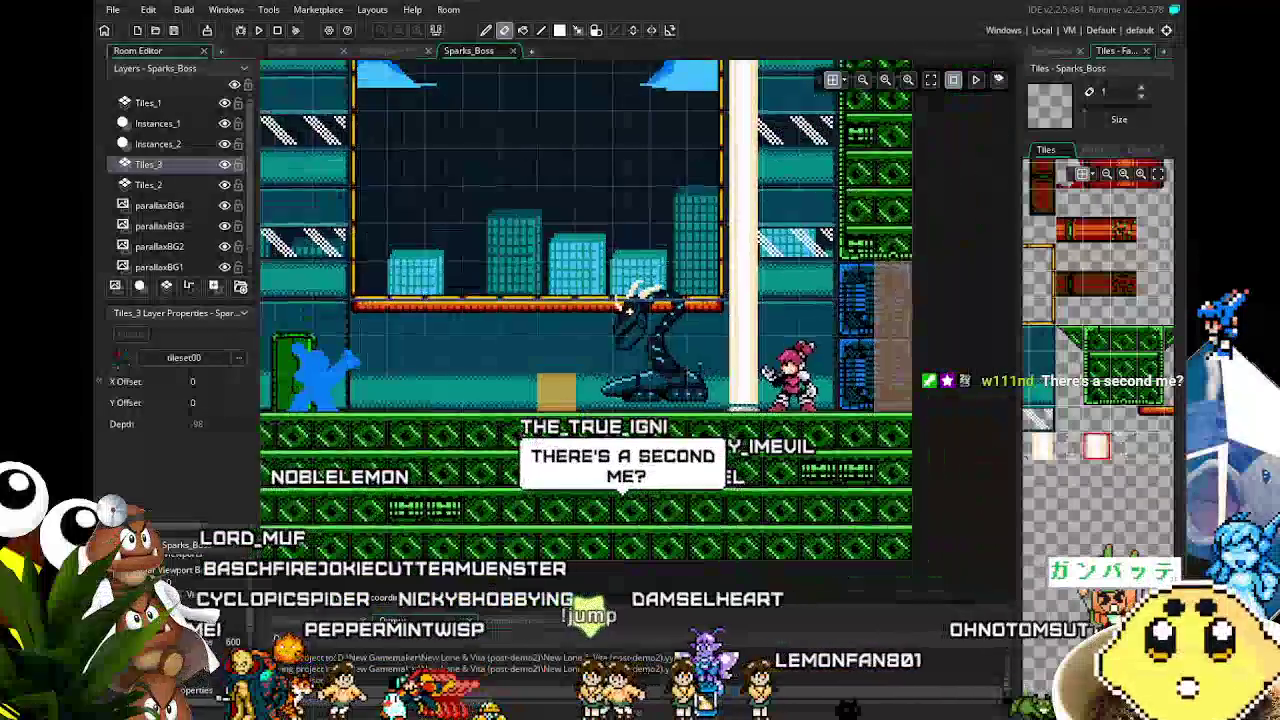
Step: Pan and zoom around the Sparks_Boss room view
{"action": "scroll", "coordinate": [552, 520], "scroll_direction": "up", "scroll_amount": 1}
{"action": "scroll", "coordinate": [552, 520], "scroll_direction": "down", "scroll_amount": 2}
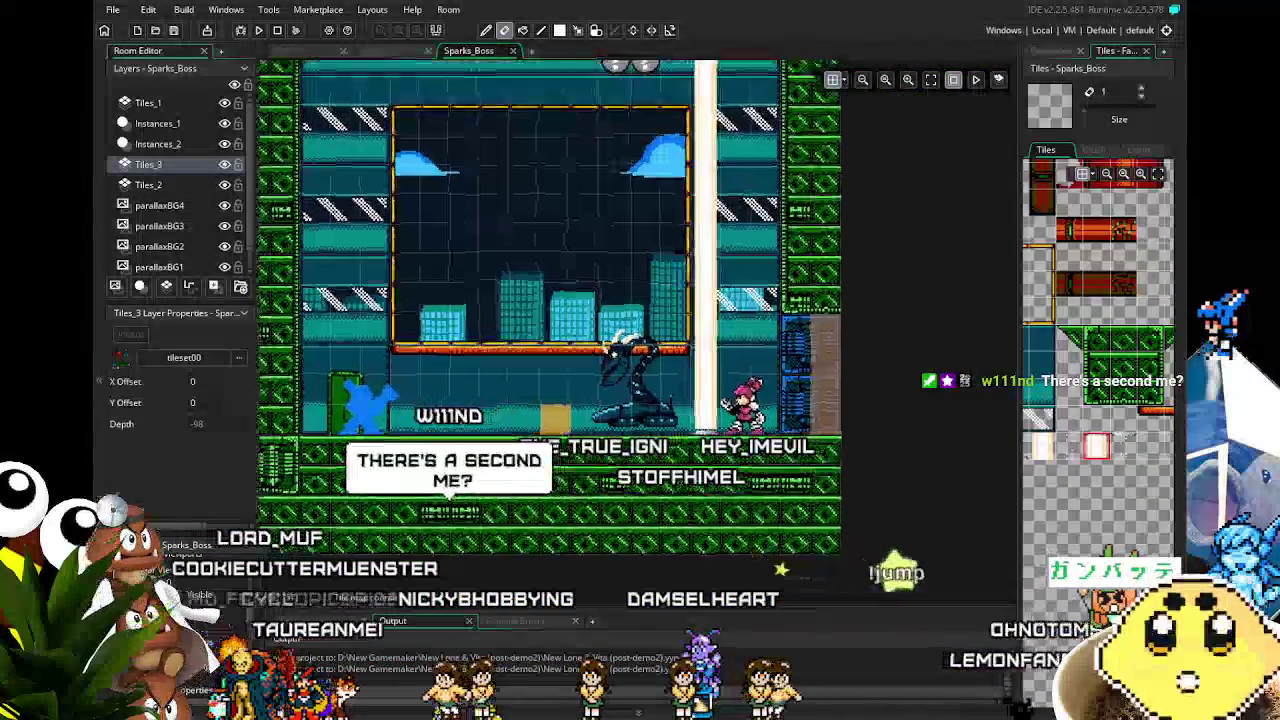
{"action": "scroll", "coordinate": [612, 349], "scroll_direction": "up", "scroll_amount": 2}
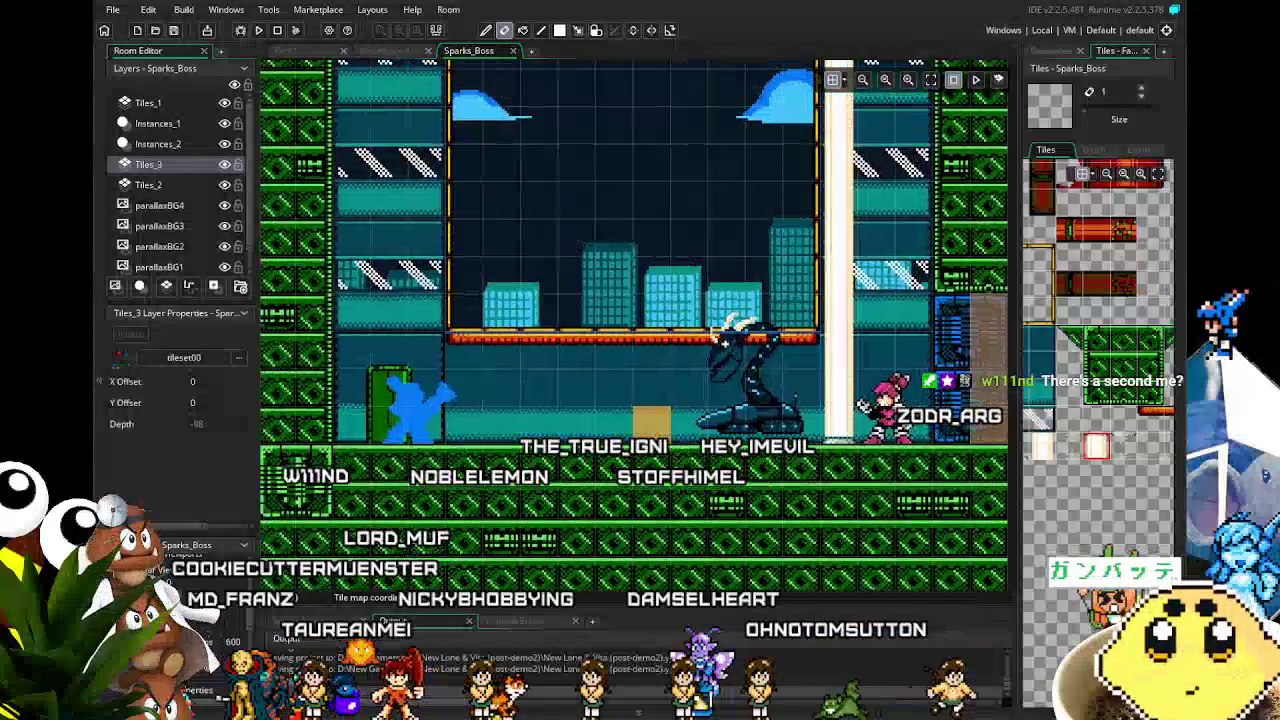
{"action": "left_click_drag", "start_coordinate": [724, 339], "coordinate": [710, 339]}
{"action": "scroll", "coordinate": [710, 339], "scroll_direction": "right", "scroll_amount": 3}
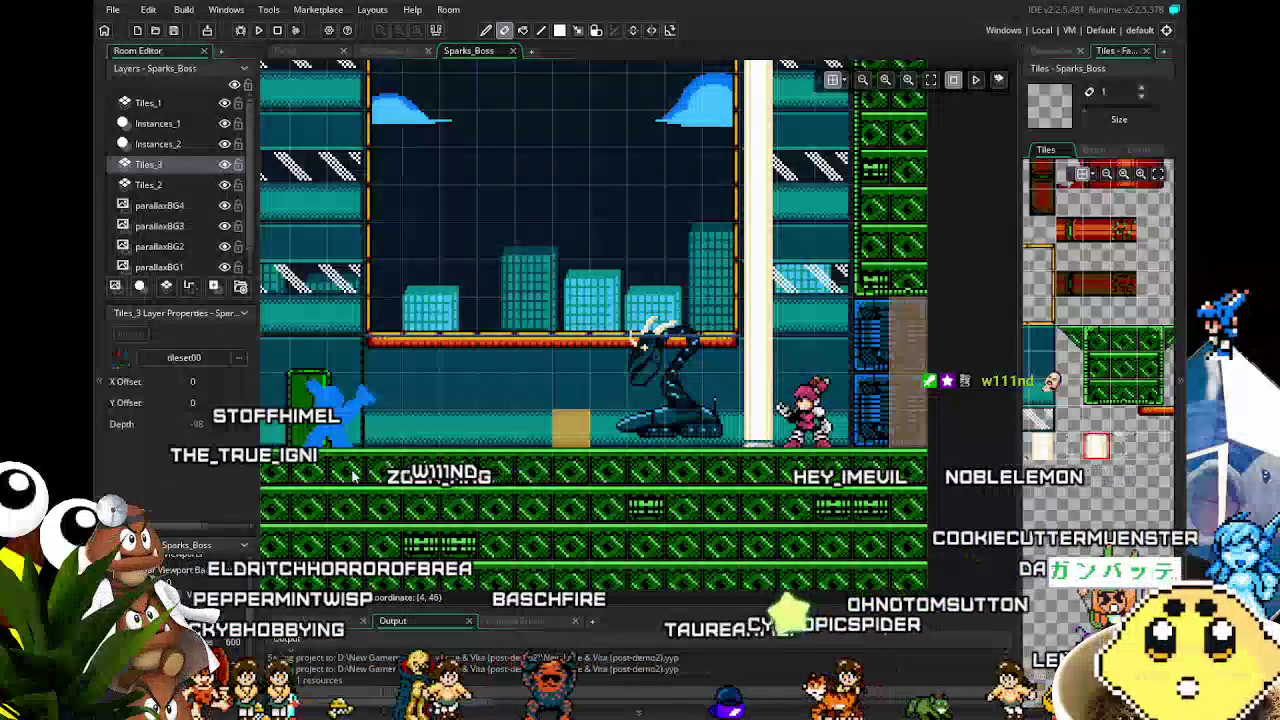
{"action": "scroll", "coordinate": [445, 418], "scroll_direction": "down", "scroll_amount": 3}
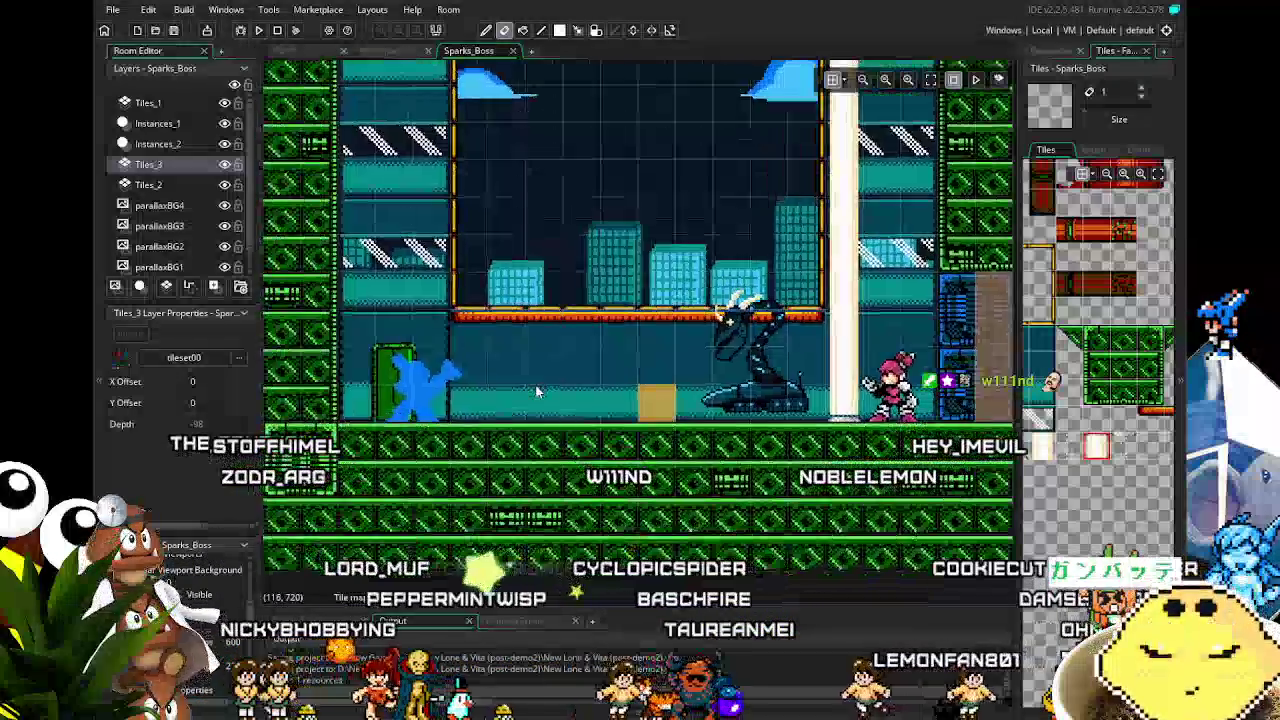
{"action": "scroll", "coordinate": [568, 465], "scroll_direction": "up", "scroll_amount": 2}
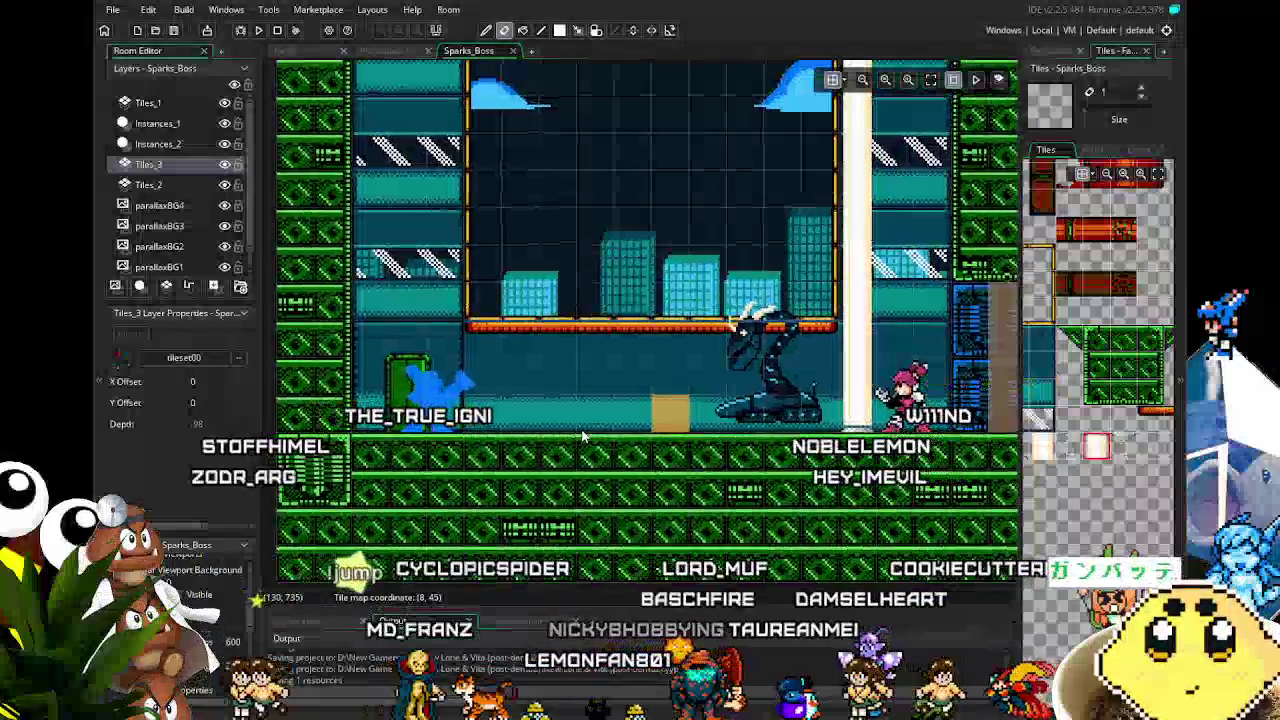
{"action": "scroll", "coordinate": [580, 430], "scroll_direction": "right", "scroll_amount": 3}
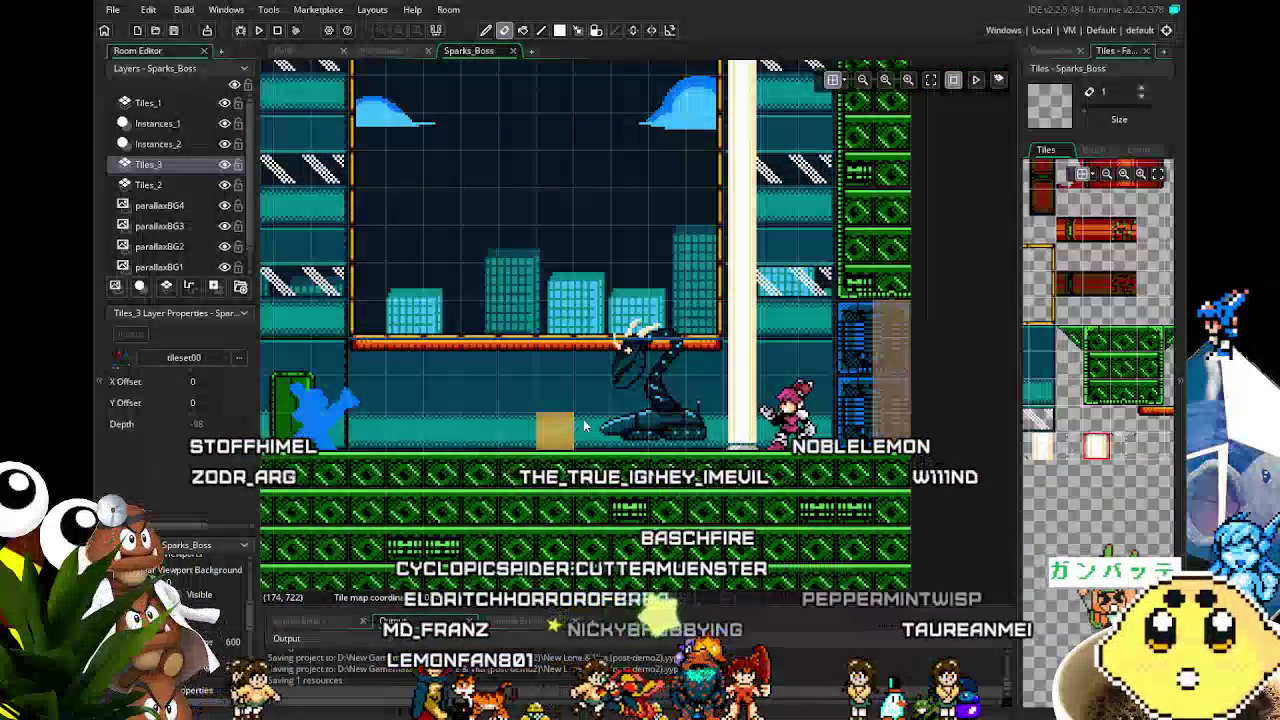
{"action": "scroll", "coordinate": [570, 472], "scroll_direction": "down", "scroll_amount": 2}
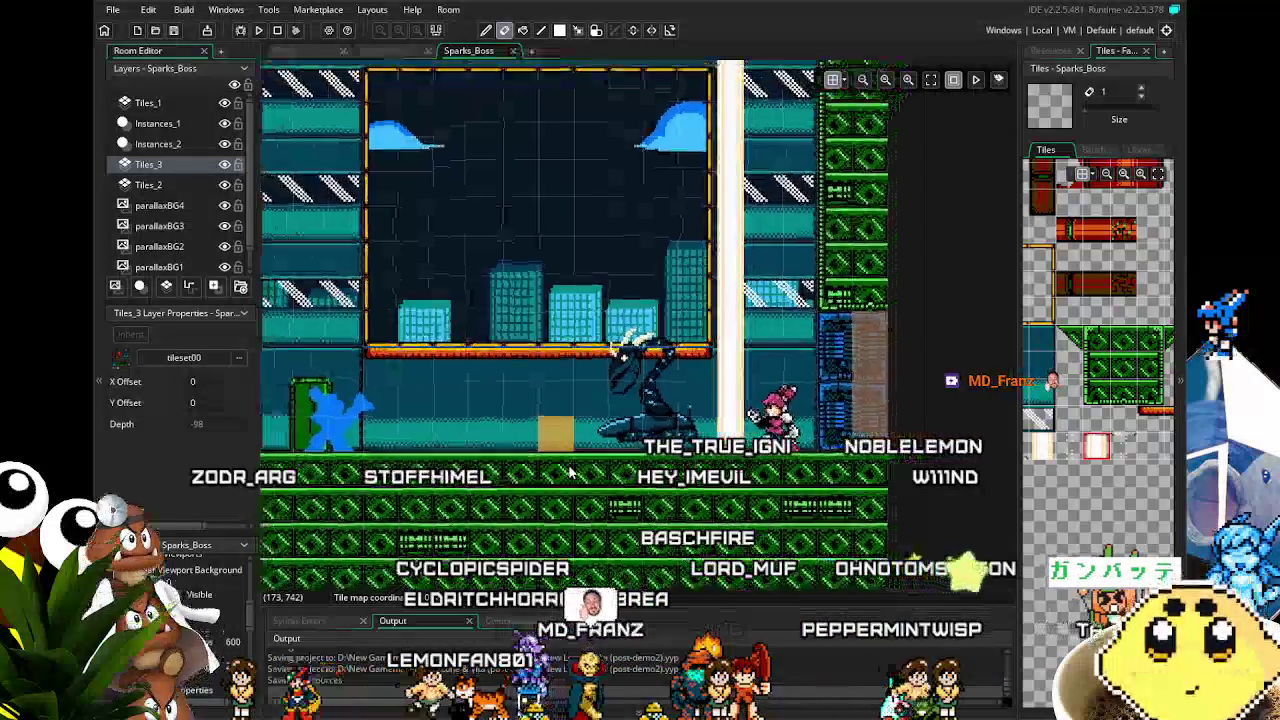
{"action": "scroll", "coordinate": [1040, 186], "scroll_direction": "up", "scroll_amount": 3}
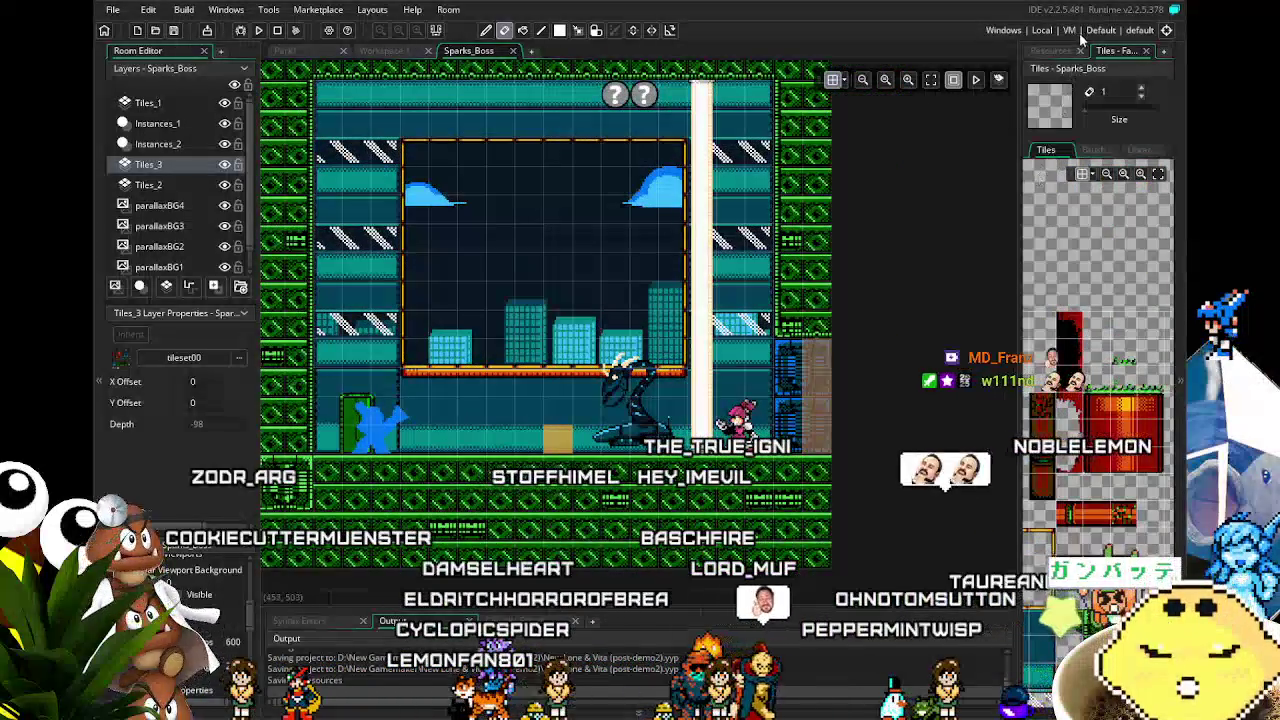
Step: Show the project's resource tree and open the Park1 room
{"action": "left_click", "coordinate": [1053, 50]}
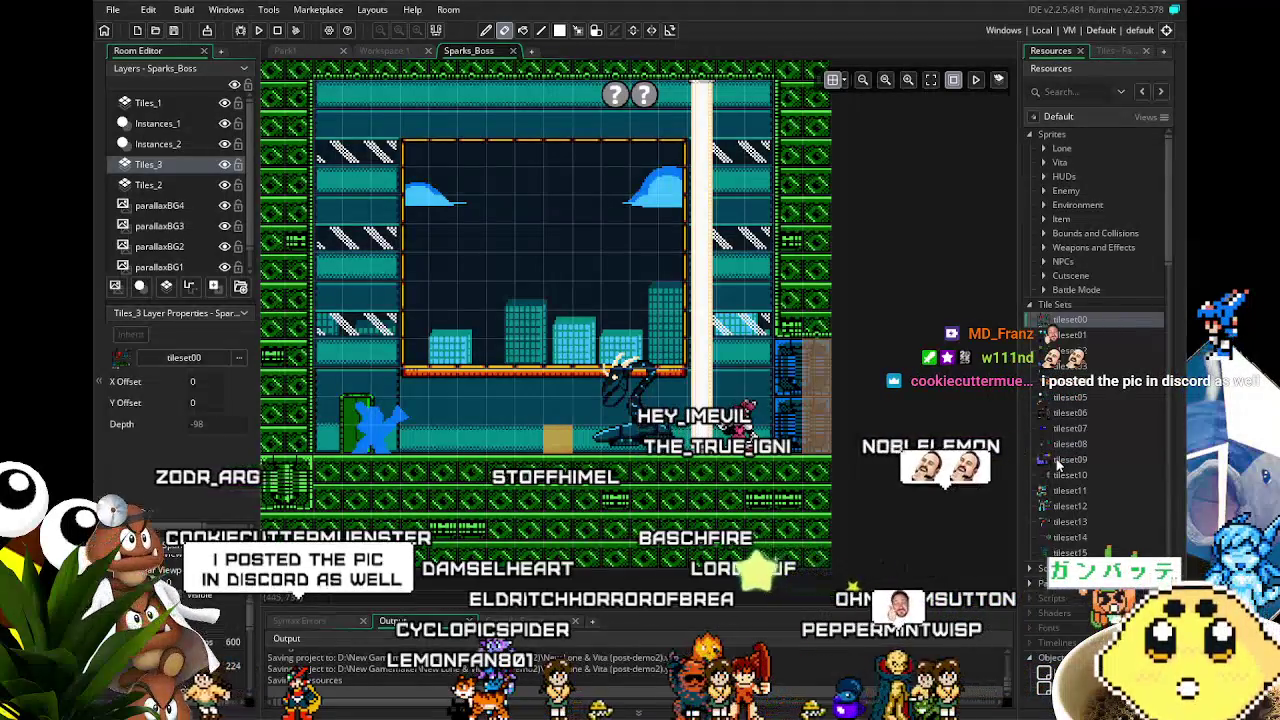
{"action": "scroll", "coordinate": [1057, 465], "scroll_direction": "down", "scroll_amount": 8}
{"action": "scroll", "coordinate": [1057, 465], "scroll_direction": "down", "scroll_amount": 6}
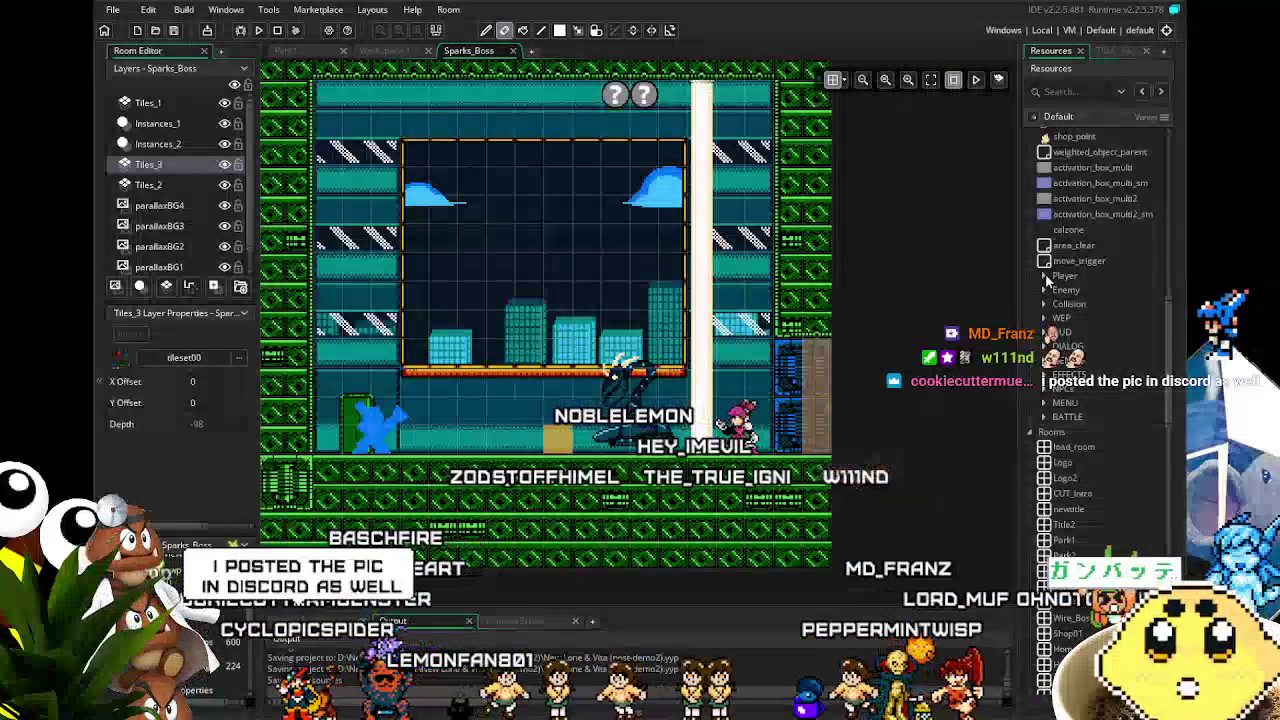
{"action": "left_click", "coordinate": [285, 50]}
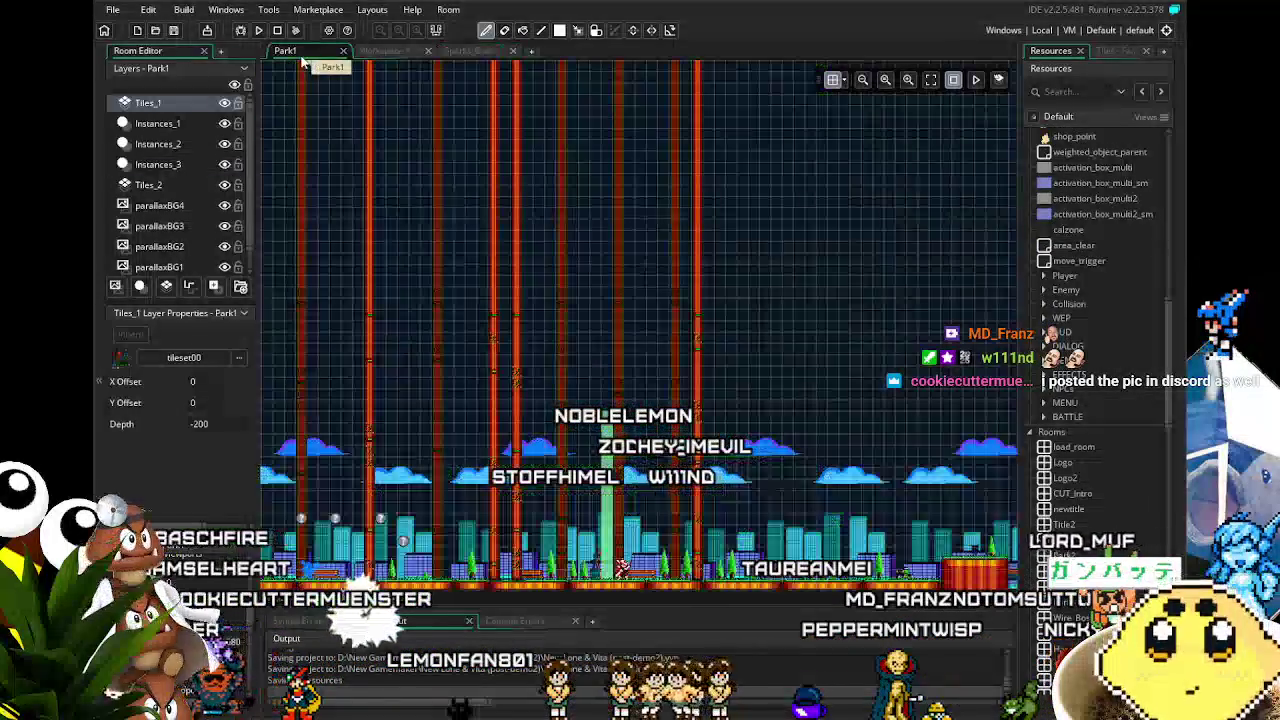
Step: Zoom and pan across the Park1 park scene, then return to the Sparks_Boss room
{"action": "scroll", "coordinate": [727, 397], "scroll_direction": "up", "scroll_amount": 5}
{"action": "scroll", "coordinate": [727, 397], "scroll_direction": "up", "scroll_amount": 3}
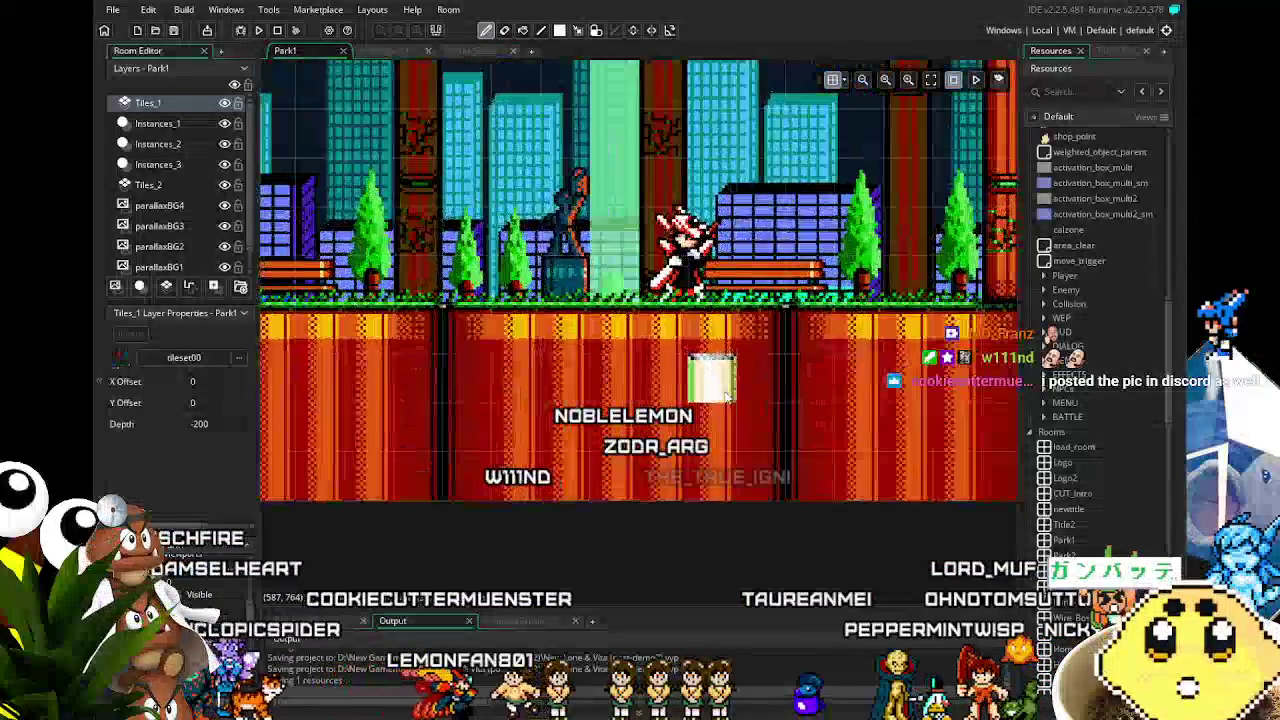
{"action": "scroll", "coordinate": [558, 438], "scroll_direction": "left", "scroll_amount": 2}
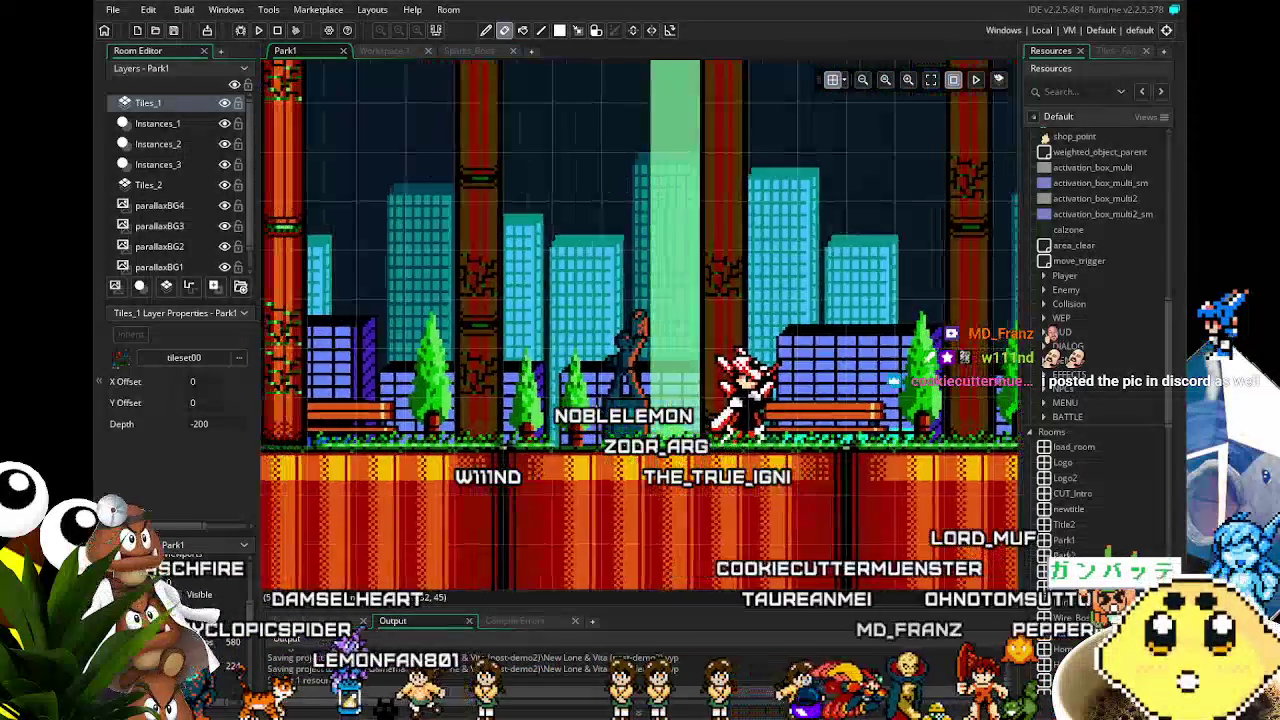
{"action": "scroll", "coordinate": [698, 255], "scroll_direction": "down", "scroll_amount": 4}
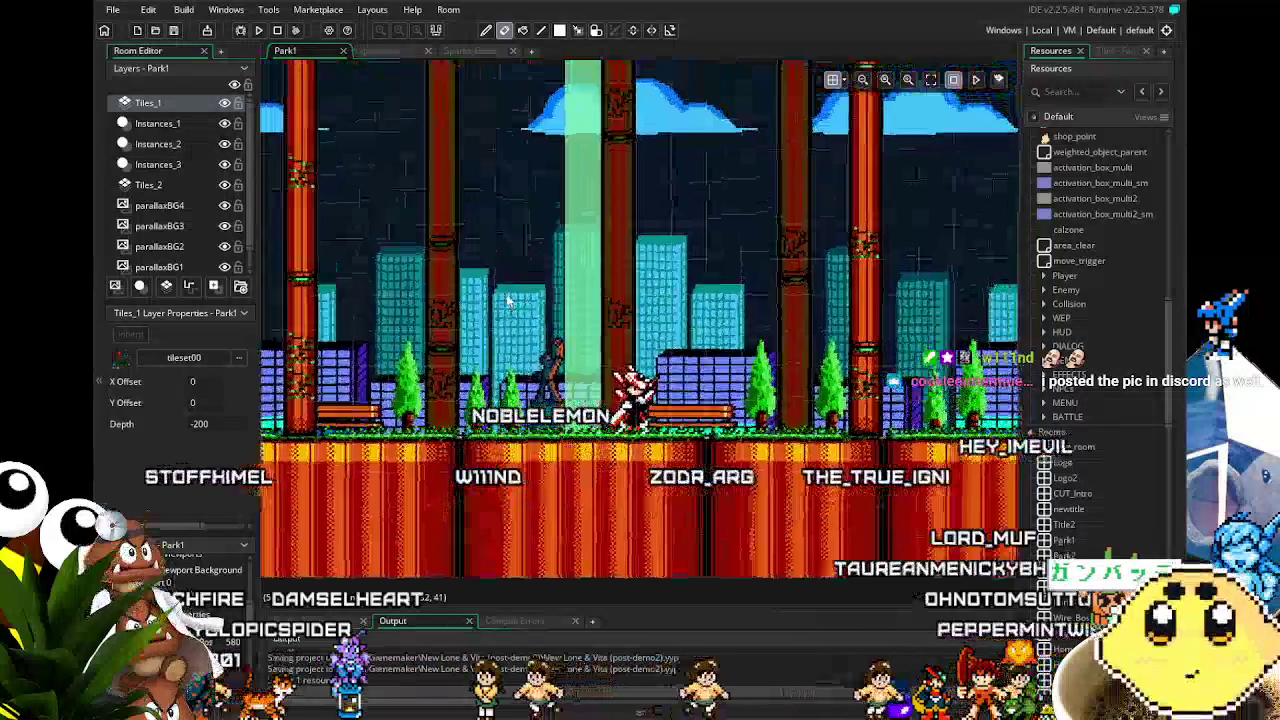
{"action": "mouse_move", "coordinate": [508, 300]}
{"action": "left_mouse_down"}
{"action": "mouse_move", "coordinate": [493, 320]}
{"action": "mouse_move", "coordinate": [521, 326]}
{"action": "left_mouse_up"}
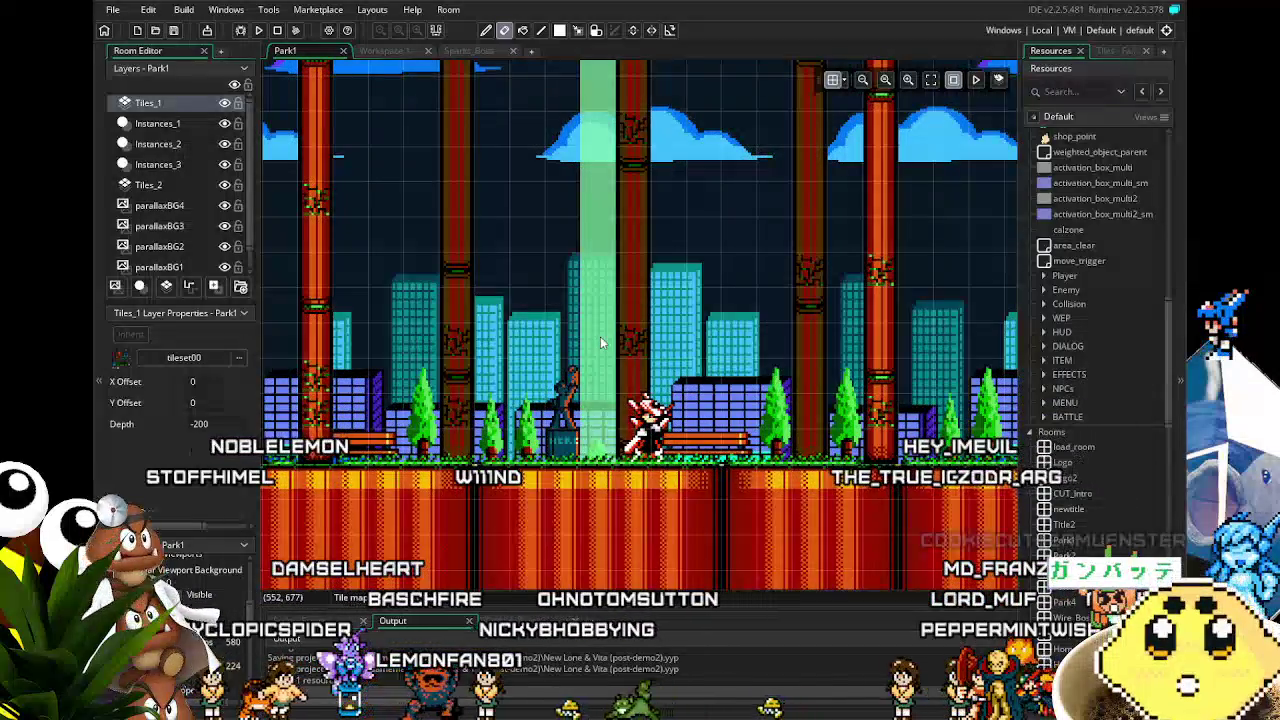
{"action": "left_click_drag", "start_coordinate": [502, 367], "coordinate": [476, 367]}
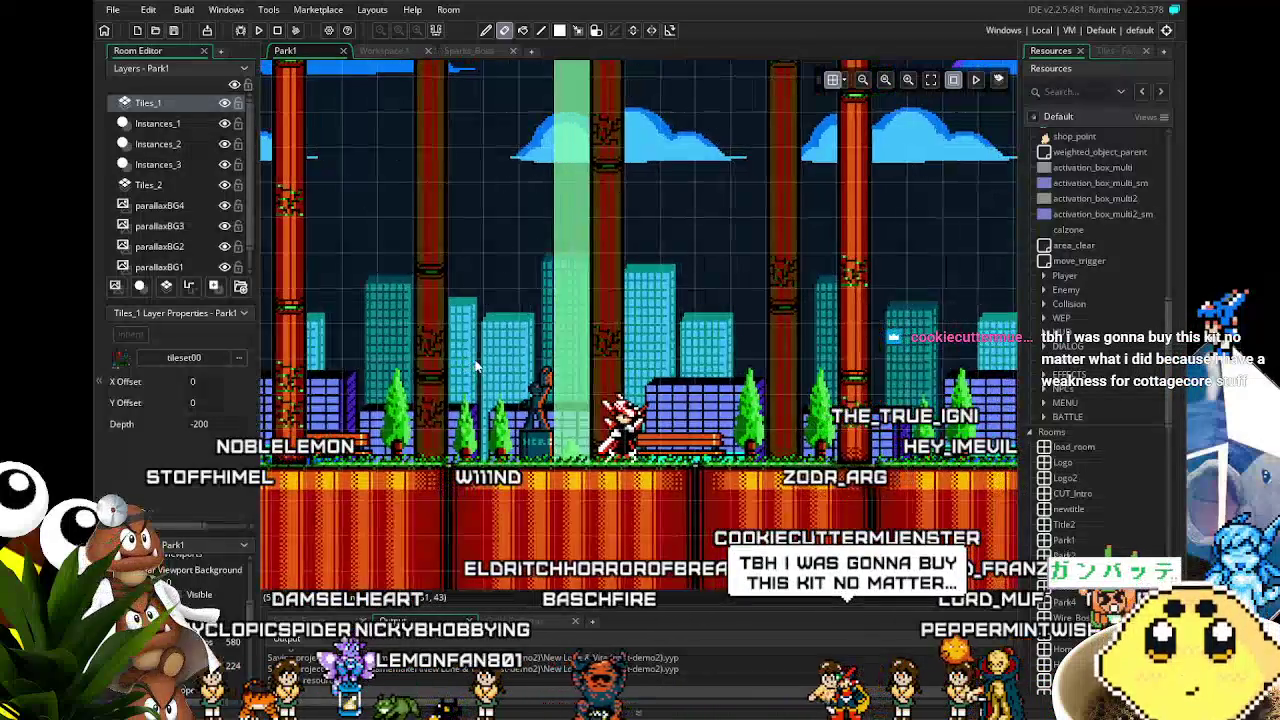
{"action": "scroll", "coordinate": [476, 367], "scroll_direction": "down", "scroll_amount": 1}
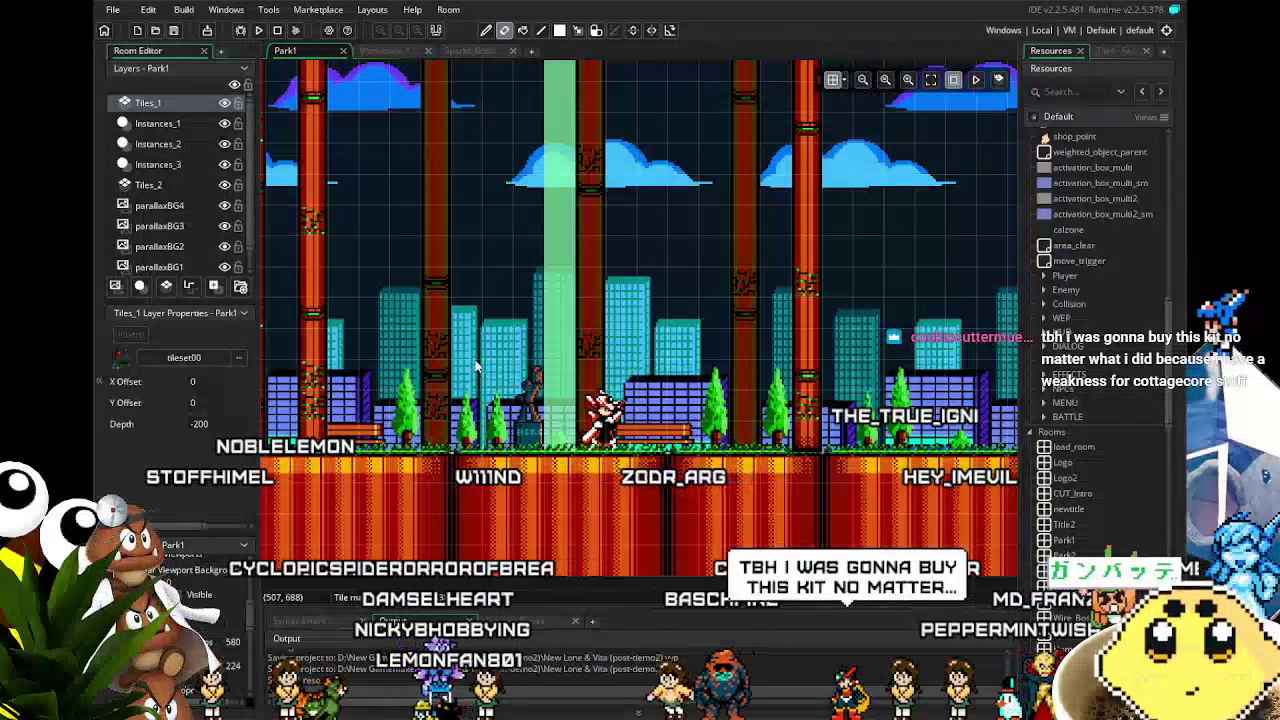
{"action": "left_click", "coordinate": [477, 55]}
{"action": "scroll", "coordinate": [876, 429], "scroll_direction": "up", "scroll_amount": 3}
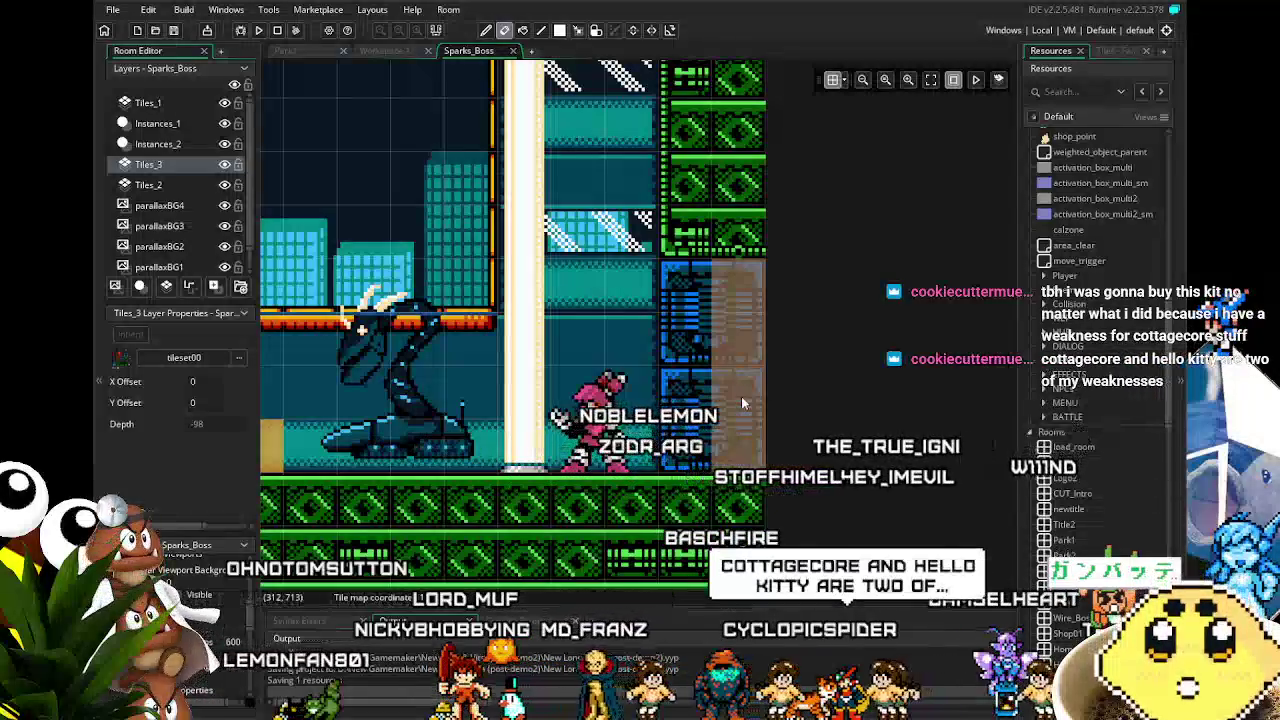
Step: On layer Instances_1, delete the lower area_transition block at the right wall
{"action": "left_click", "coordinate": [158, 128]}
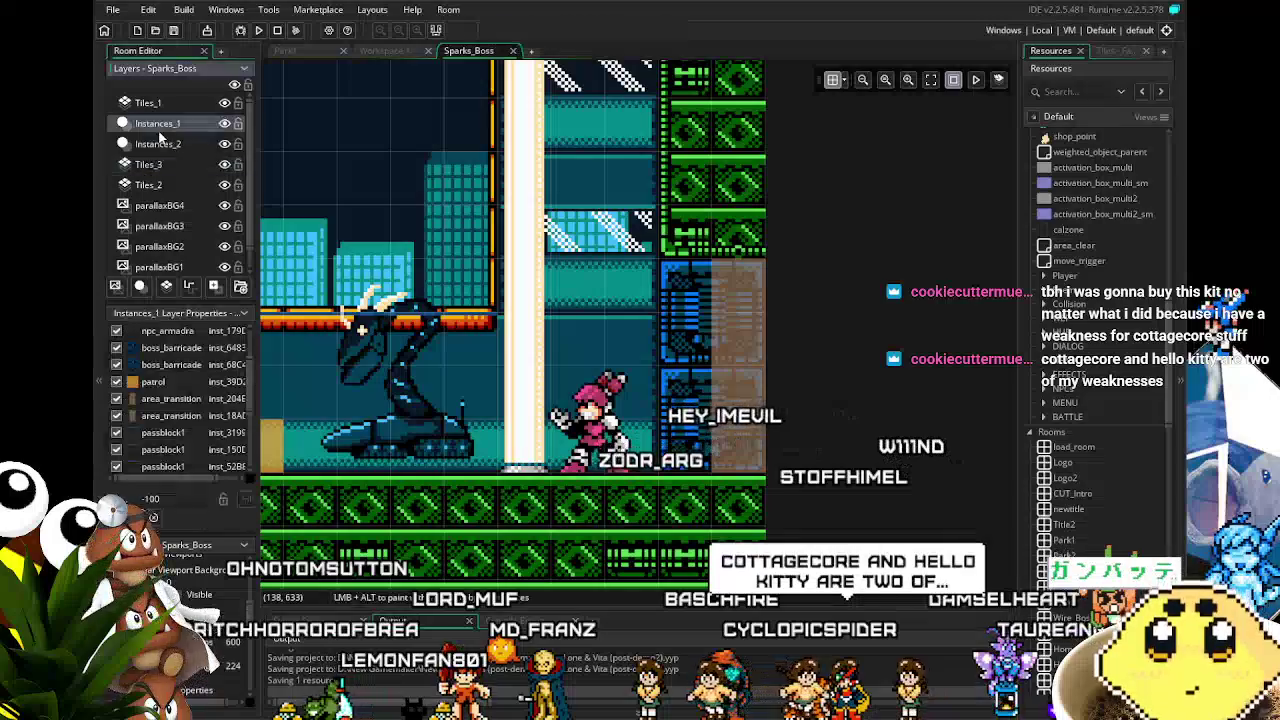
{"action": "left_click", "coordinate": [758, 343]}
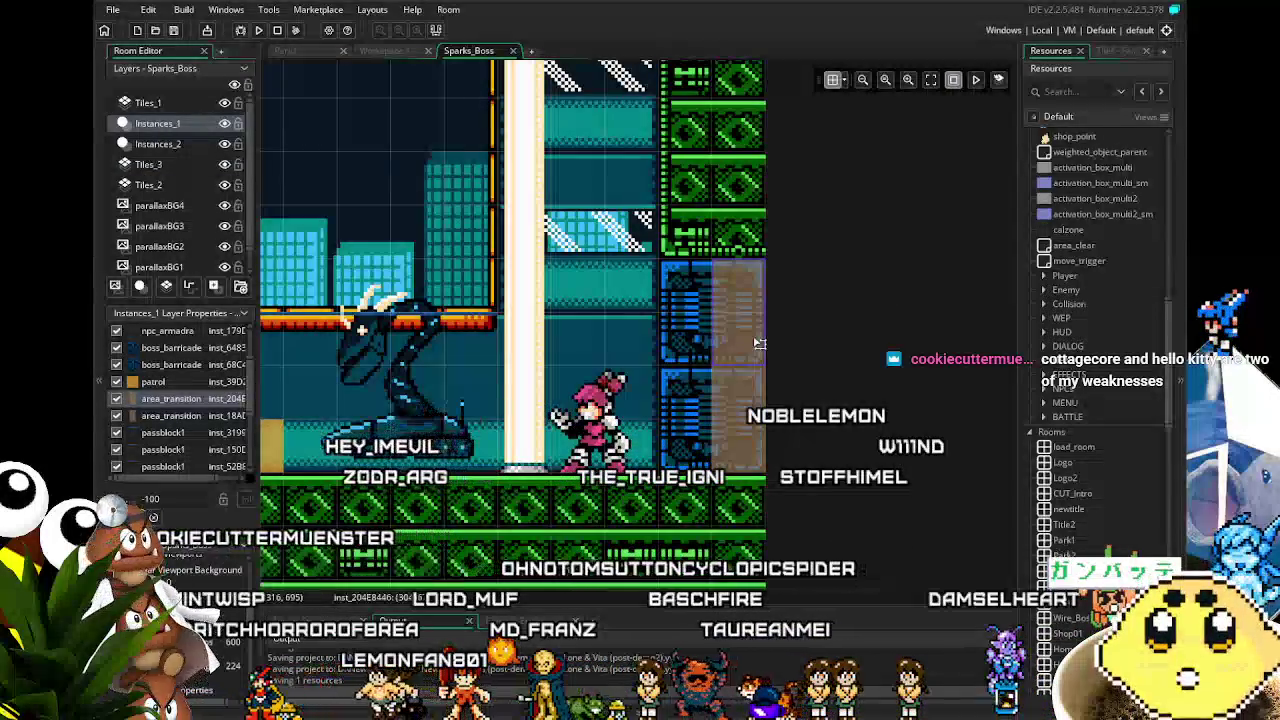
{"action": "left_click", "coordinate": [749, 400]}
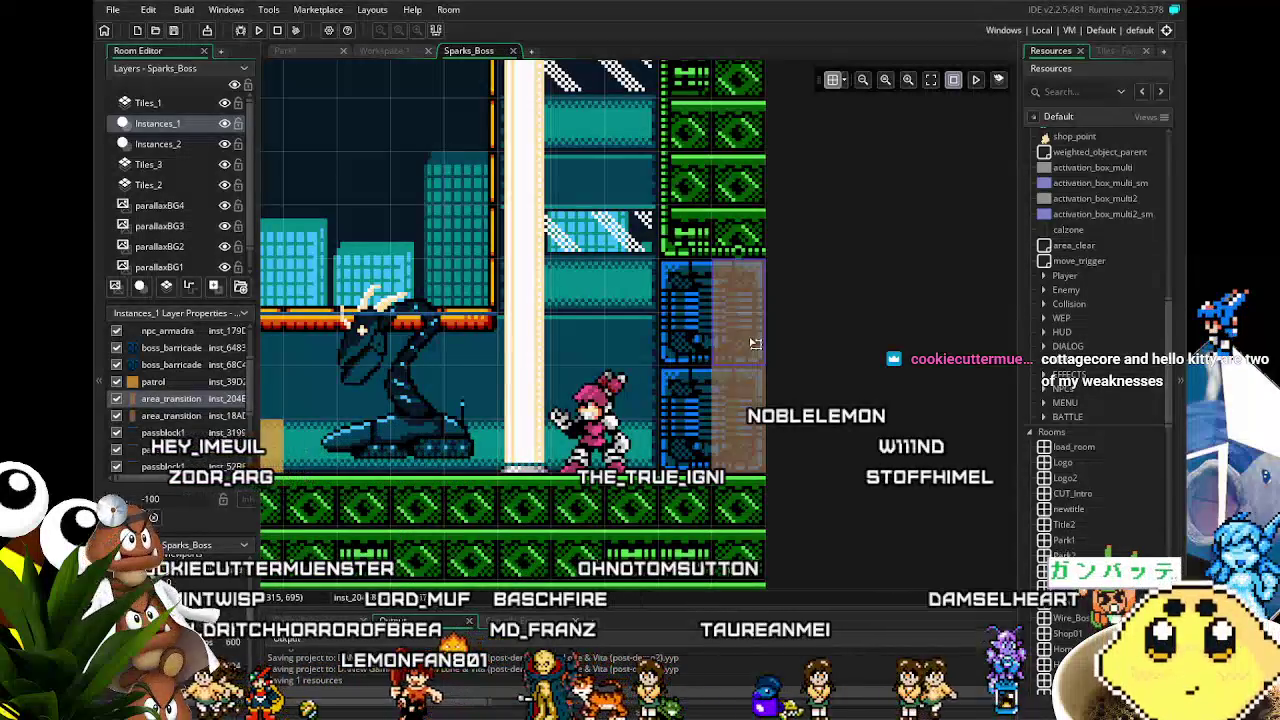
{"action": "left_click", "coordinate": [746, 351]}
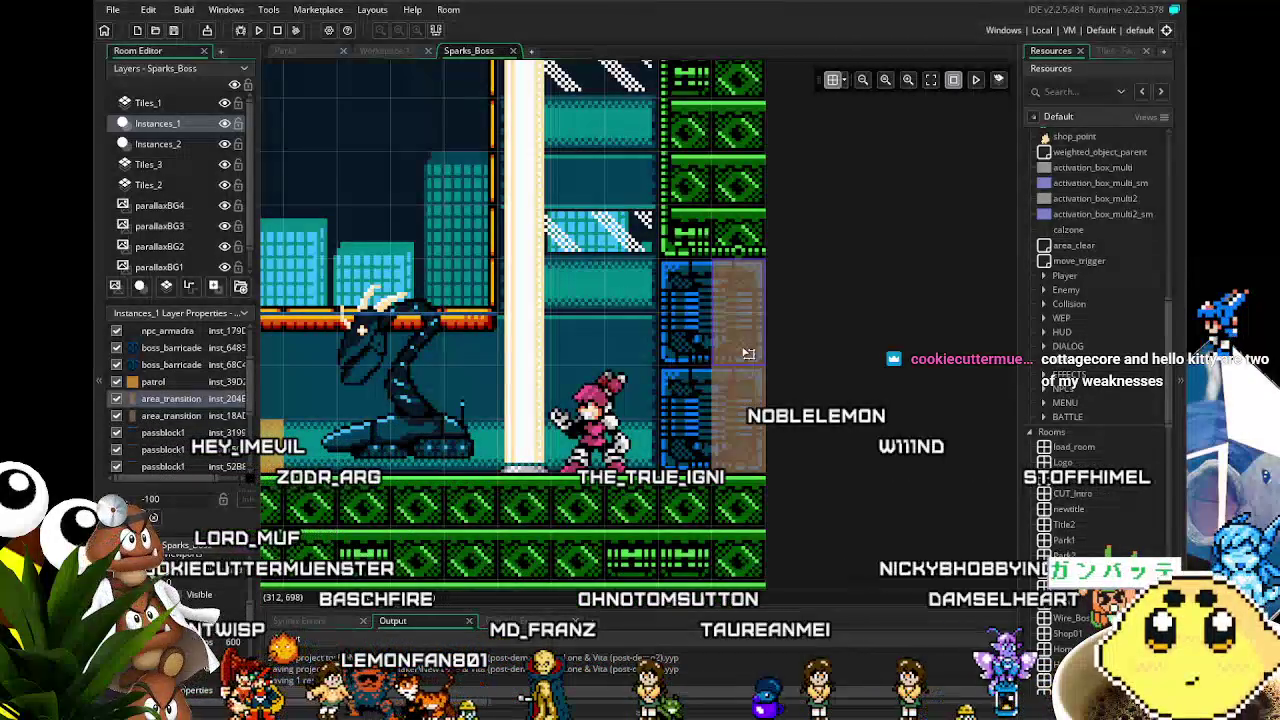
{"action": "scroll", "coordinate": [632, 340], "scroll_direction": "down", "scroll_amount": 3}
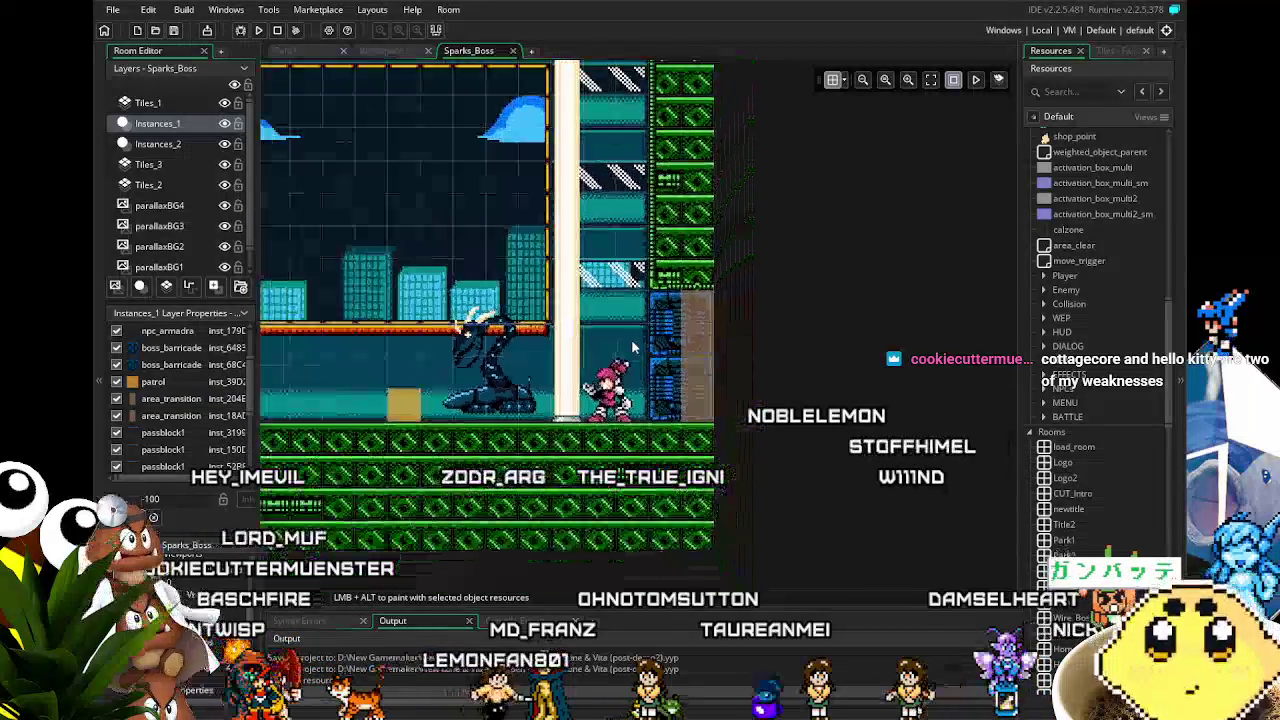
{"action": "left_click_drag", "start_coordinate": [534, 474], "coordinate": [628, 482]}
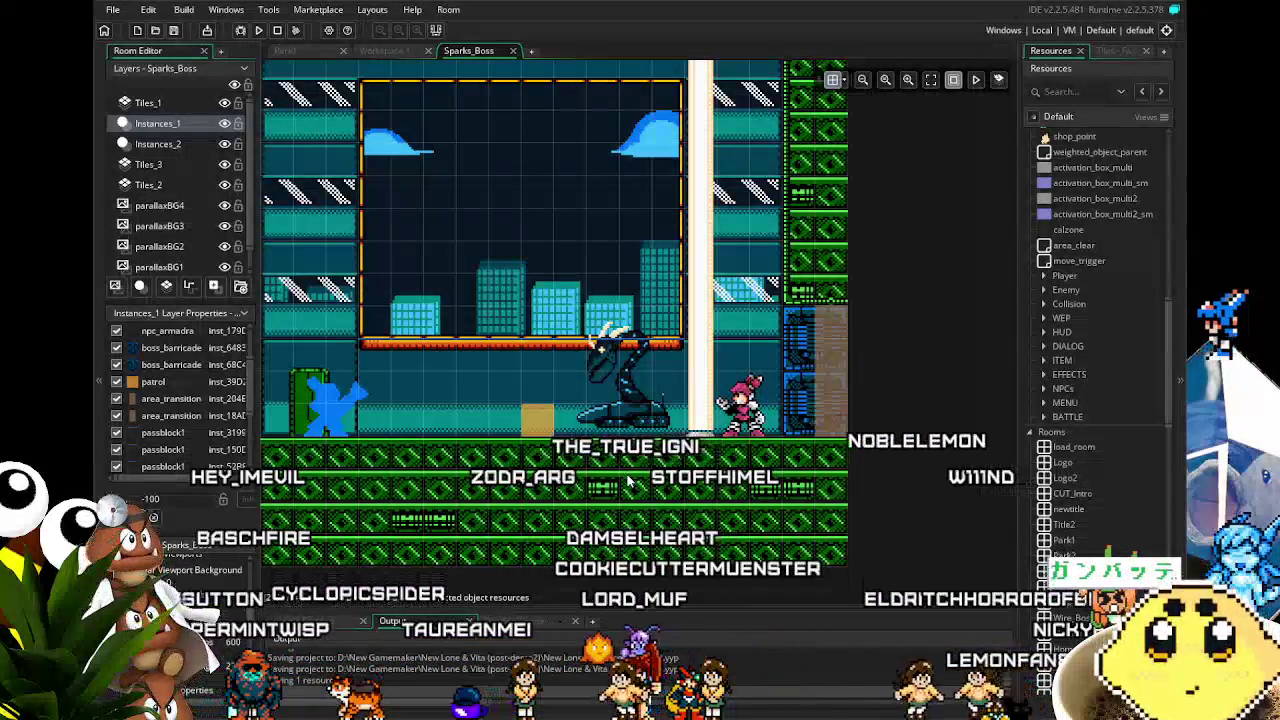
{"action": "scroll", "coordinate": [628, 483], "scroll_direction": "up", "scroll_amount": 3}
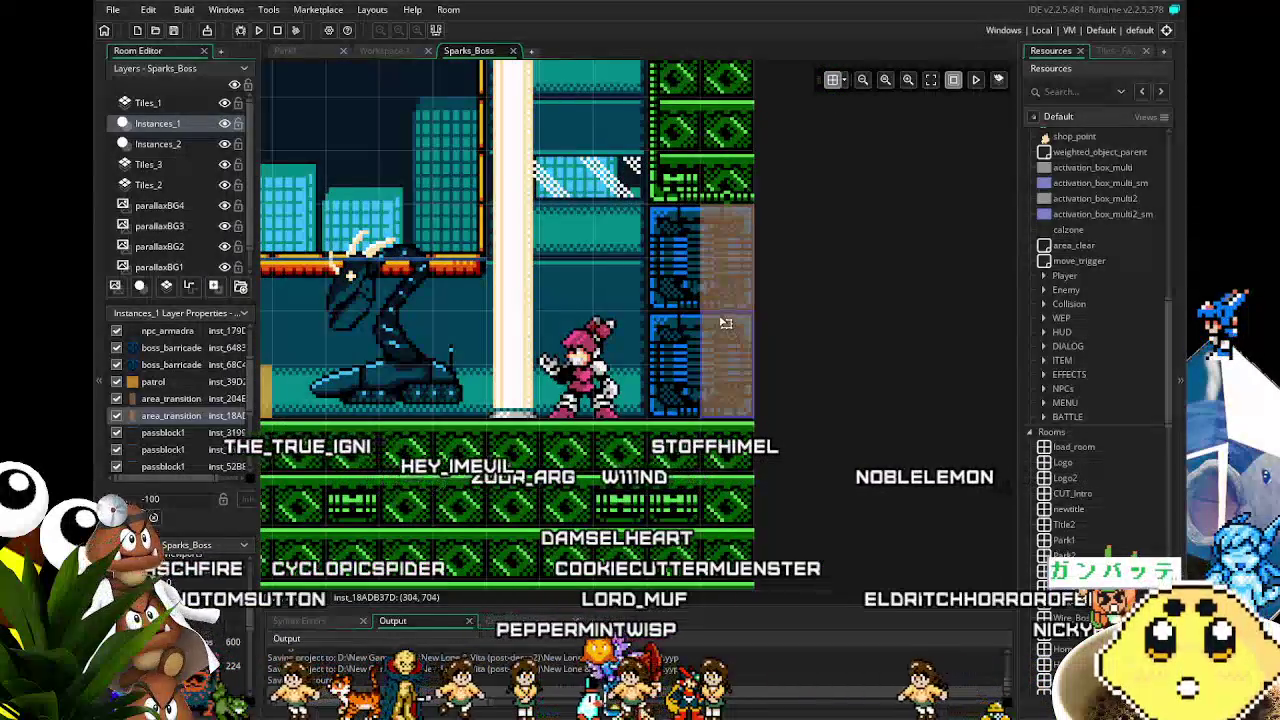
{"action": "key", "text": "Delete"}
Step: Stretch the remaining area_transition block down to cover both blue panels
{"action": "left_click", "coordinate": [722, 286]}
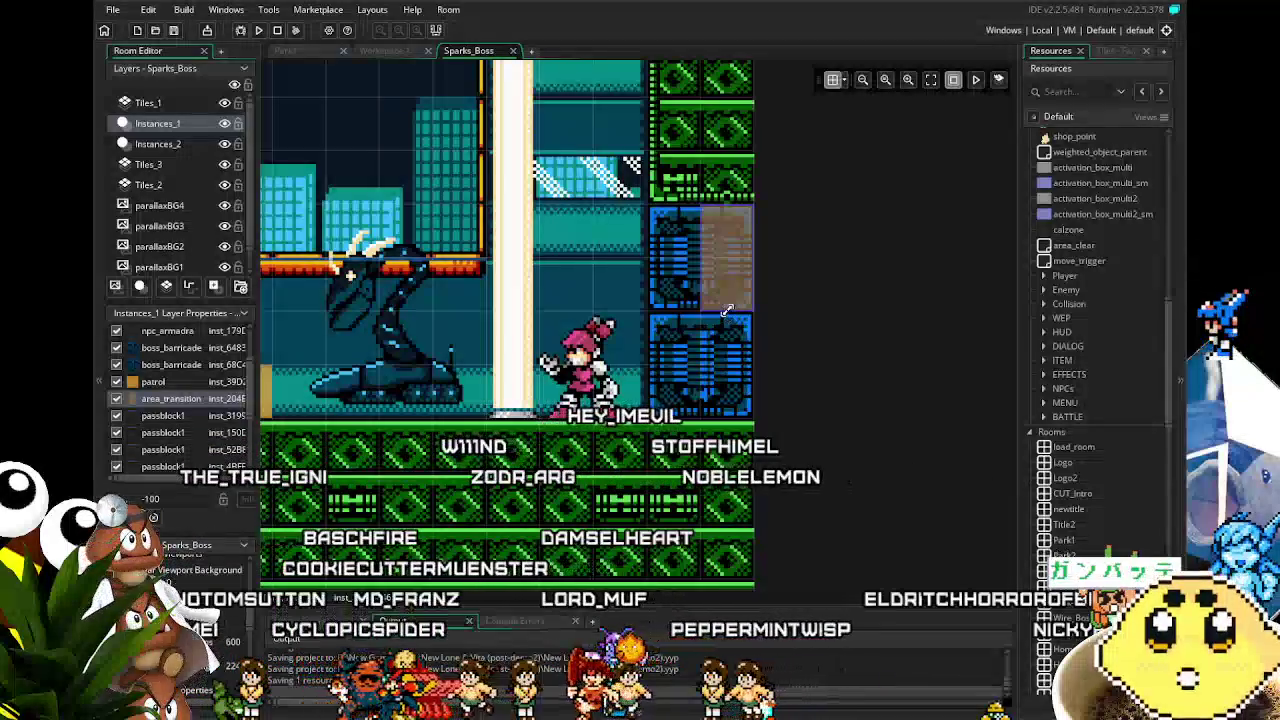
{"action": "left_click_drag", "start_coordinate": [724, 307], "coordinate": [724, 404]}
{"action": "mouse_move", "coordinate": [506, 460]}
{"action": "left_mouse_down"}
{"action": "mouse_move", "coordinate": [610, 465]}
{"action": "mouse_move", "coordinate": [614, 495]}
{"action": "left_mouse_up"}
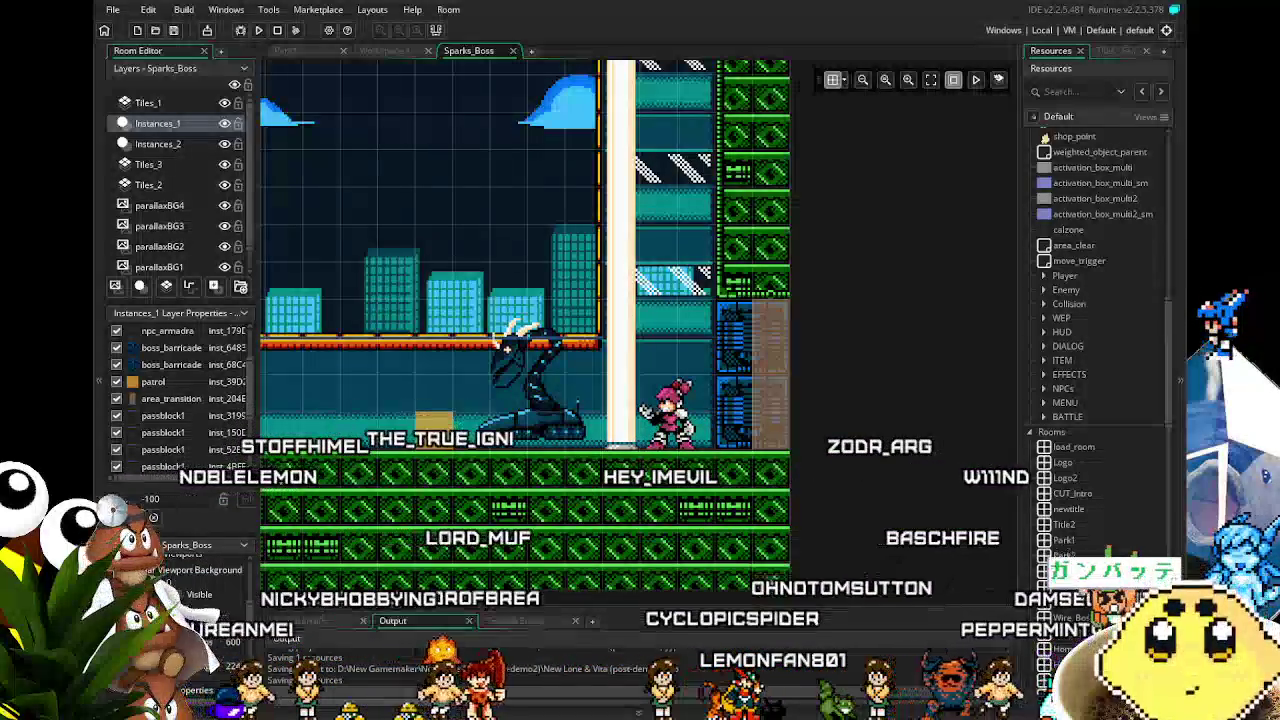
{"action": "scroll", "coordinate": [670, 547], "scroll_direction": "left", "scroll_amount": 1}
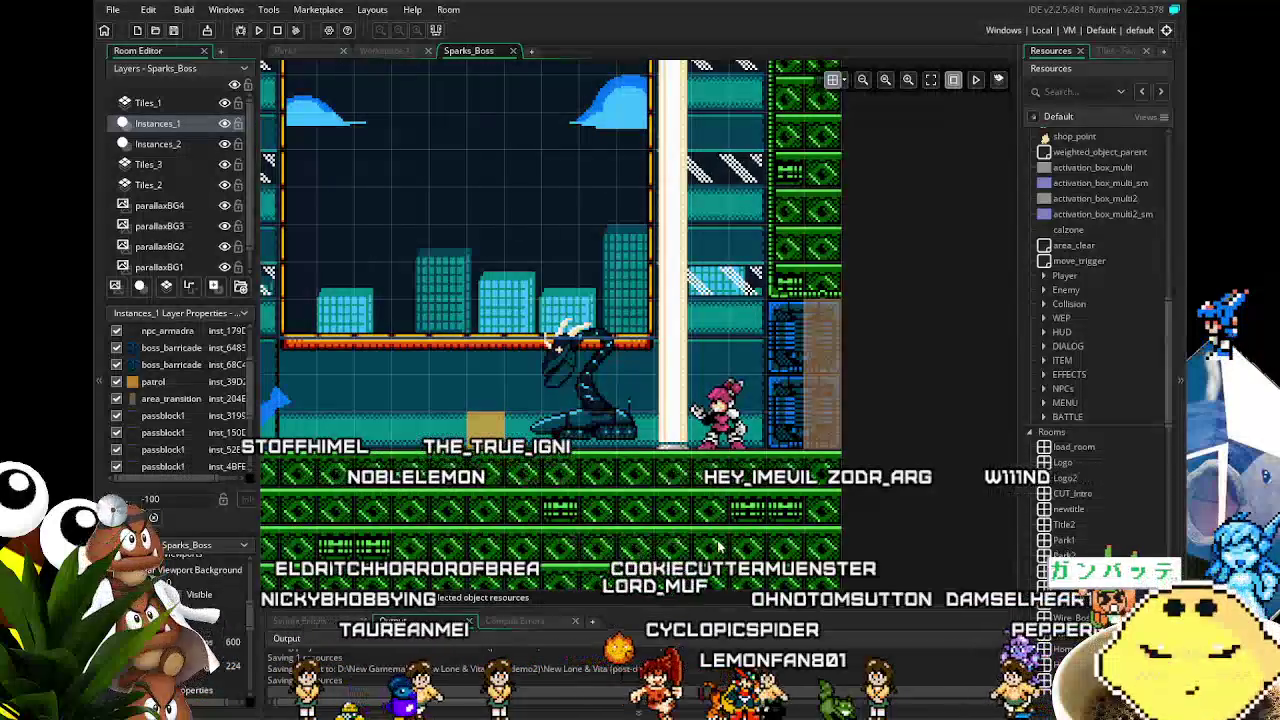
{"action": "scroll", "coordinate": [871, 512], "scroll_direction": "up", "scroll_amount": 2}
{"action": "scroll", "coordinate": [871, 512], "scroll_direction": "down", "scroll_amount": 3}
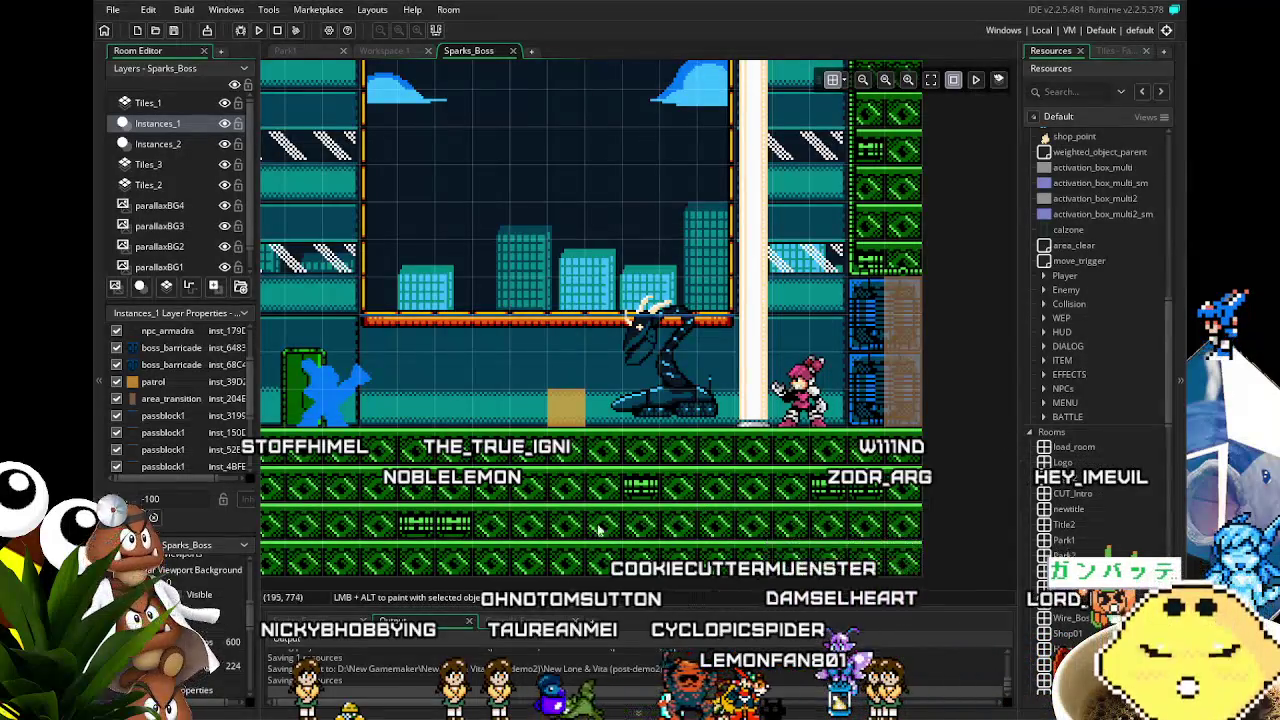
{"action": "scroll", "coordinate": [598, 531], "scroll_direction": "left", "scroll_amount": 1}
{"action": "scroll", "coordinate": [598, 531], "scroll_direction": "up", "scroll_amount": 2}
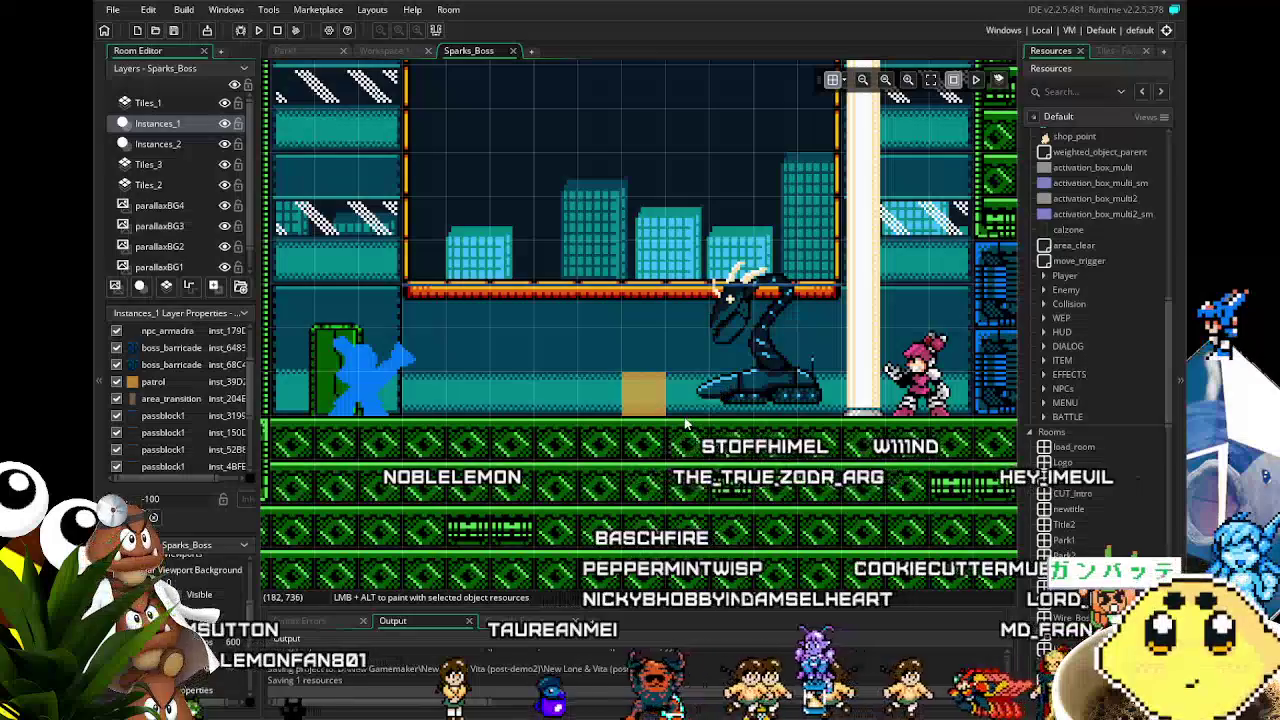
{"action": "scroll", "coordinate": [700, 412], "scroll_direction": "down", "scroll_amount": 2}
{"action": "scroll", "coordinate": [727, 412], "scroll_direction": "up", "scroll_amount": 1}
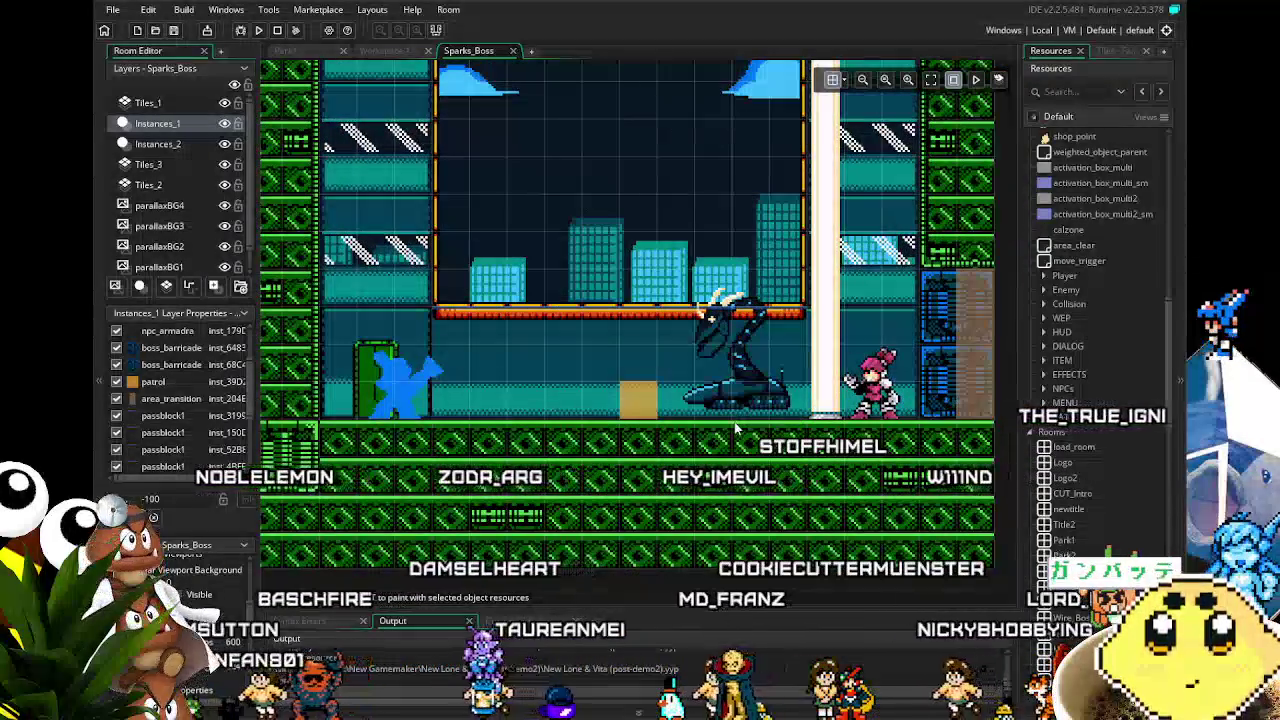
{"action": "left_click_drag", "start_coordinate": [735, 428], "coordinate": [683, 441]}
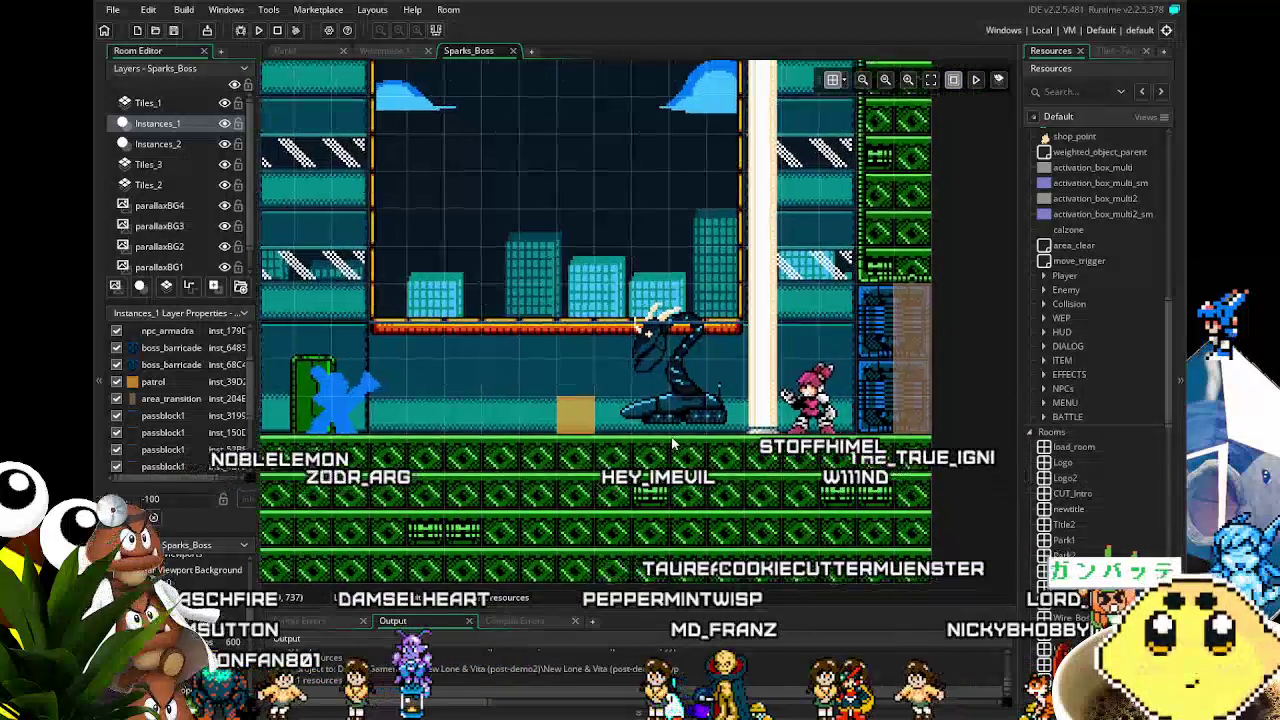
Step: Collapse the Rooms folder in the resource list
{"action": "scroll", "coordinate": [672, 444], "scroll_direction": "down", "scroll_amount": 1}
{"action": "scroll", "coordinate": [1105, 513], "scroll_direction": "down", "scroll_amount": 6}
{"action": "scroll", "coordinate": [1105, 513], "scroll_direction": "down", "scroll_amount": 3}
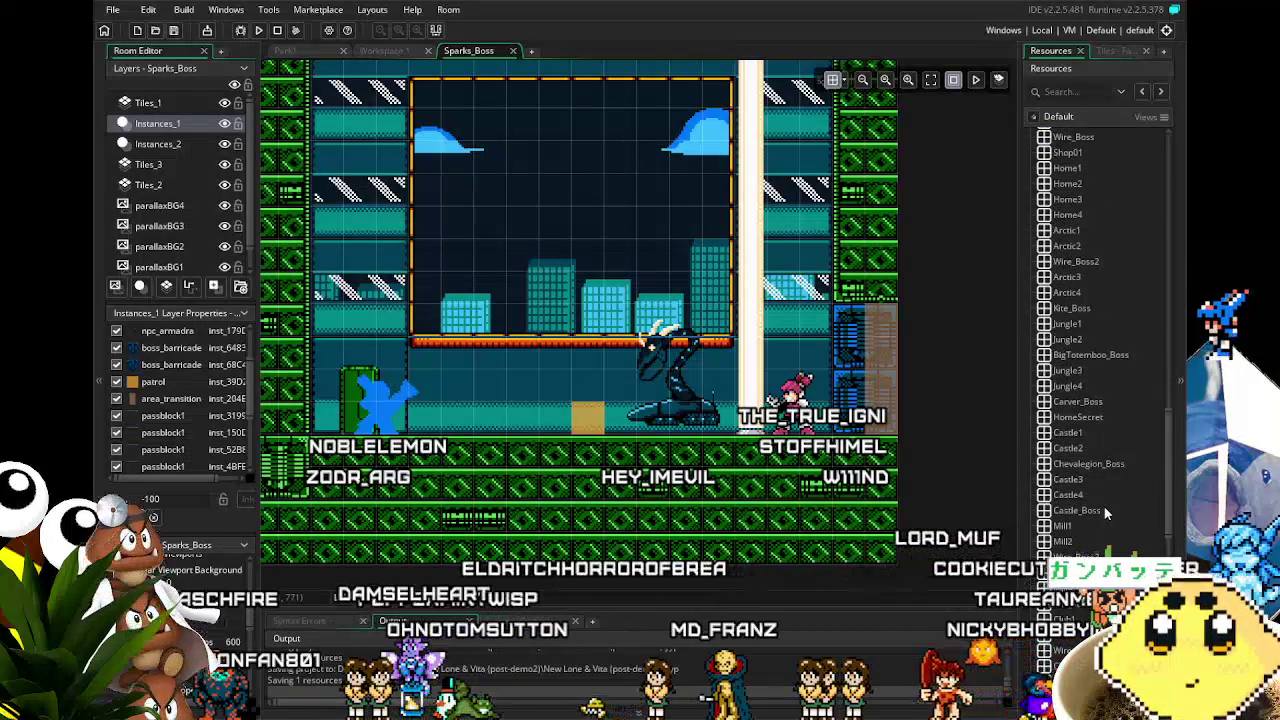
{"action": "scroll", "coordinate": [436, 522], "scroll_direction": "left", "scroll_amount": 2}
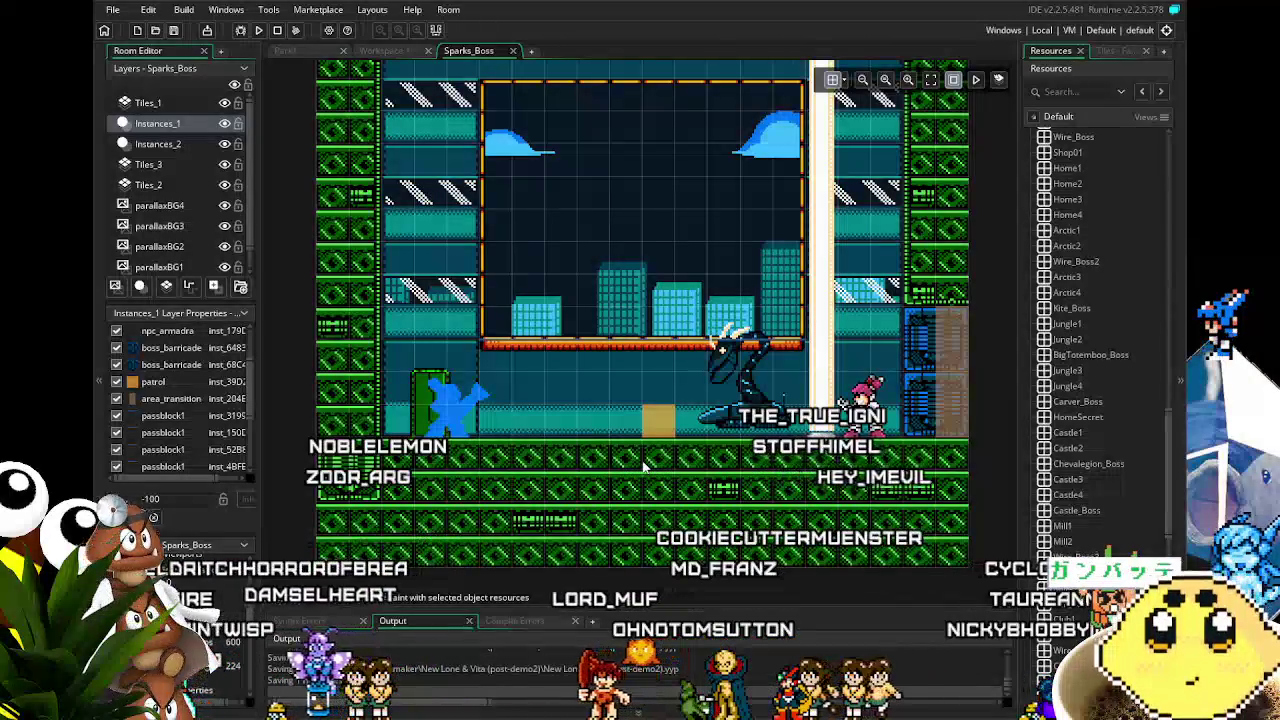
{"action": "left_click_drag", "start_coordinate": [644, 467], "coordinate": [505, 467]}
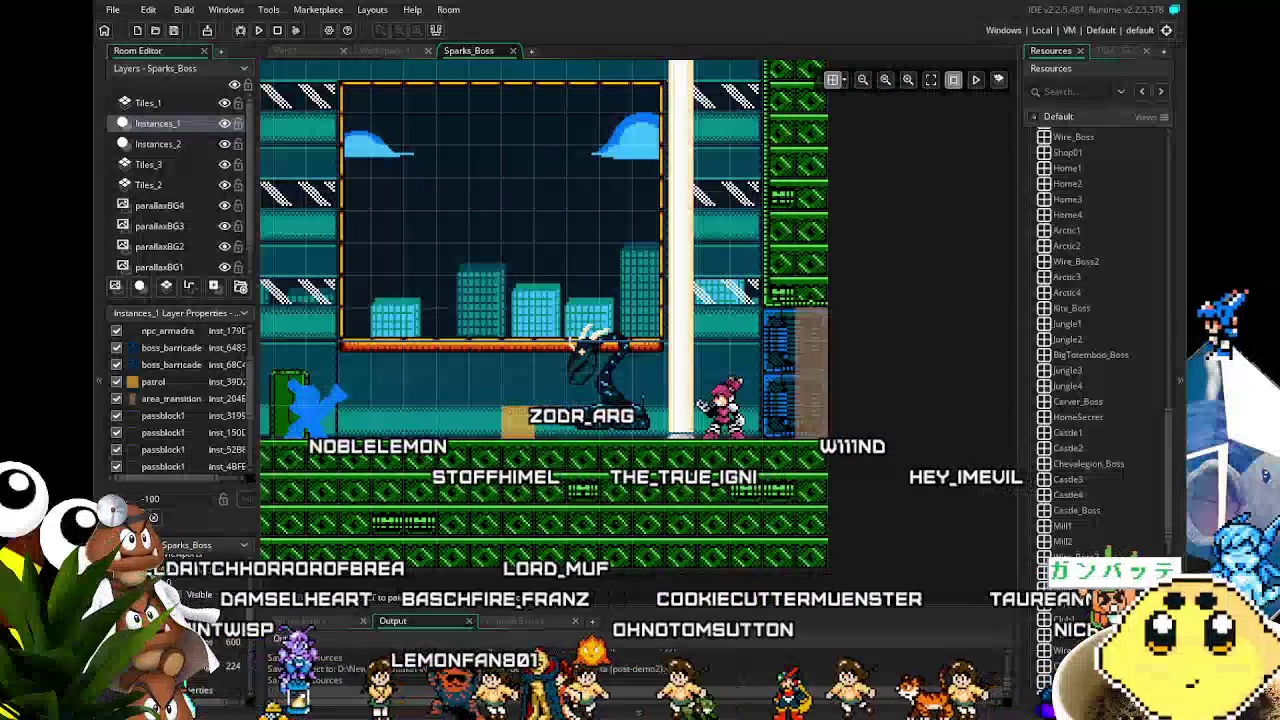
{"action": "scroll", "coordinate": [1100, 400], "scroll_direction": "down", "scroll_amount": 3}
{"action": "scroll", "coordinate": [1094, 536], "scroll_direction": "up", "scroll_amount": 10}
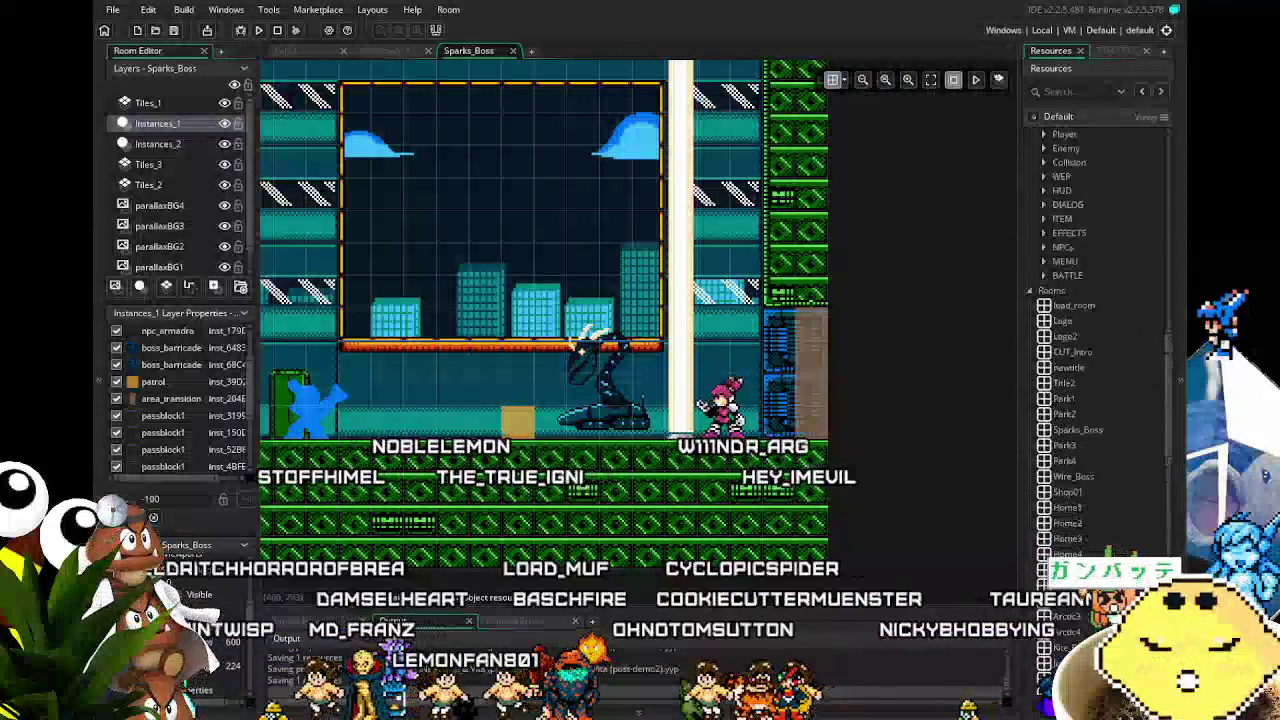
{"action": "left_click", "coordinate": [1031, 431]}
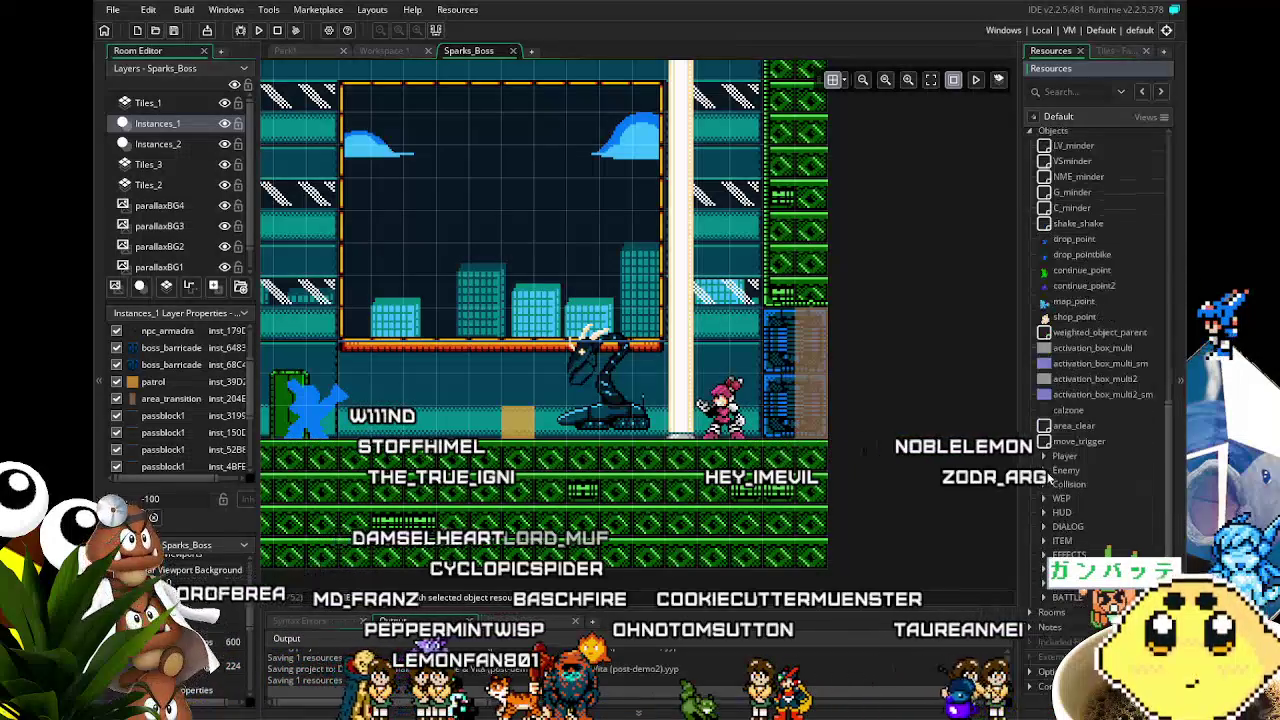
Step: Expand the Collision group and duplicate the bound object as bound1
{"action": "double_click", "coordinate": [1066, 484]}
{"action": "scroll", "coordinate": [1113, 472], "scroll_direction": "down", "scroll_amount": 2}
{"action": "scroll", "coordinate": [1084, 470], "scroll_direction": "down", "scroll_amount": 5}
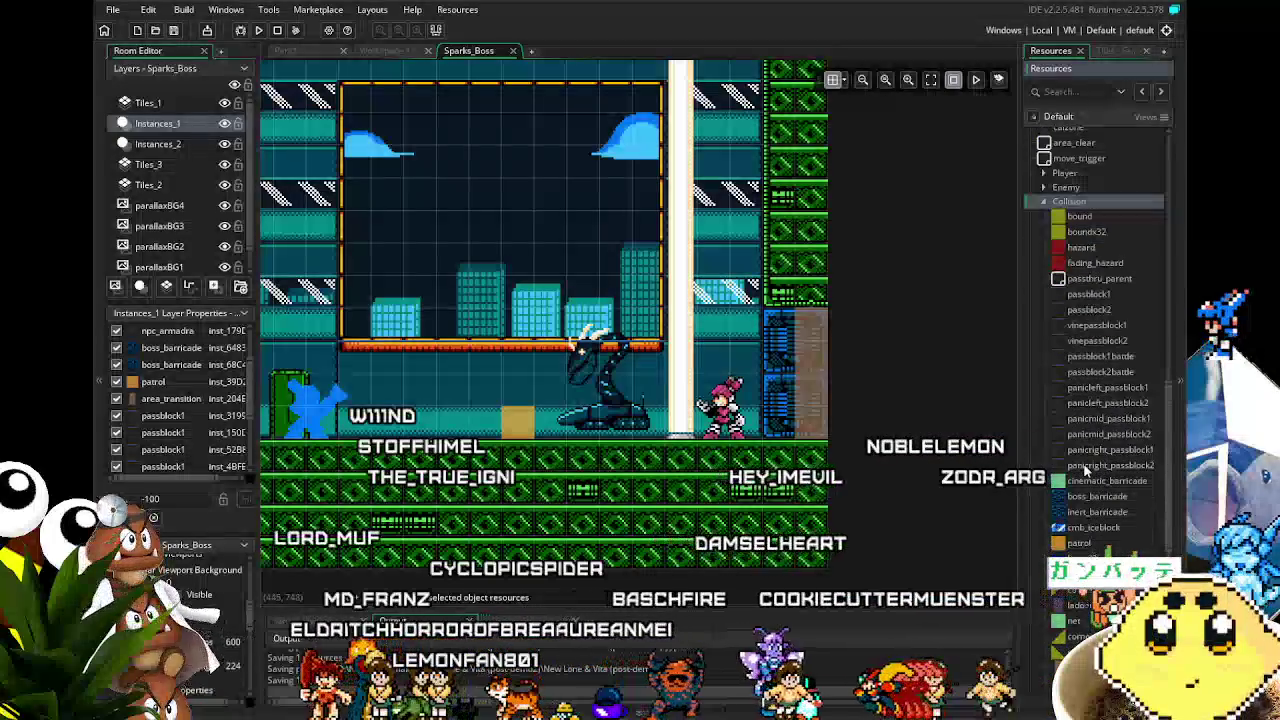
{"action": "scroll", "coordinate": [1084, 470], "scroll_direction": "up", "scroll_amount": 2}
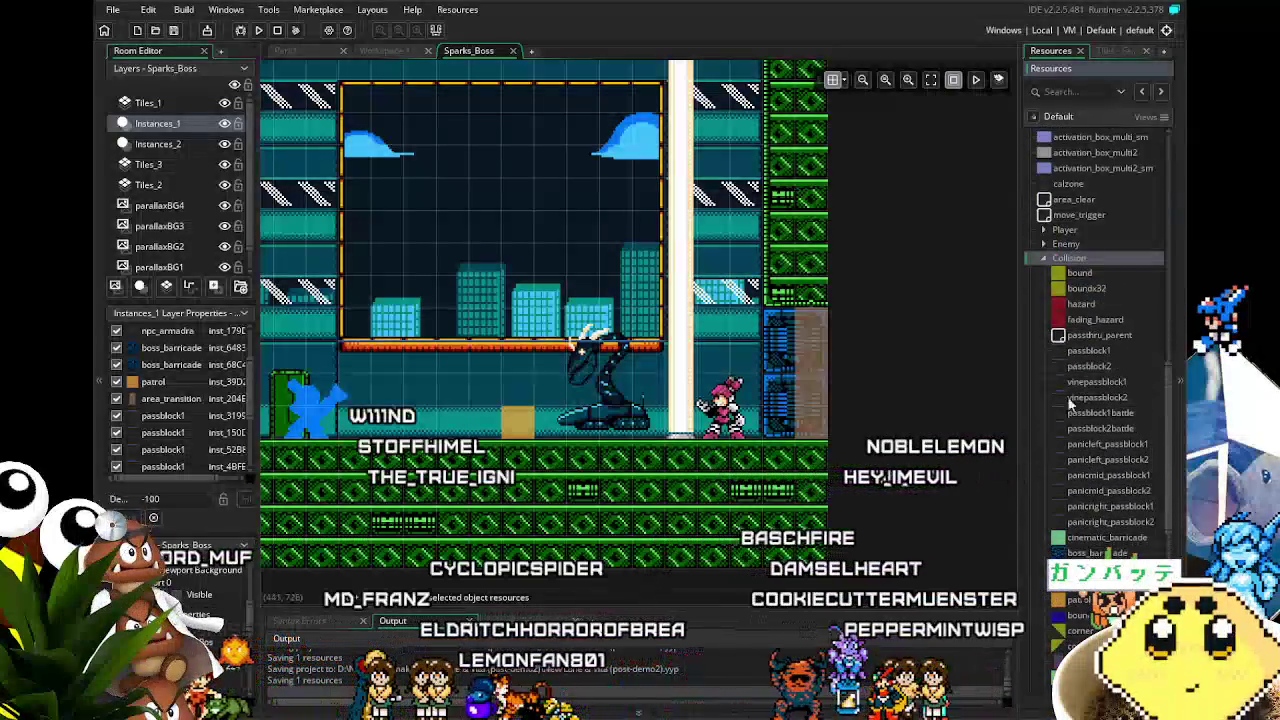
{"action": "left_click", "coordinate": [1075, 274]}
{"action": "right_click", "coordinate": [1075, 275]}
{"action": "left_click", "coordinate": [988, 390]}
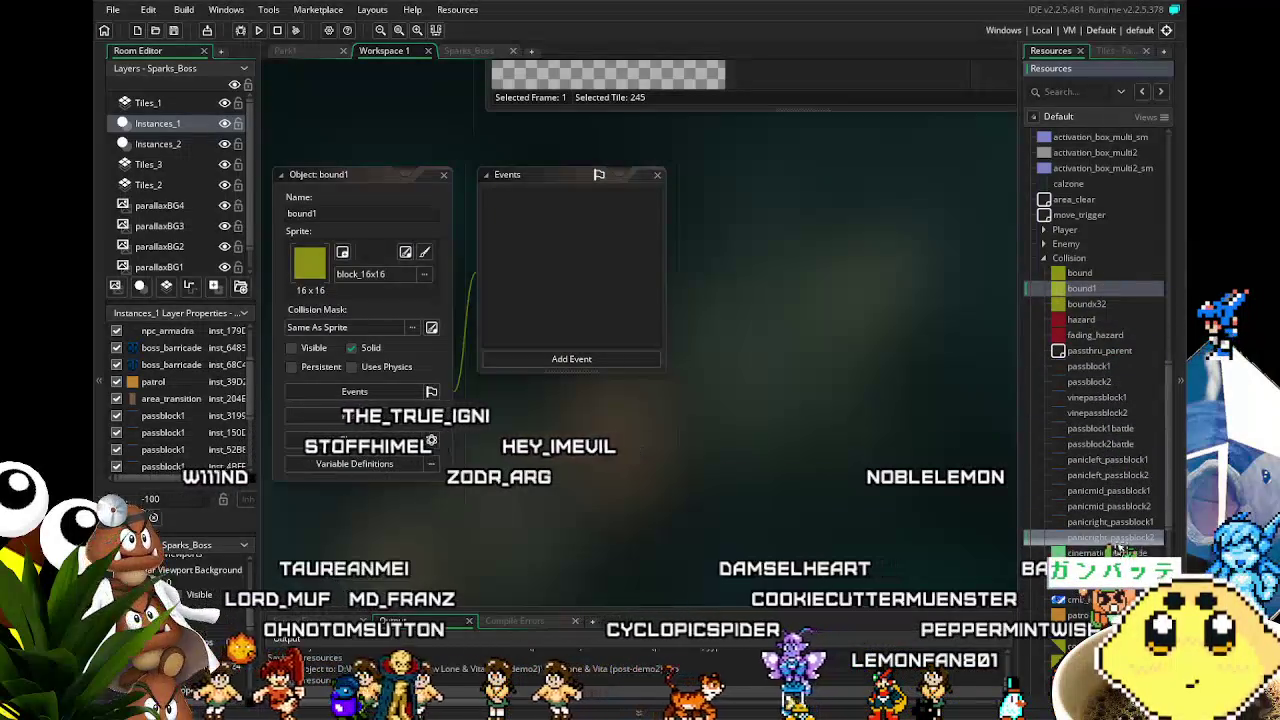
{"action": "left_click_drag", "start_coordinate": [1123, 553], "coordinate": [1123, 553]}
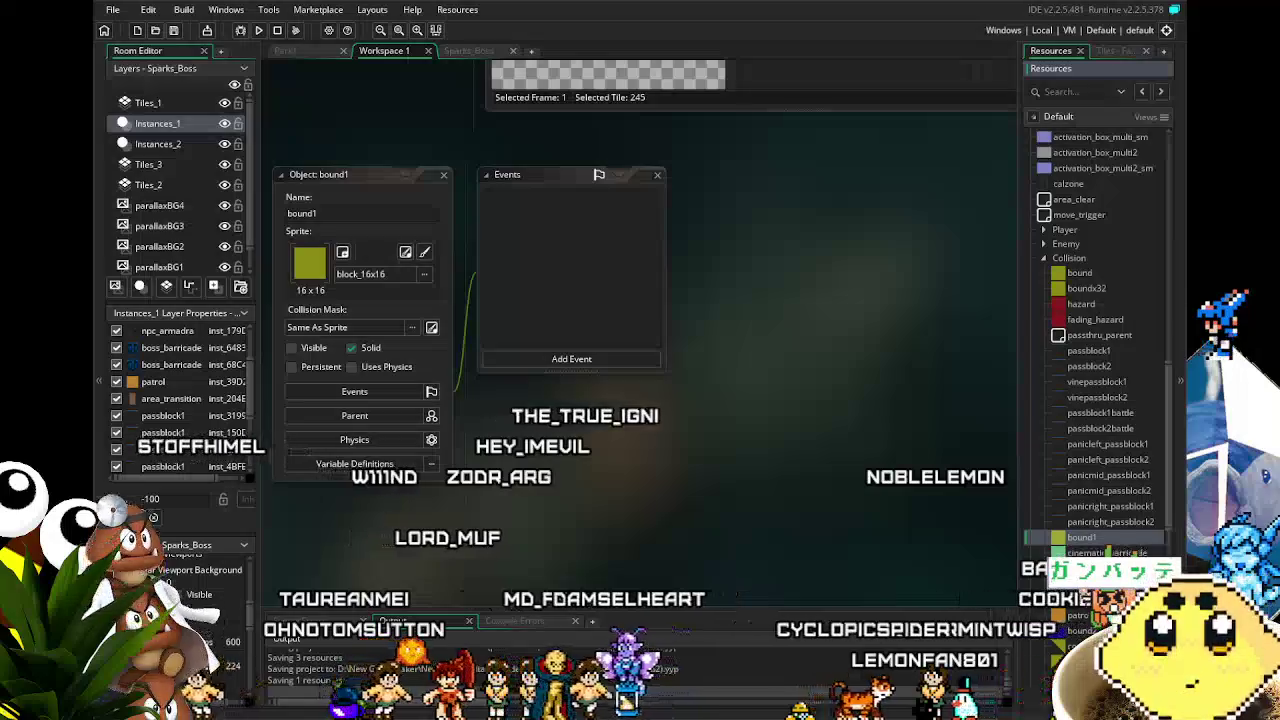
Step: View boss_barricade's Destroy event code, then delete the temporary bound1 copy
{"action": "double_click", "coordinate": [1100, 568]}
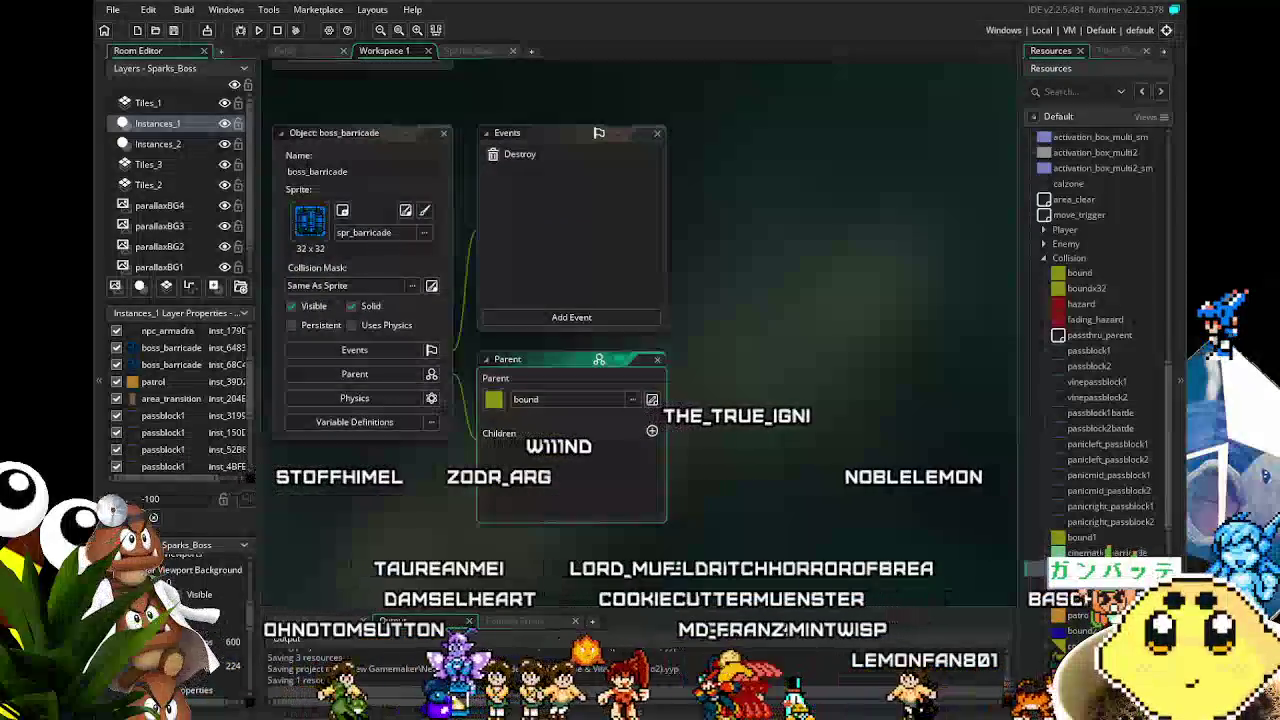
{"action": "left_click", "coordinate": [540, 141]}
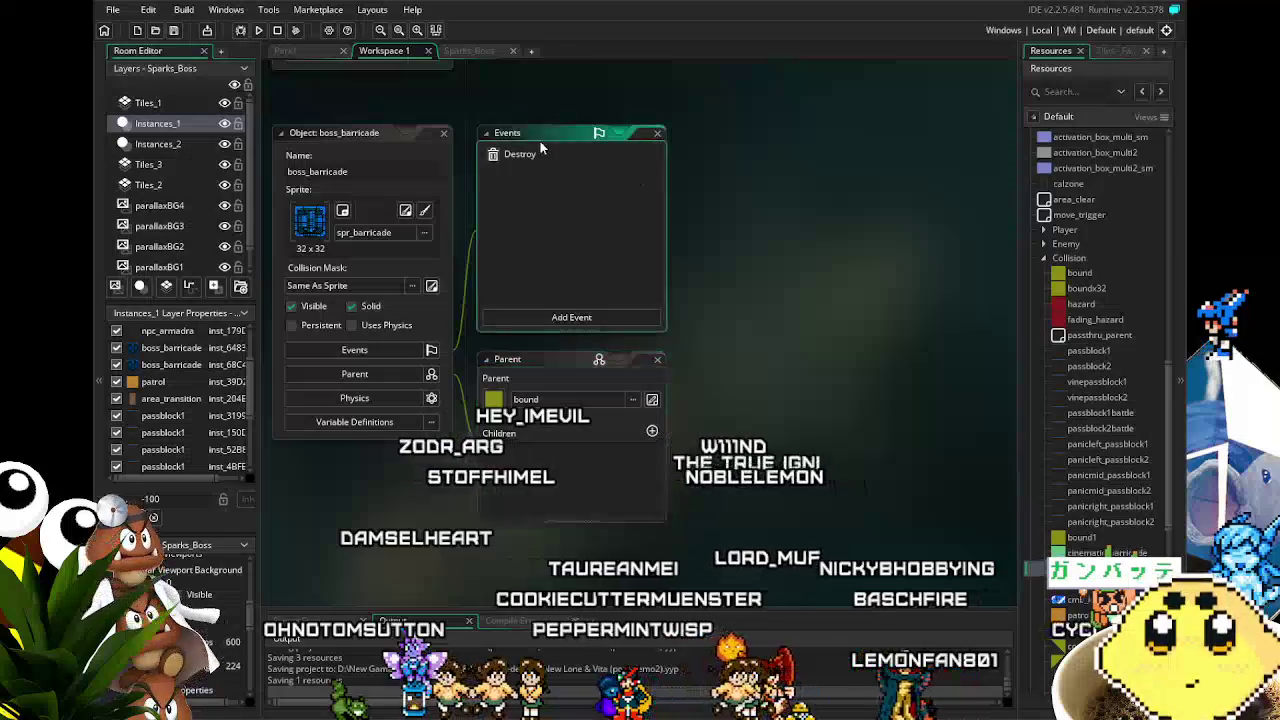
{"action": "left_click", "coordinate": [548, 155]}
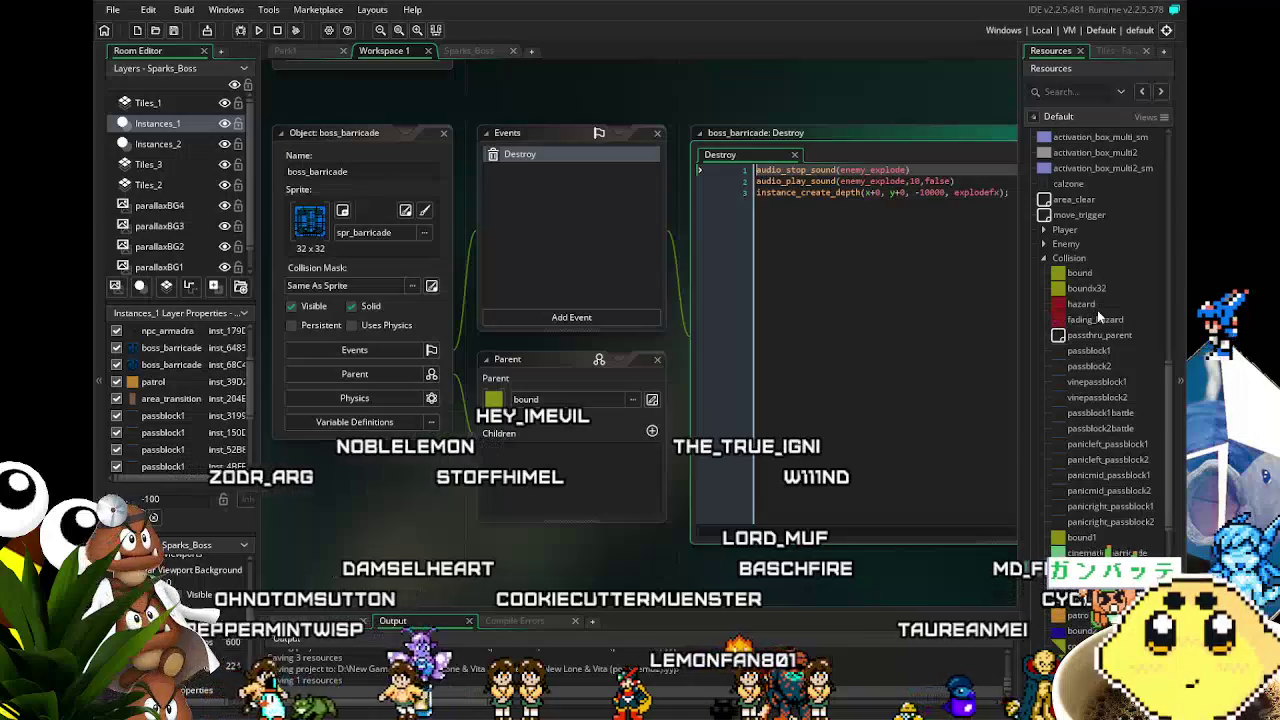
{"action": "left_click", "coordinate": [1093, 545]}
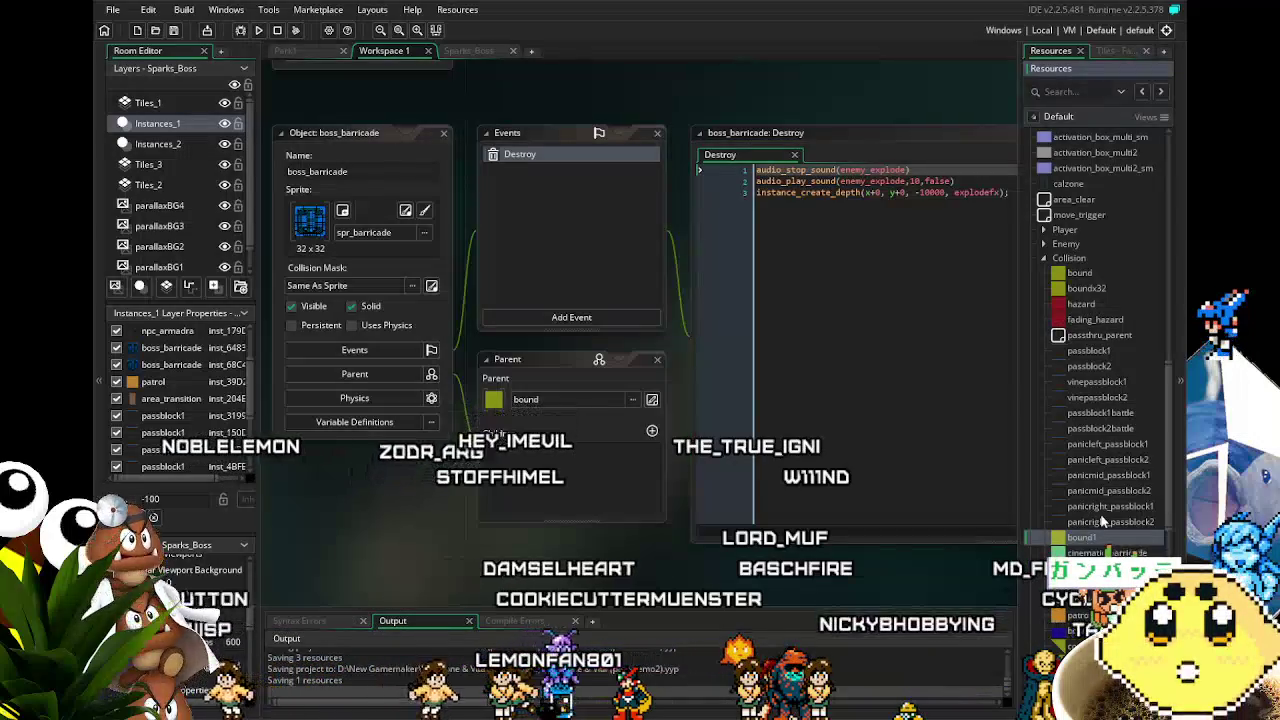
{"action": "key", "text": "Delete"}
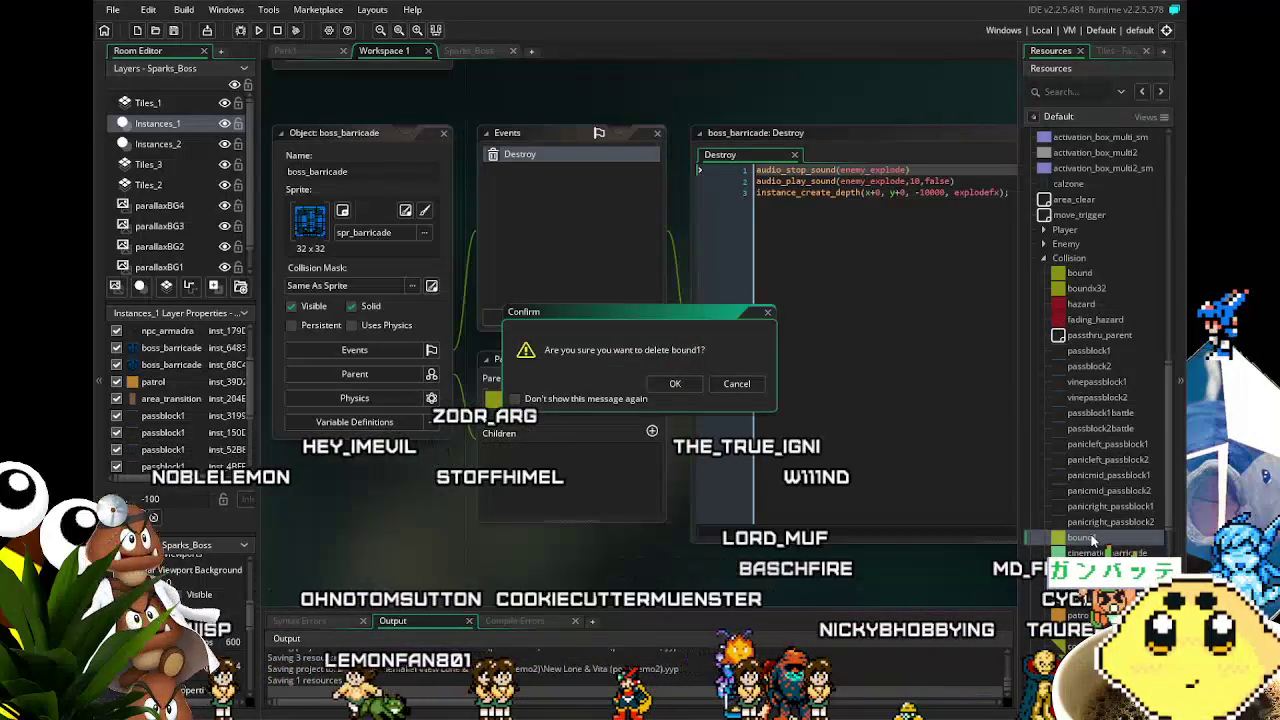
{"action": "key", "text": "Return"}
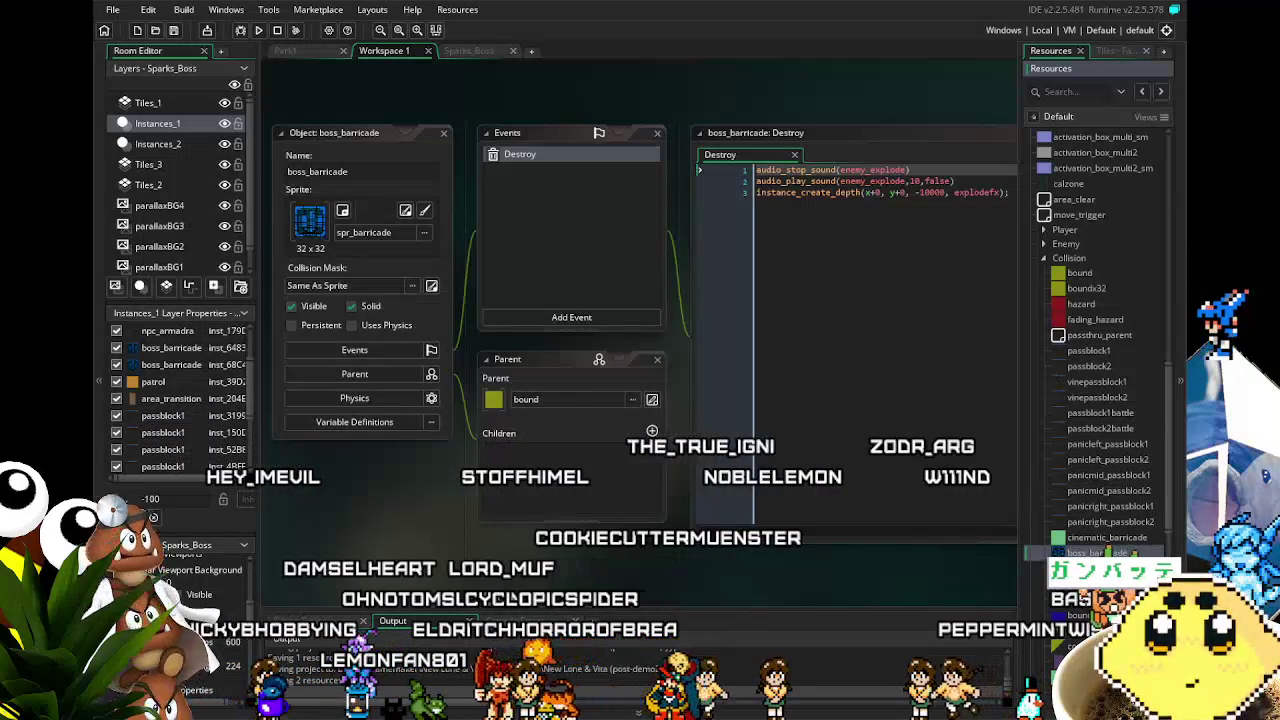
{"action": "right_click", "coordinate": [1056, 376]}
Step: Duplicate boss_barricade as boss_barricade2 using the tempblock sprite from Bounds and Collisions
{"action": "left_click", "coordinate": [940, 494]}
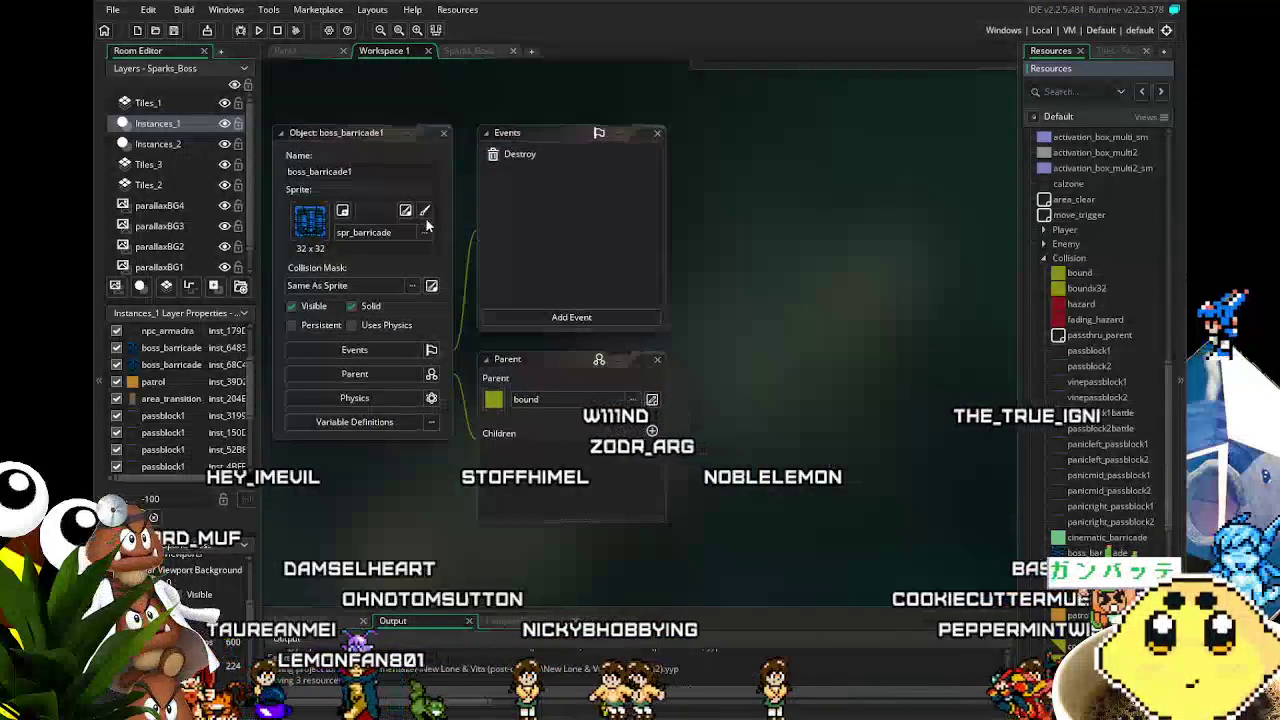
{"action": "left_click", "coordinate": [363, 235]}
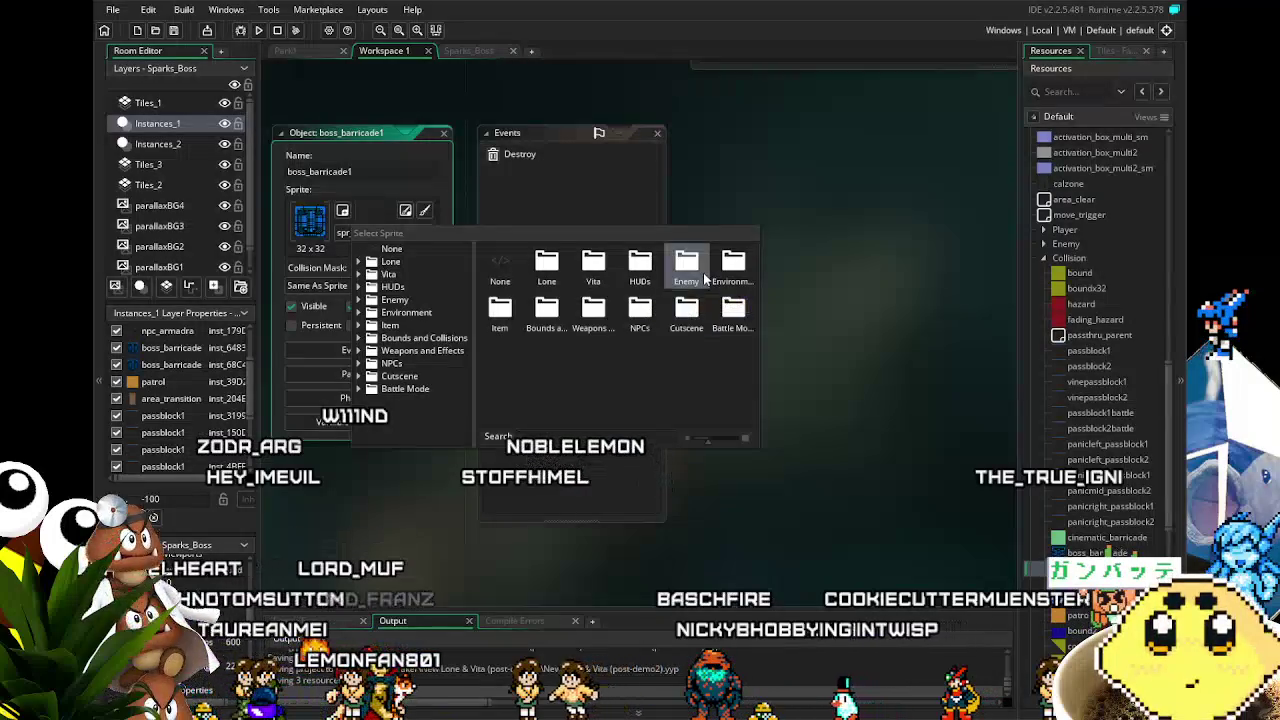
{"action": "double_click", "coordinate": [546, 312]}
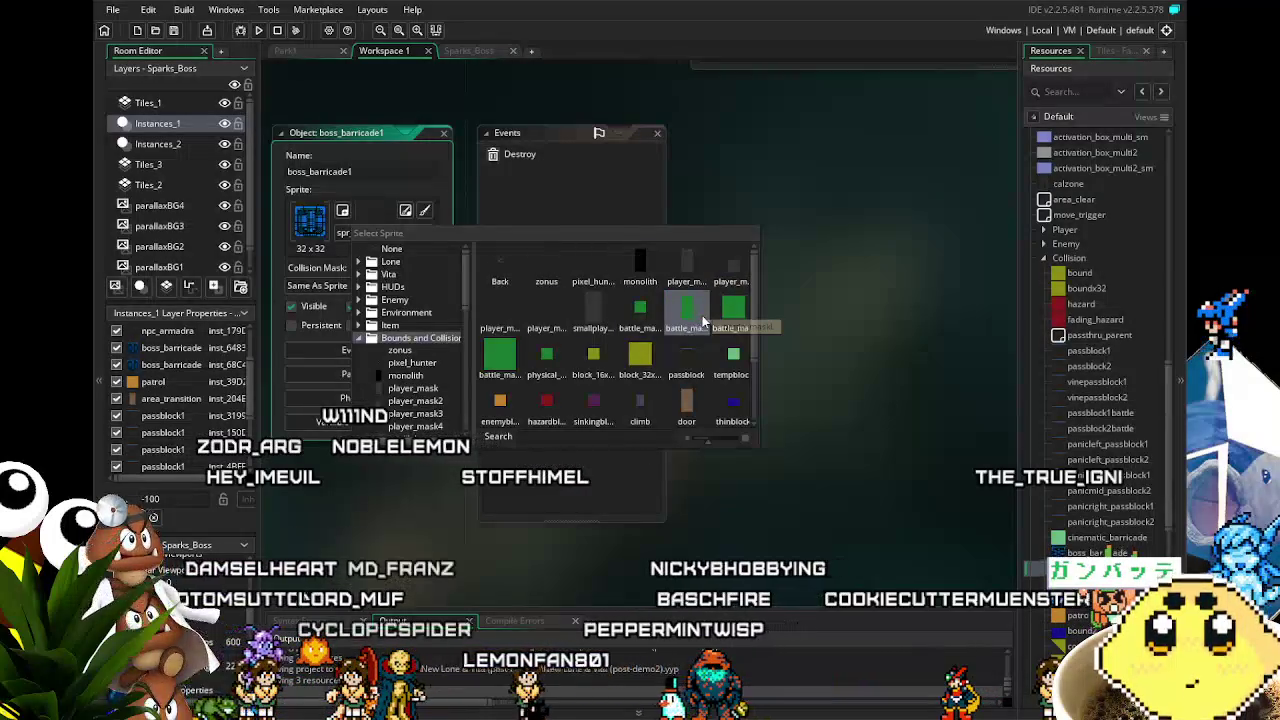
{"action": "scroll", "coordinate": [695, 340], "scroll_direction": "down", "scroll_amount": 1}
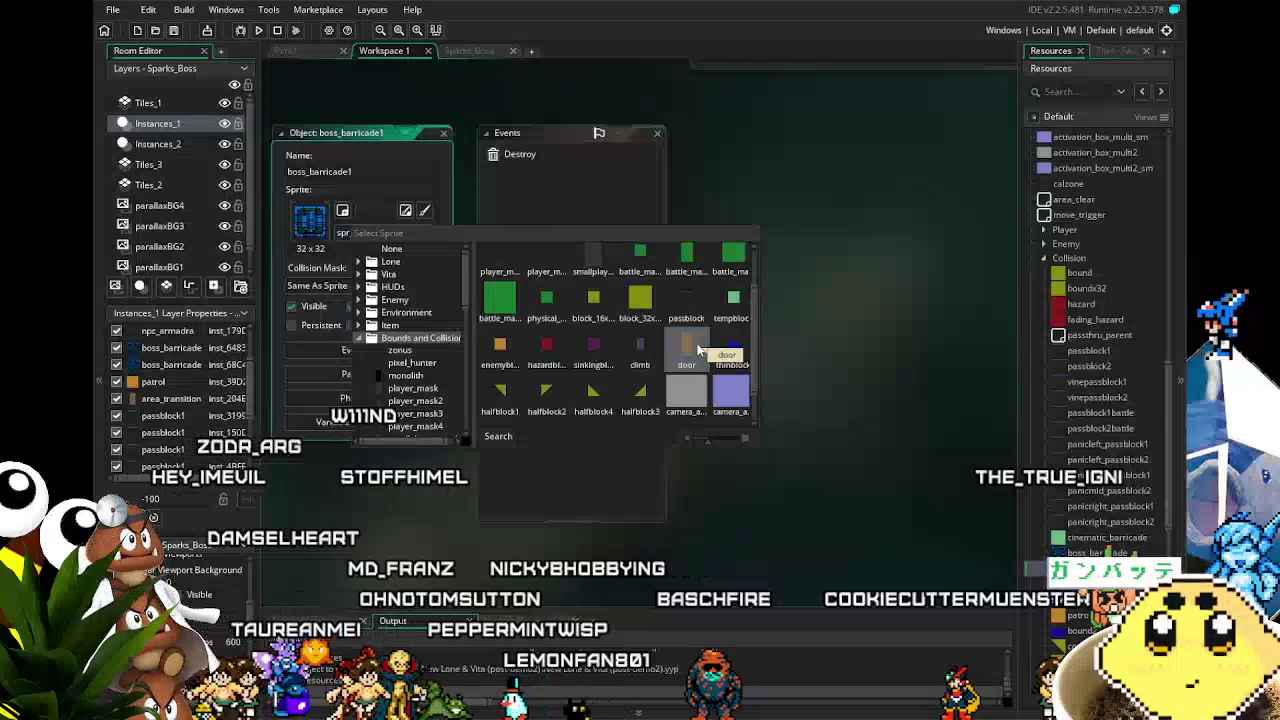
{"action": "scroll", "coordinate": [698, 348], "scroll_direction": "down", "scroll_amount": 1}
{"action": "scroll", "coordinate": [700, 348], "scroll_direction": "up", "scroll_amount": 1}
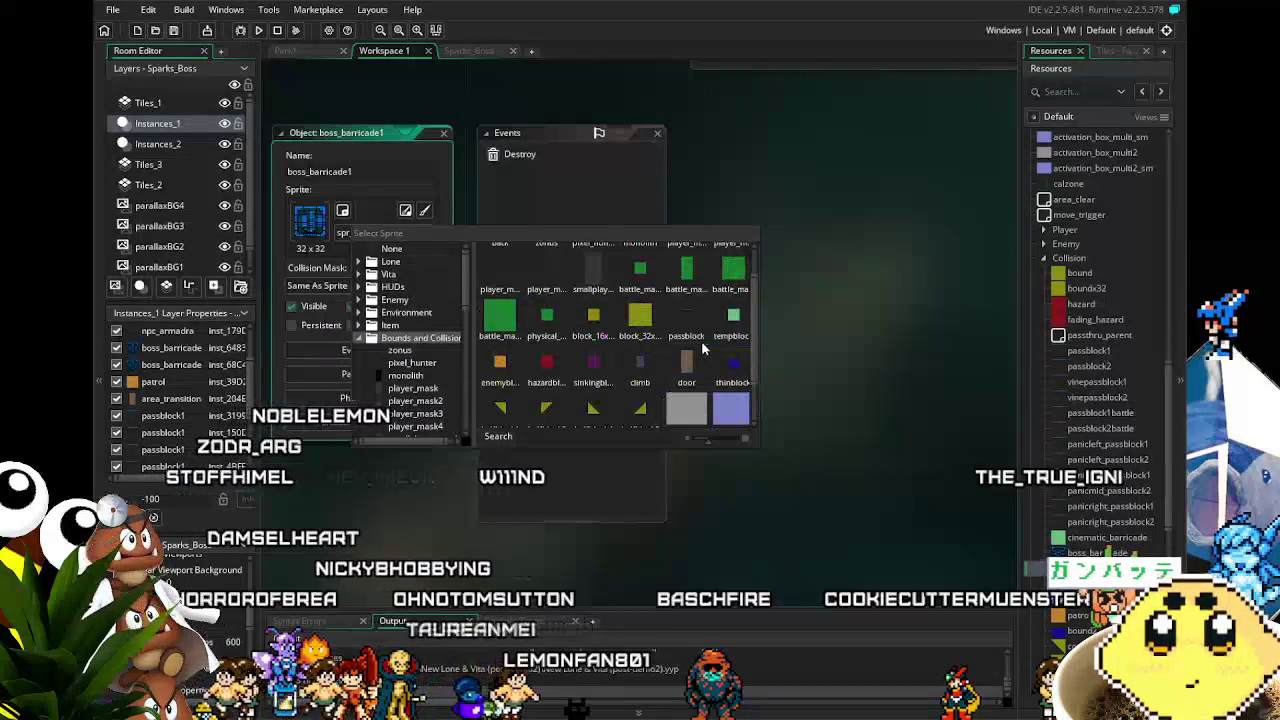
{"action": "left_click", "coordinate": [731, 322]}
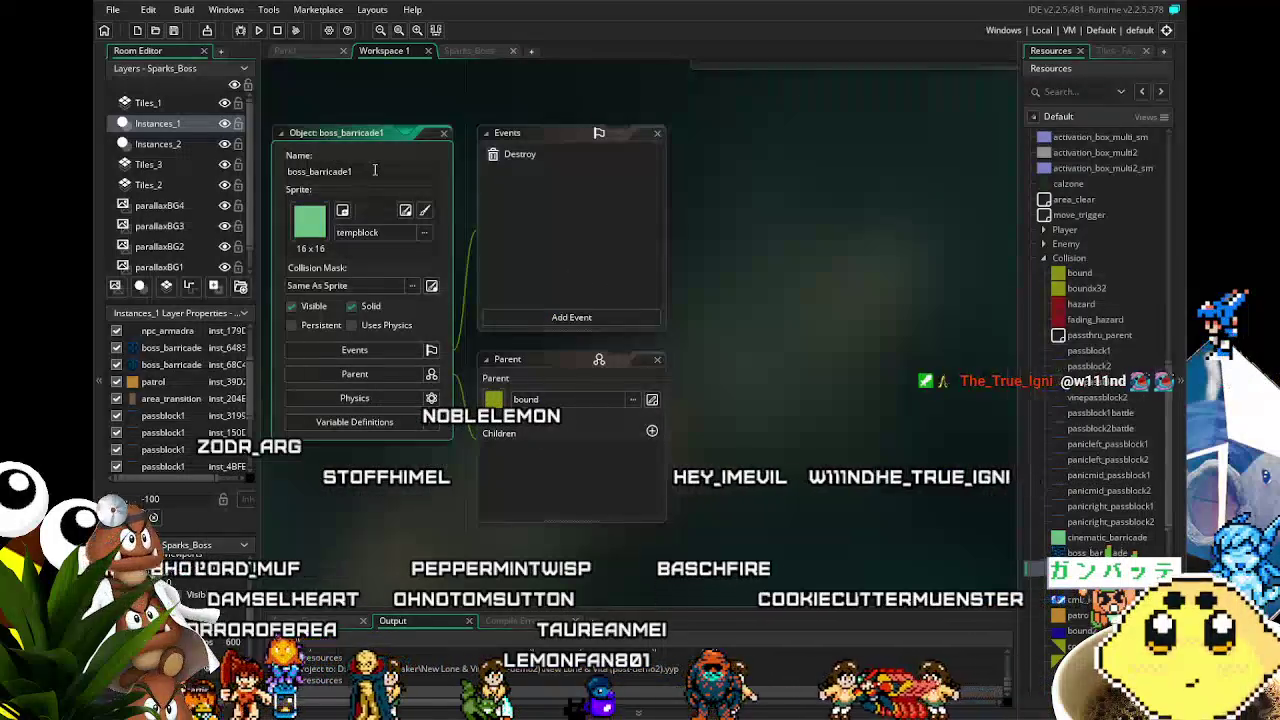
{"action": "key", "text": "BackSpace"}
{"action": "type", "text": "2"}
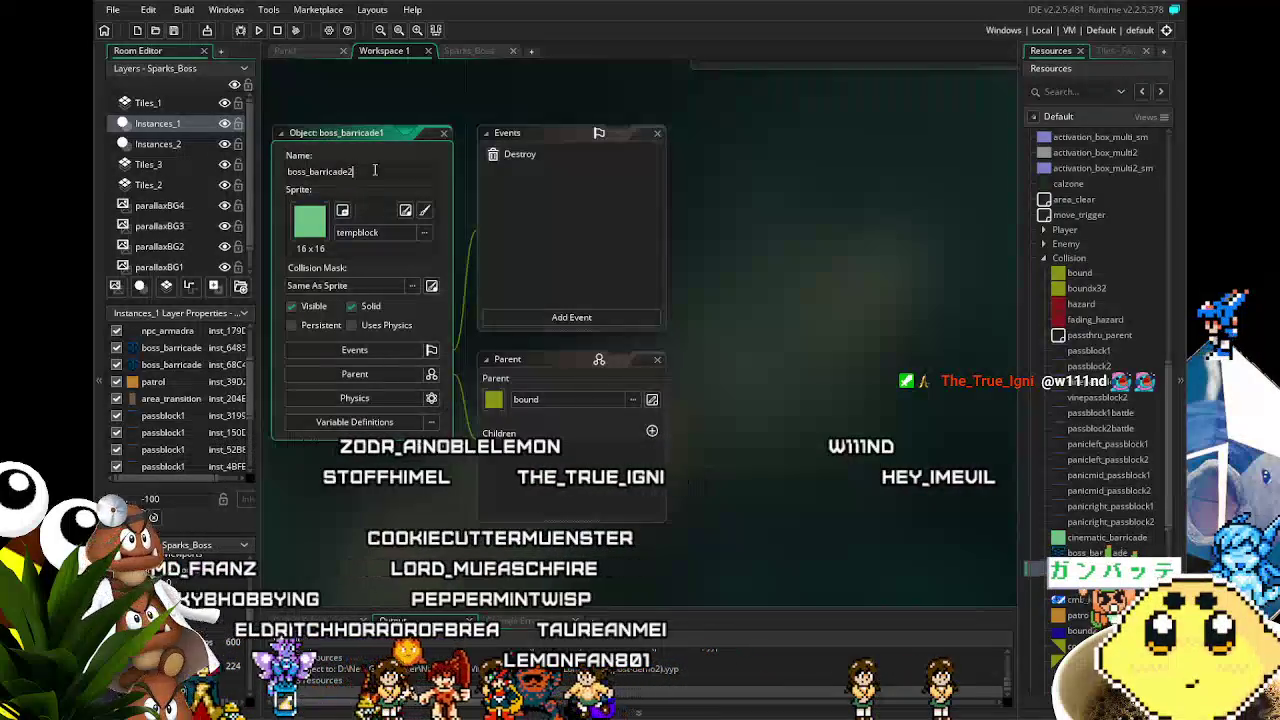
{"action": "key", "text": "Return"}
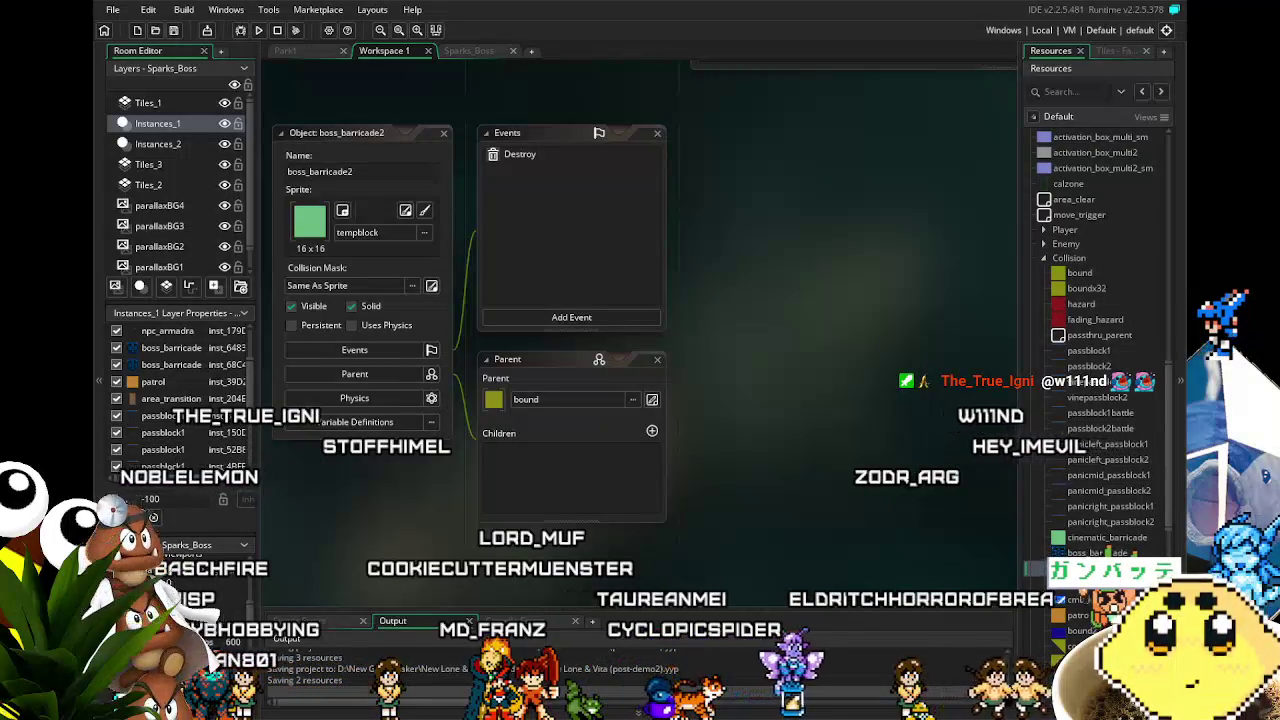
{"action": "left_click", "coordinate": [462, 51]}
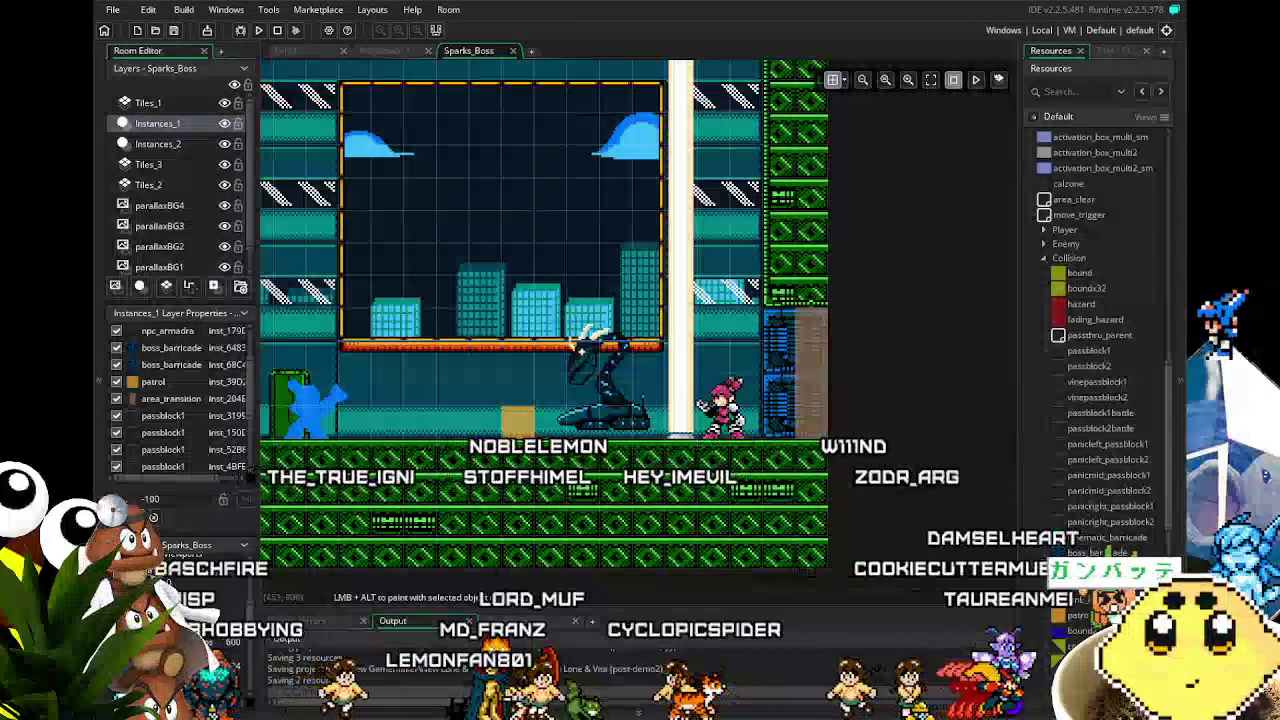
Step: Set boss_barricade2's parent to boss_barricade, found in the Collision folder
{"action": "left_click", "coordinate": [1075, 153]}
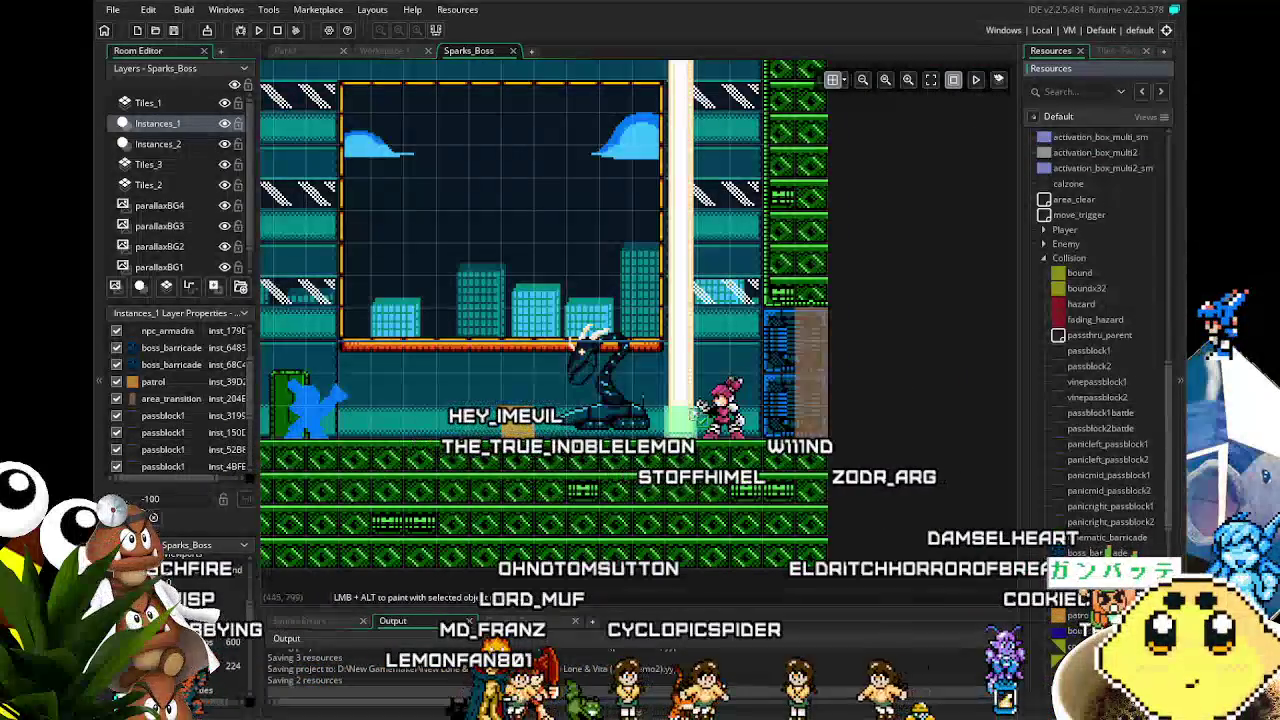
{"action": "scroll", "coordinate": [160, 400], "scroll_direction": "down", "scroll_amount": 3}
{"action": "scroll", "coordinate": [668, 512], "scroll_direction": "up", "scroll_amount": 2}
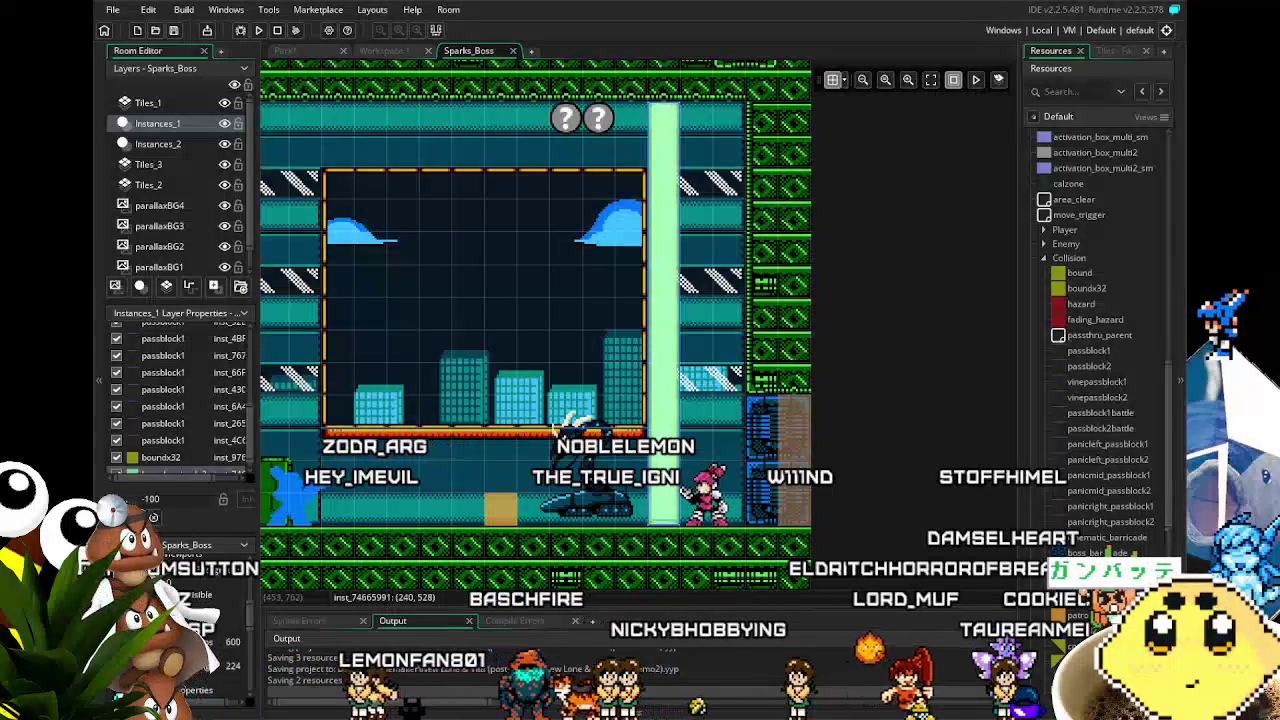
{"action": "double_click", "coordinate": [655, 430]}
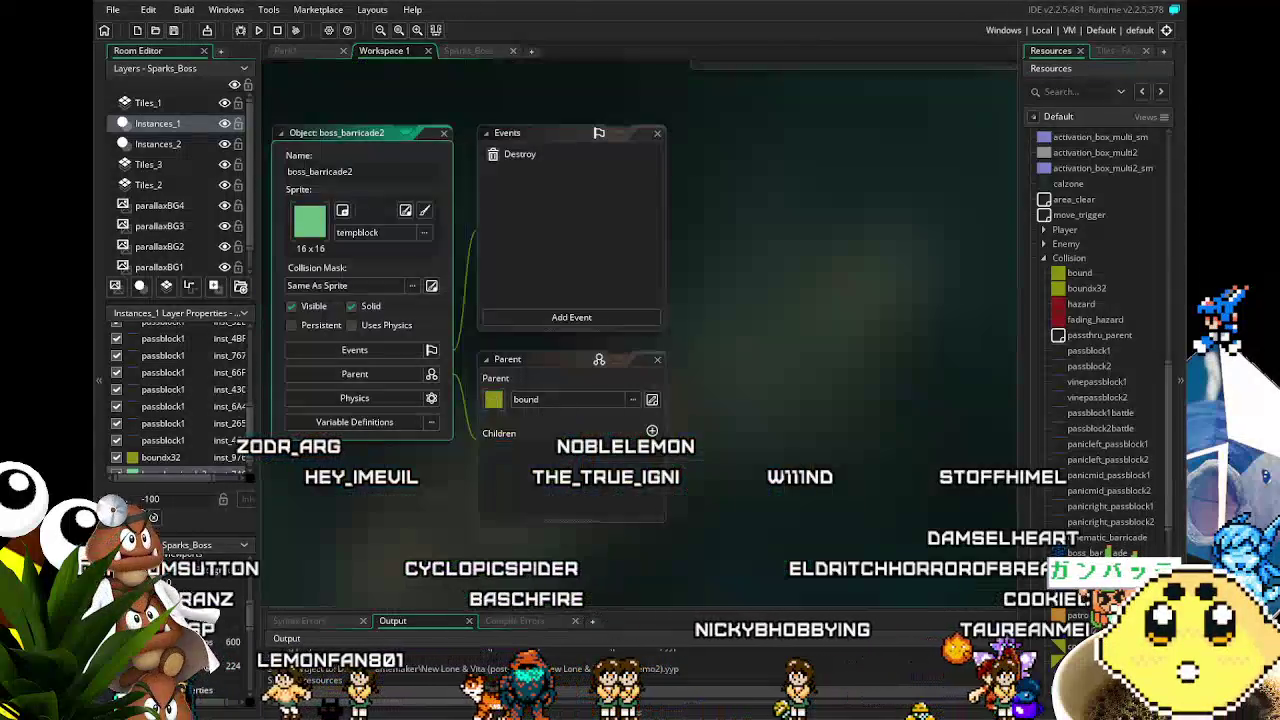
{"action": "left_click", "coordinate": [552, 401]}
{"action": "left_click", "coordinate": [553, 402]}
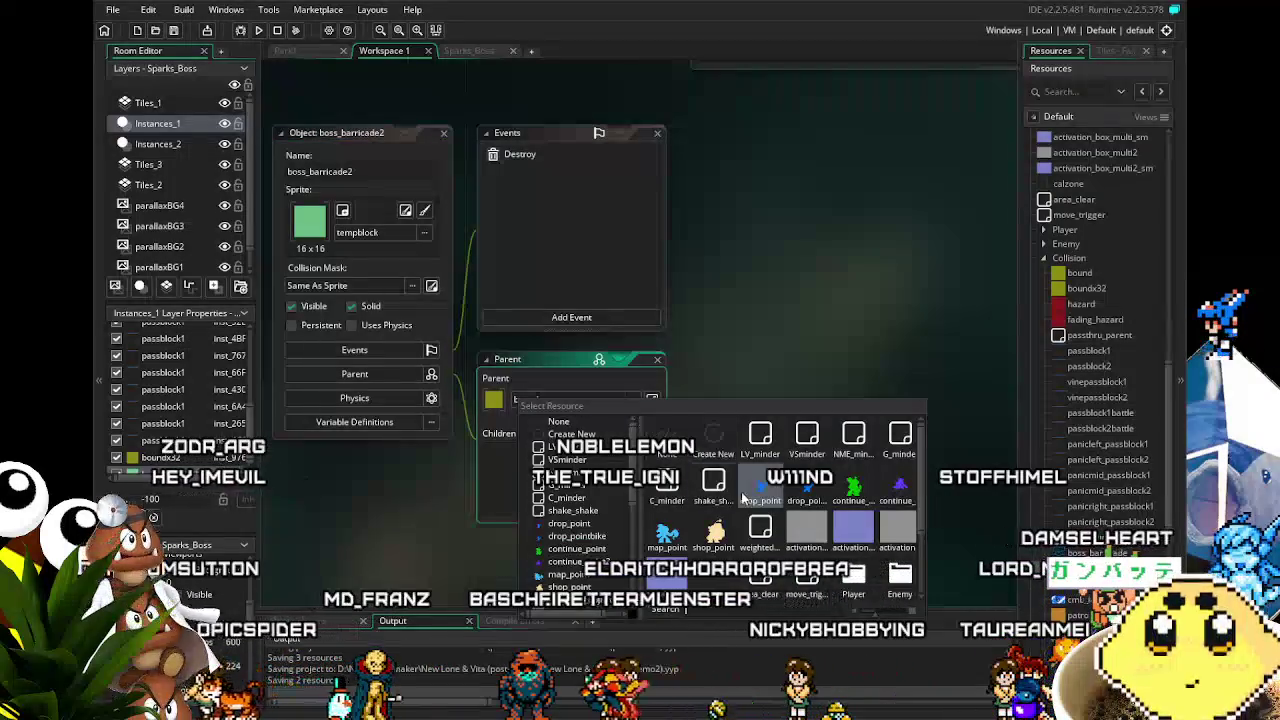
{"action": "scroll", "coordinate": [741, 495], "scroll_direction": "down", "scroll_amount": 2}
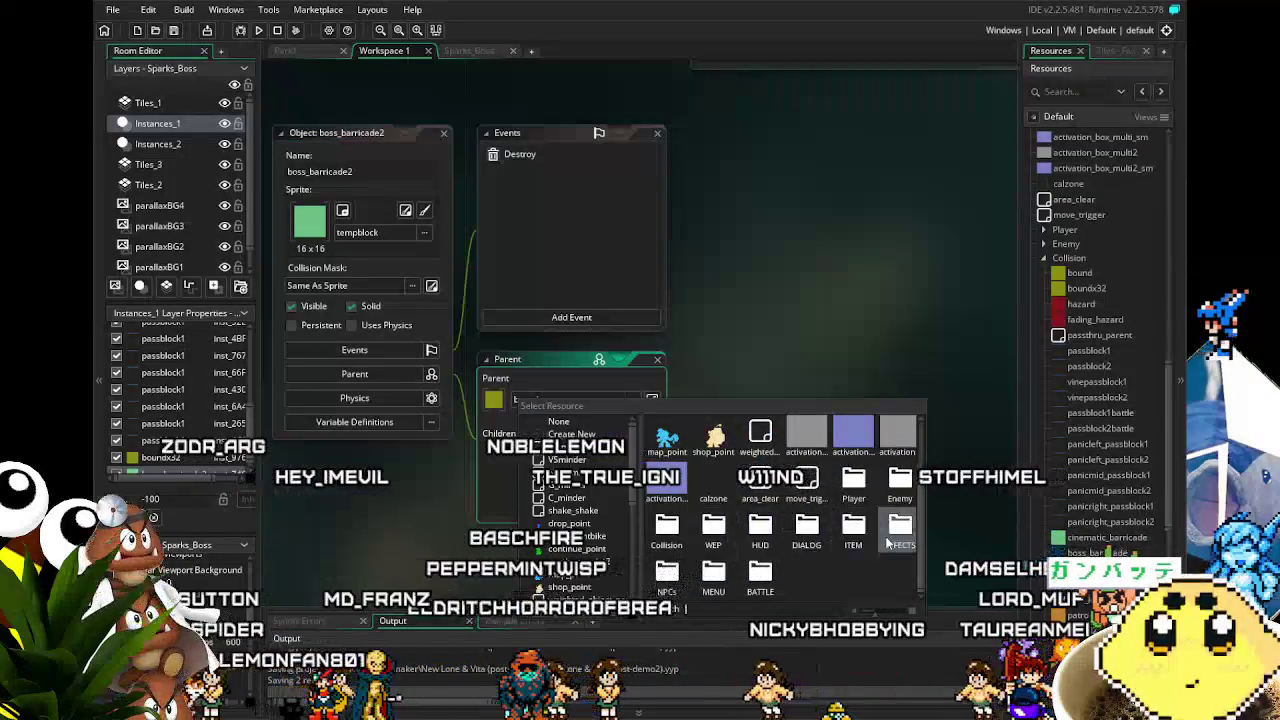
{"action": "double_click", "coordinate": [666, 525]}
{"action": "scroll", "coordinate": [733, 531], "scroll_direction": "down", "scroll_amount": 2}
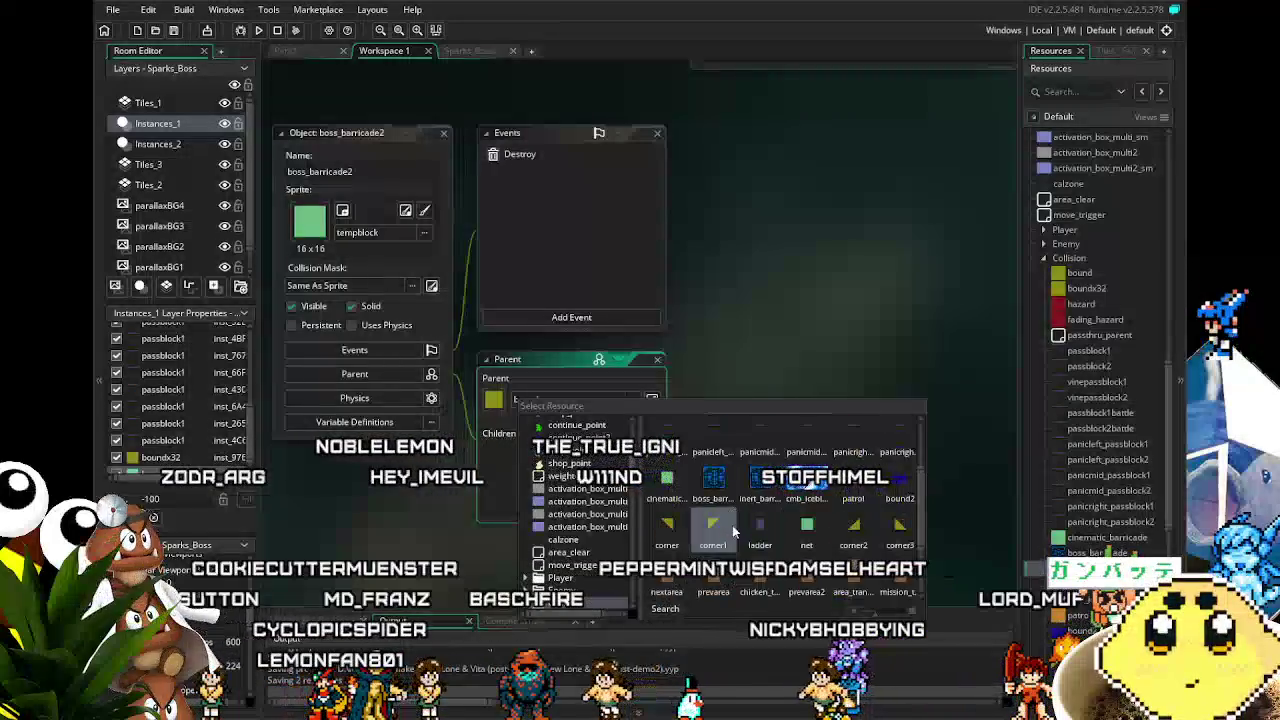
{"action": "double_click", "coordinate": [712, 480]}
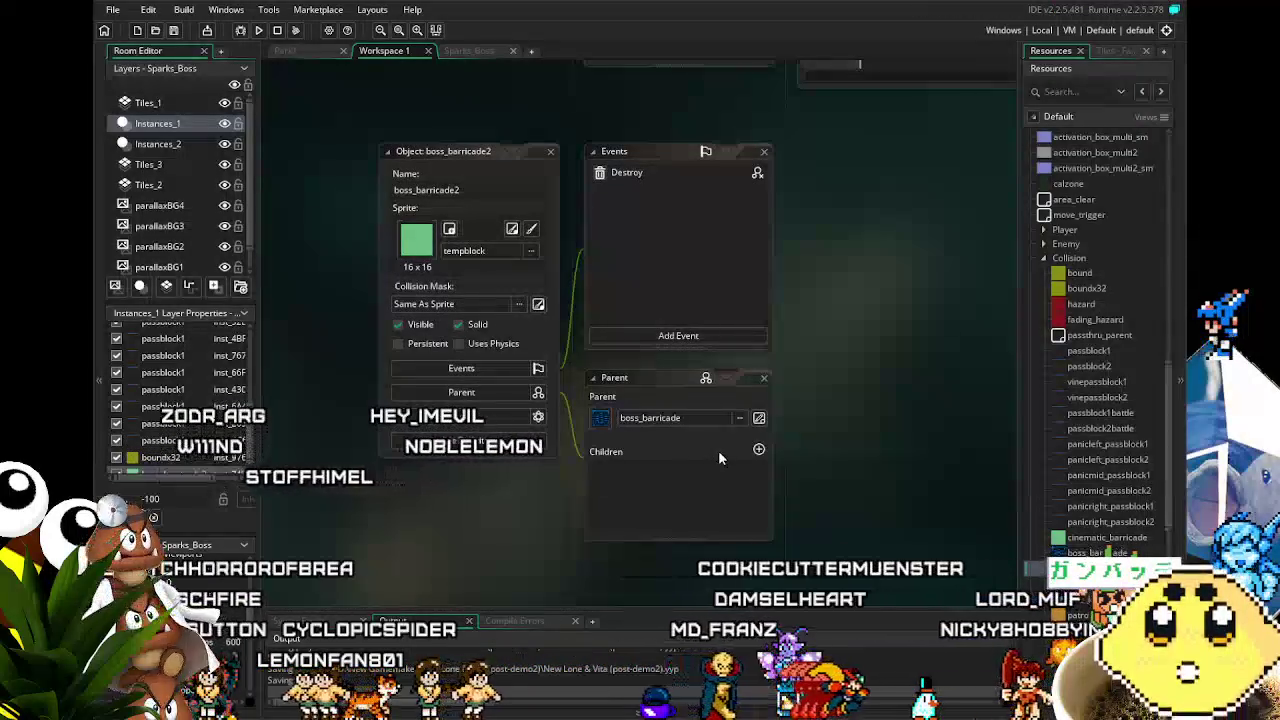
Step: Switch back to the Sparks_Boss room and frame the boss arena in view
{"action": "left_click", "coordinate": [465, 51]}
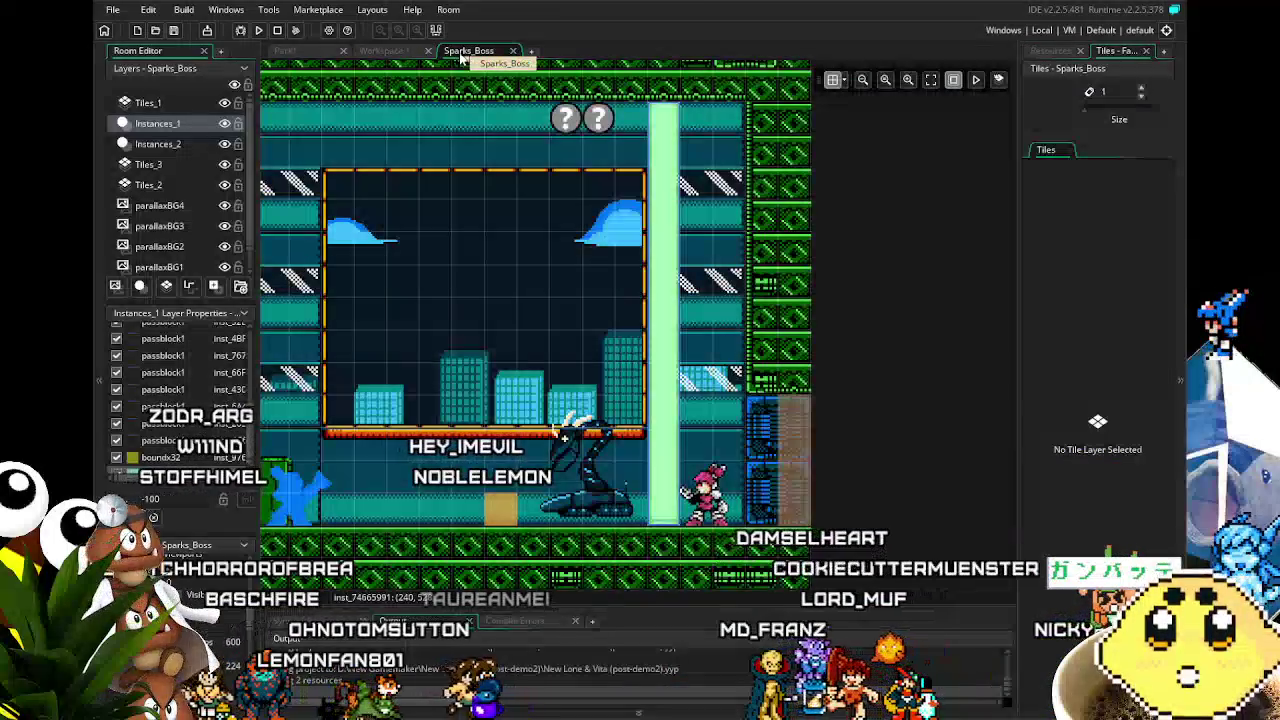
{"action": "left_click_drag", "start_coordinate": [372, 337], "coordinate": [413, 324]}
{"action": "mouse_move", "coordinate": [487, 385]}
{"action": "left_mouse_down"}
{"action": "mouse_move", "coordinate": [613, 324]}
{"action": "mouse_move", "coordinate": [566, 316]}
{"action": "left_mouse_up"}
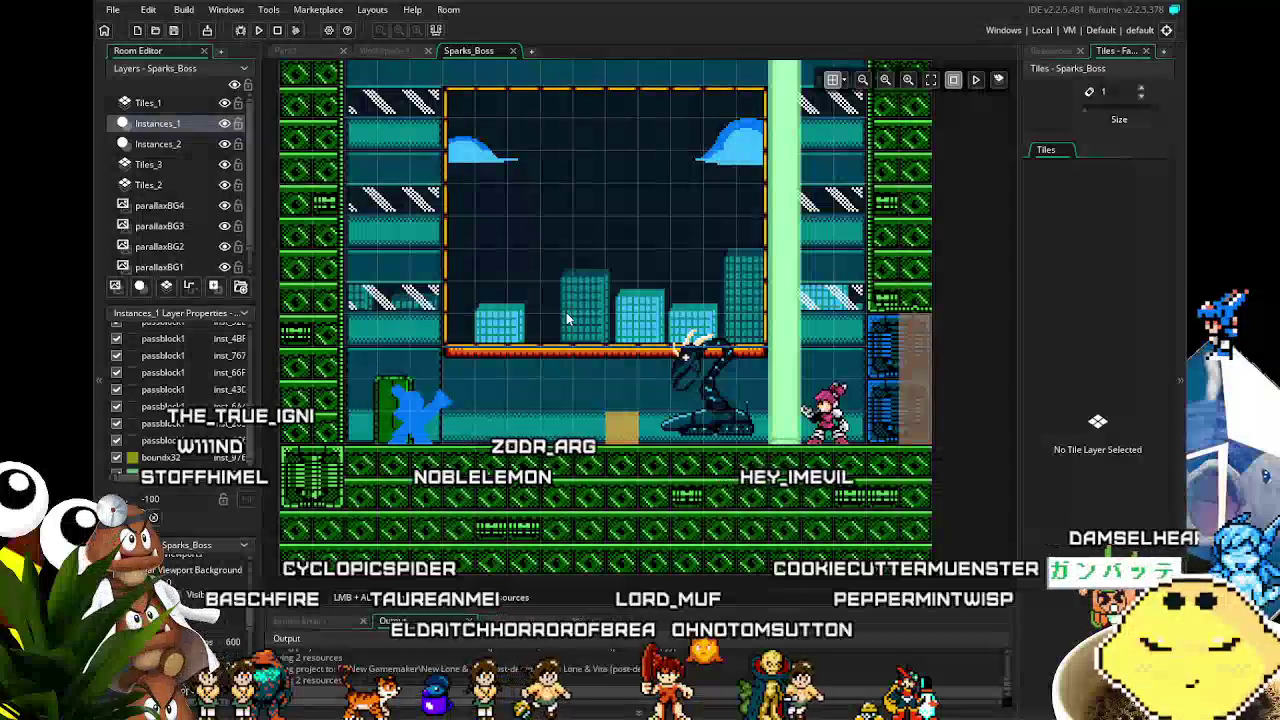
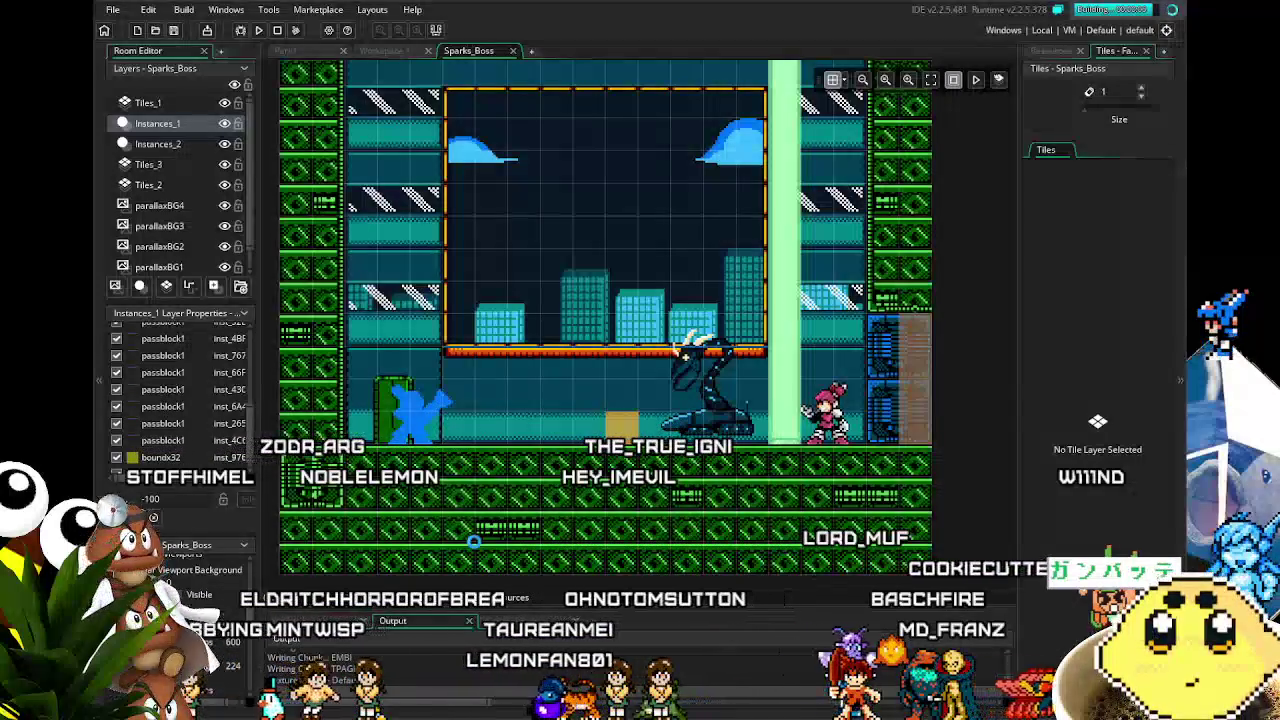
Step: Pan the Sparks_Boss room view in the room editor
{"action": "mouse_move", "coordinate": [677, 350]}
{"action": "left_mouse_down"}
{"action": "mouse_move", "coordinate": [584, 371]}
{"action": "mouse_move", "coordinate": [690, 371]}
{"action": "left_mouse_up"}
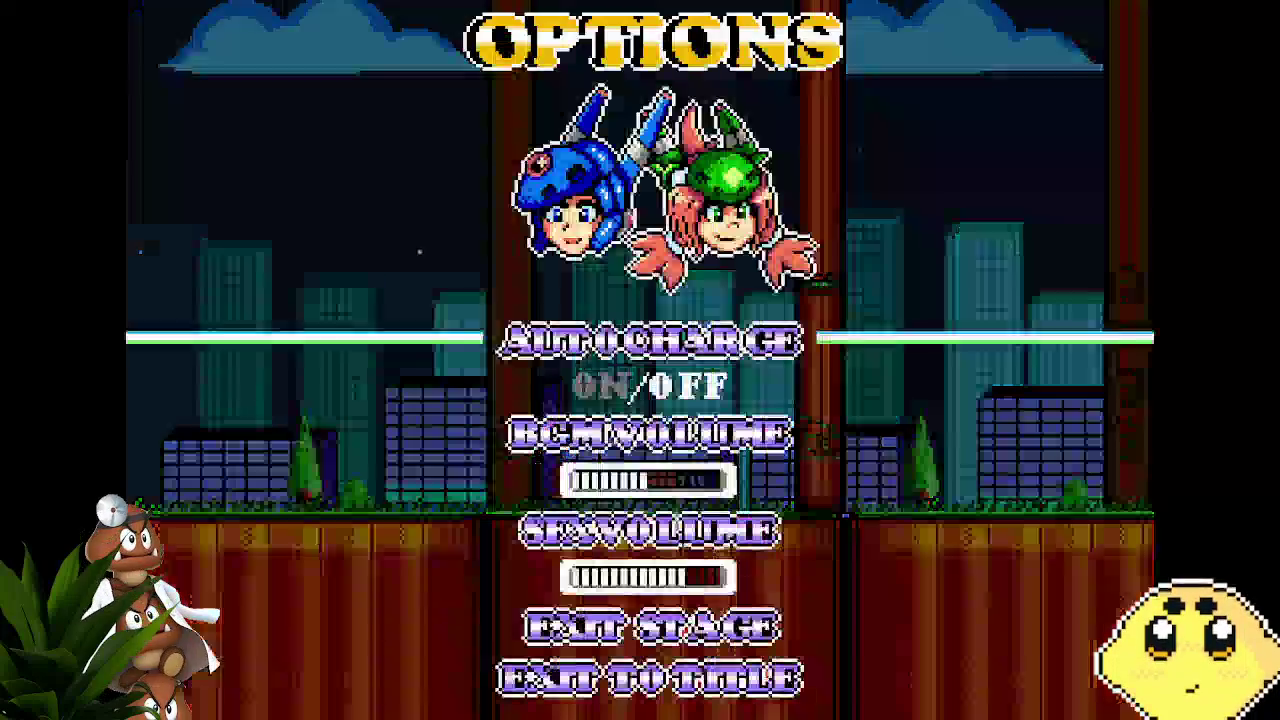
Step: Check the SFX and BGM volume entries, unpause, and run right through the city stage, swapping to Vita
{"action": "key", "text": "Down"}
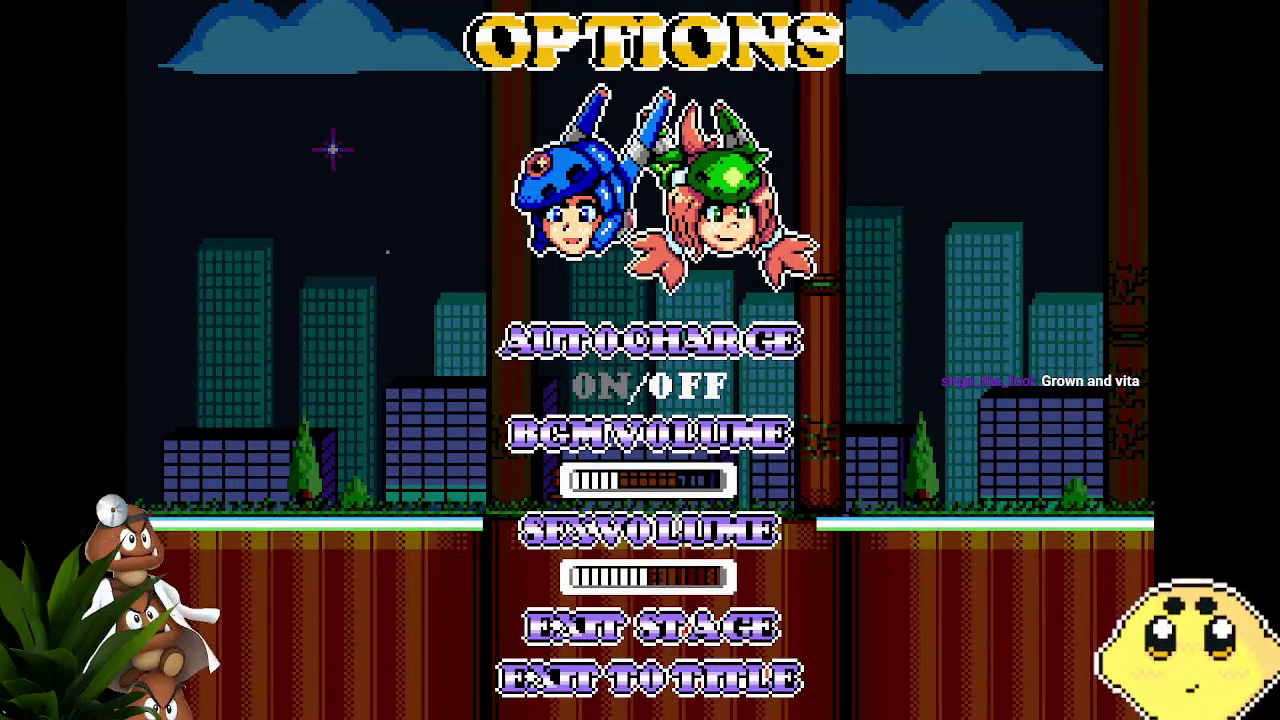
{"action": "key", "text": "Up"}
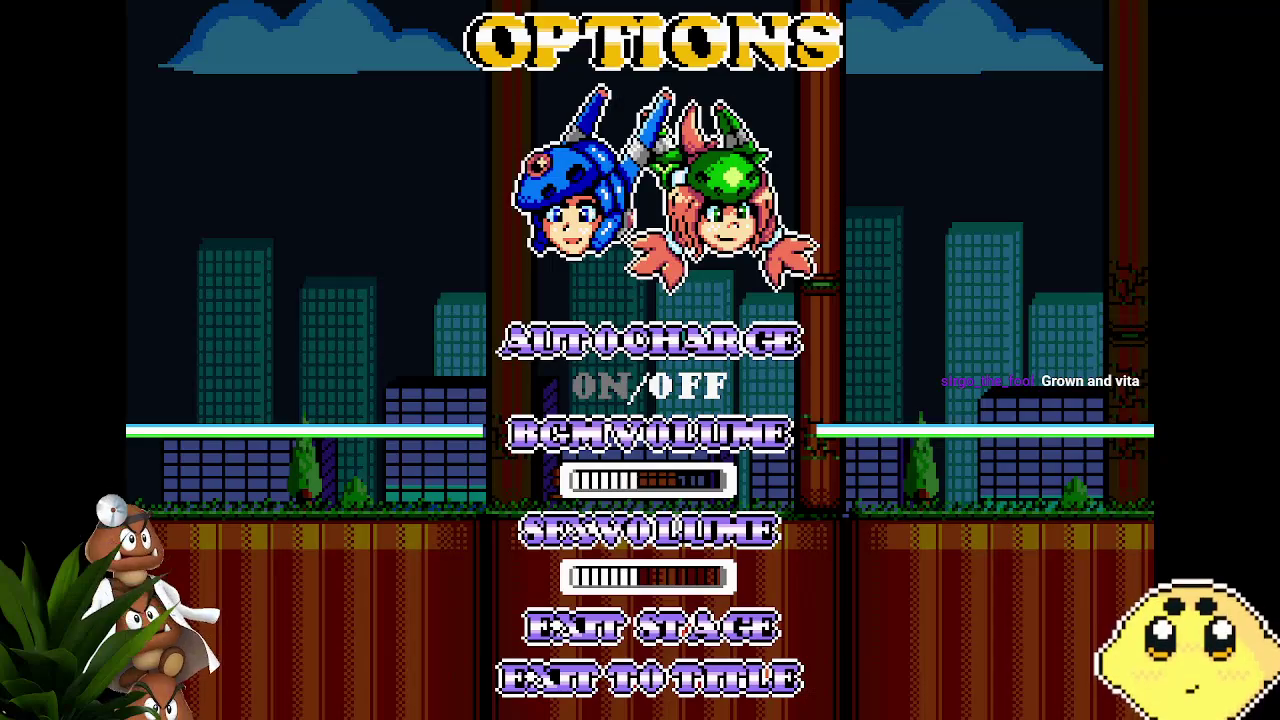
{"action": "key", "text": "Escape"}
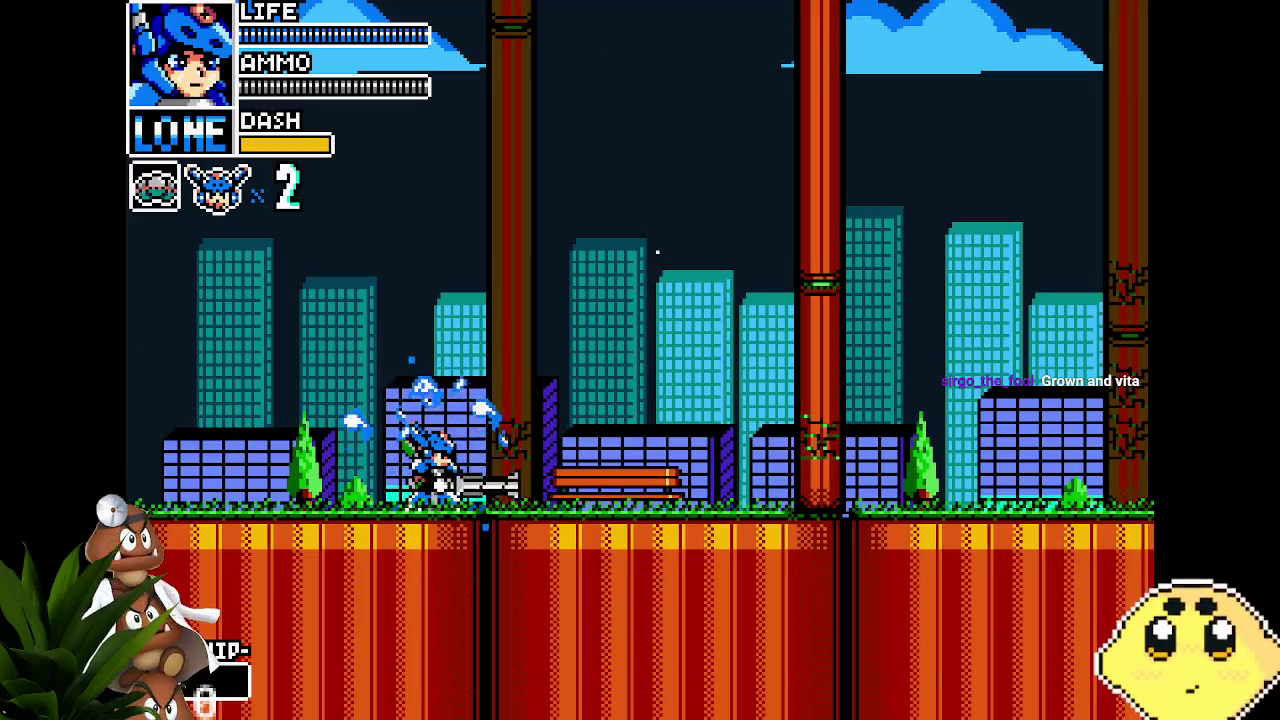
{"action": "key", "text": "Right"}
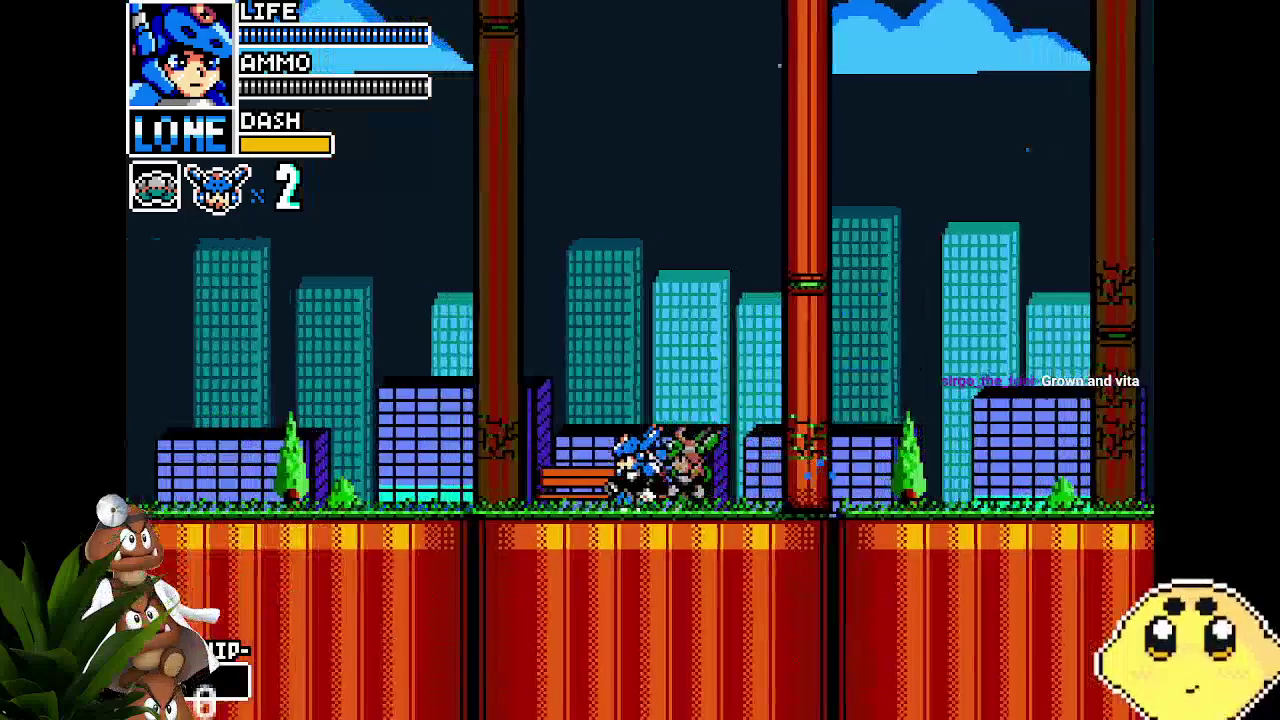
{"action": "key", "text": "Right"}
{"action": "key", "text": "c"}
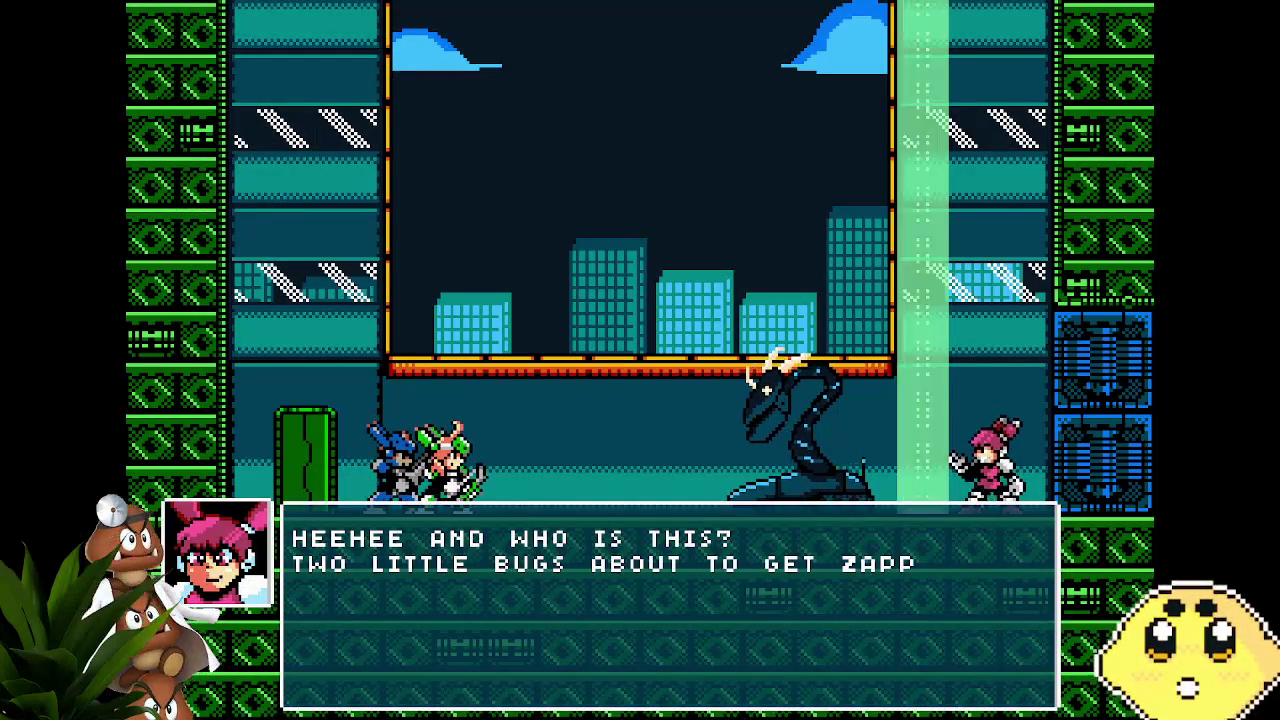
Step: Advance four boss-room dialogue lines, through Lone's introduction and Sparks' lines
{"action": "key", "text": "z"}
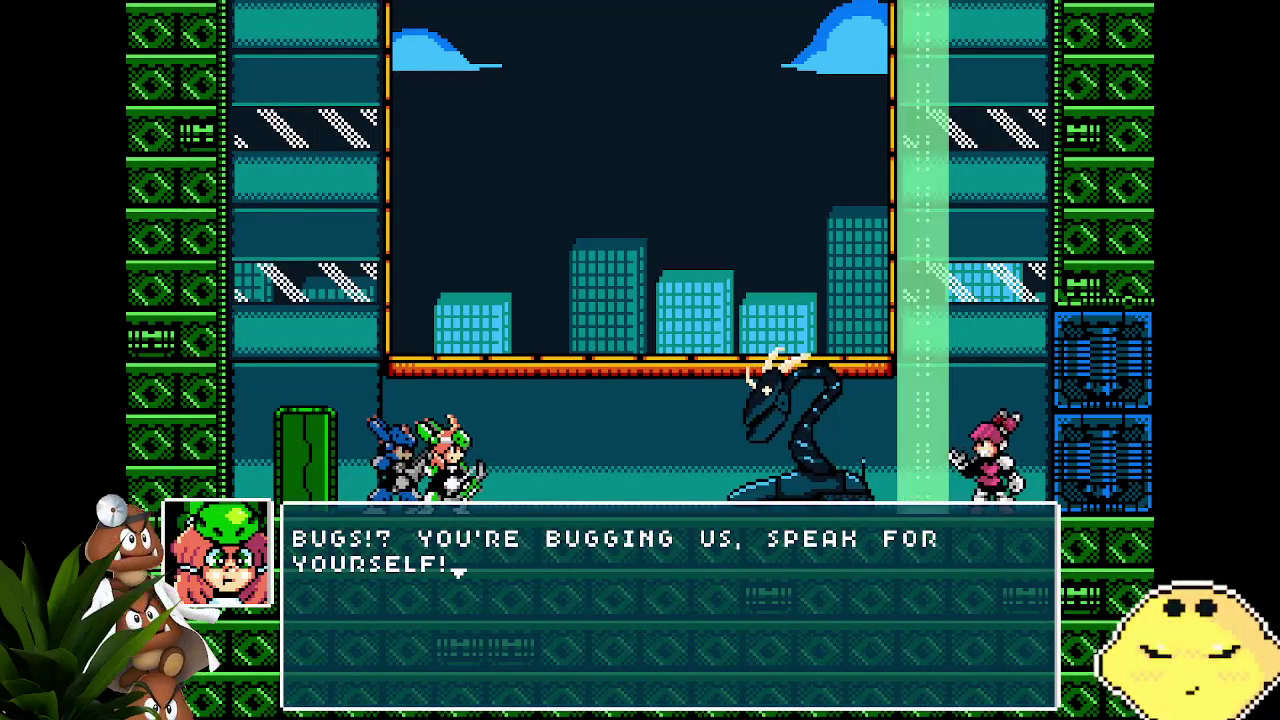
{"action": "key", "text": "z"}
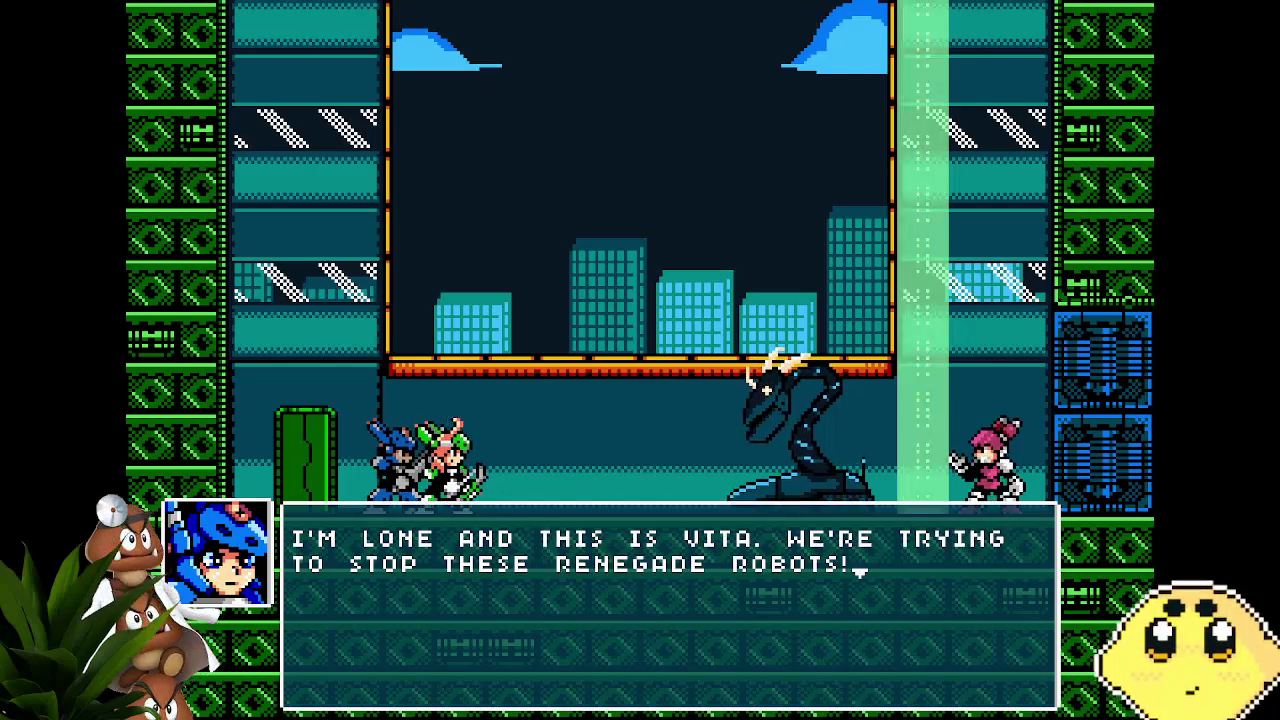
{"action": "key", "text": "z"}
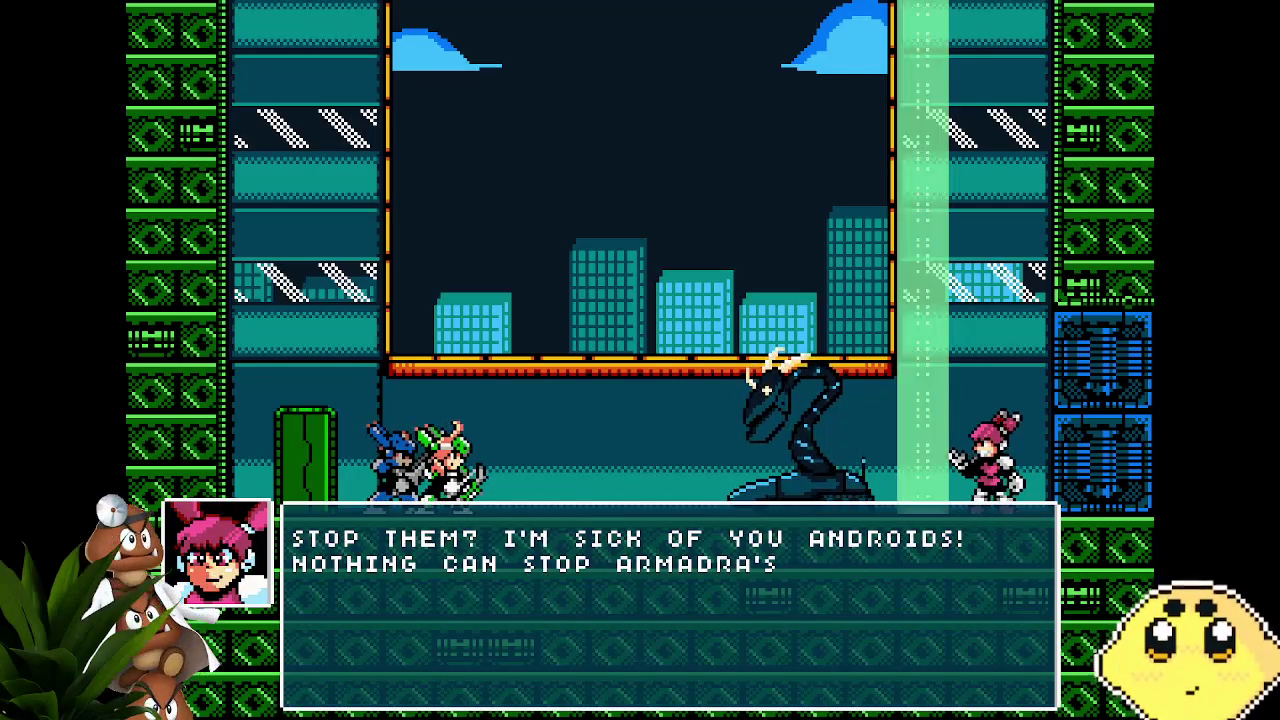
{"action": "key", "text": "z"}
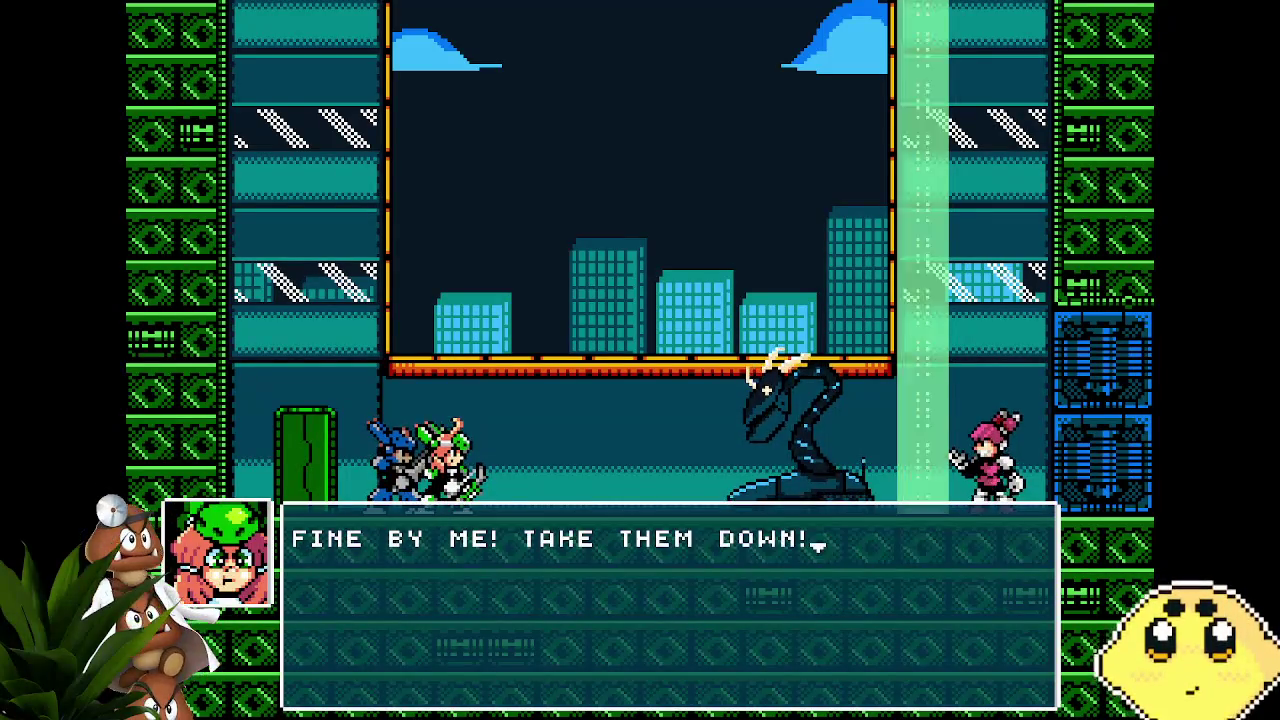
Step: Finish Sparks' introduction, then as Vita jump onto the orange platform and shoot the serpent boss
{"action": "key", "text": "z"}
{"action": "key", "text": "z"}
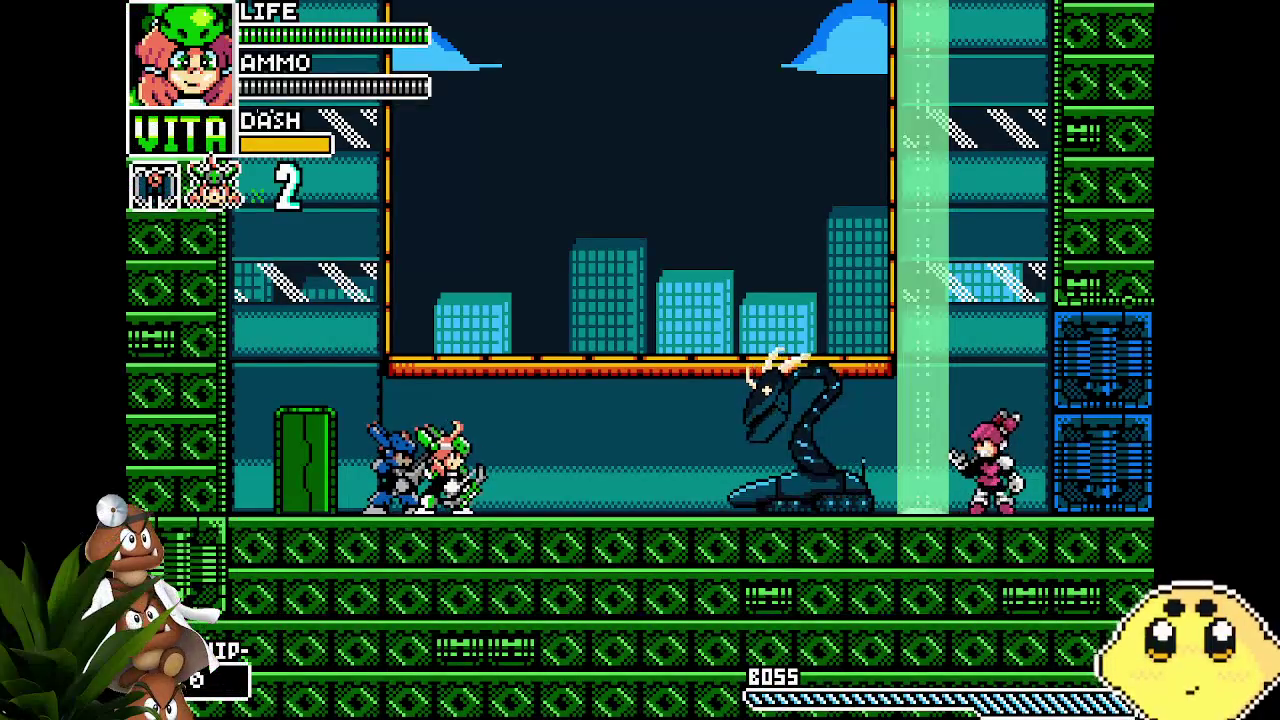
{"action": "key", "text": "z"}
{"action": "key", "text": "Right"}
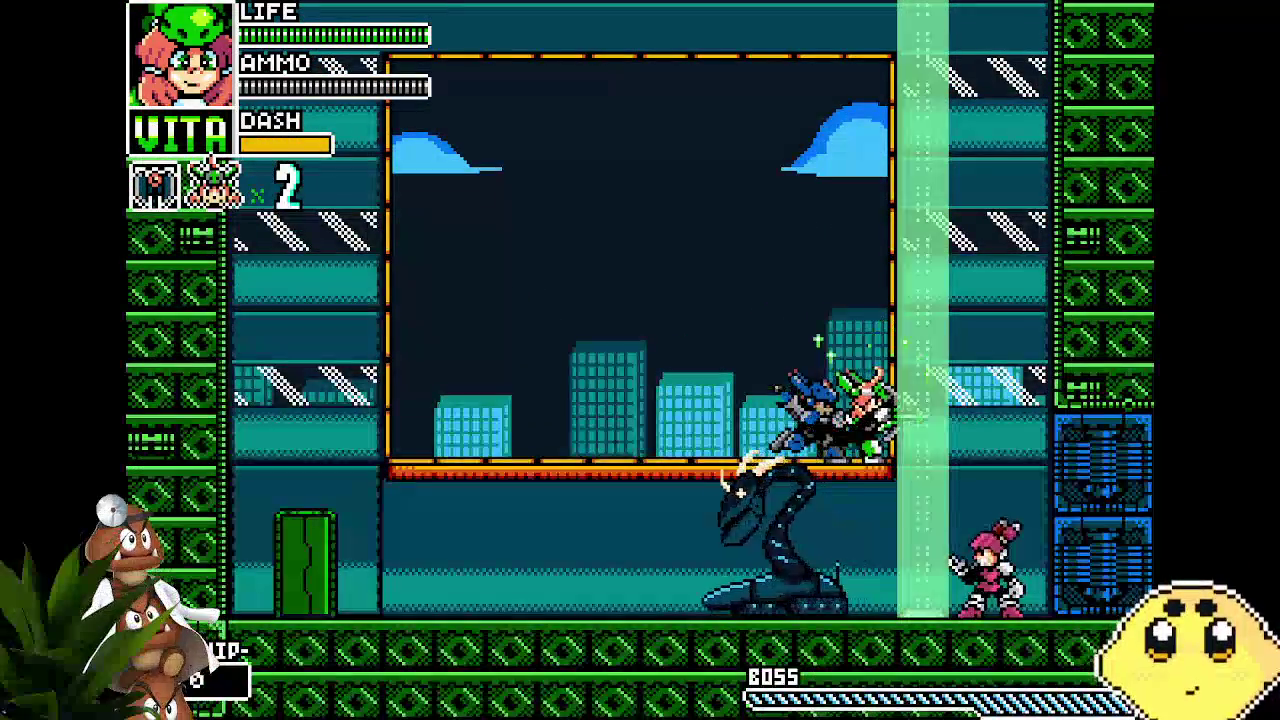
{"action": "key", "text": "Left"}
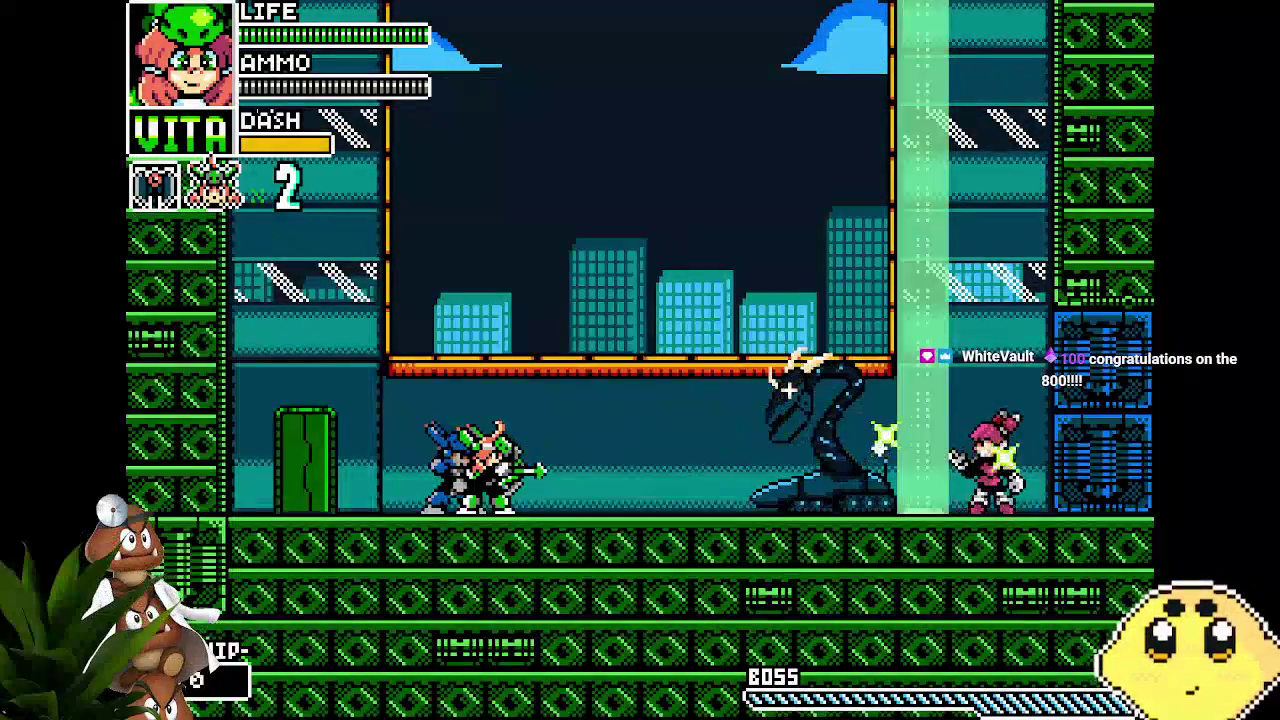
{"action": "key", "text": "x"}
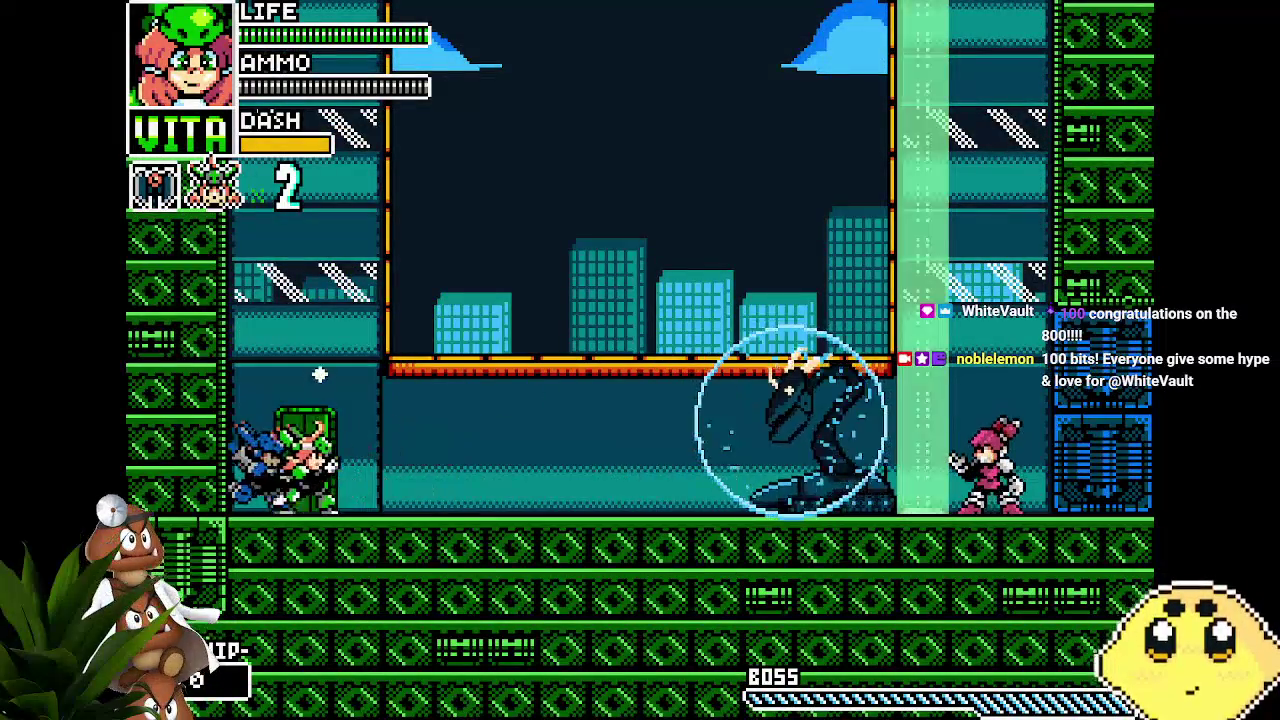
{"action": "key", "text": "z"}
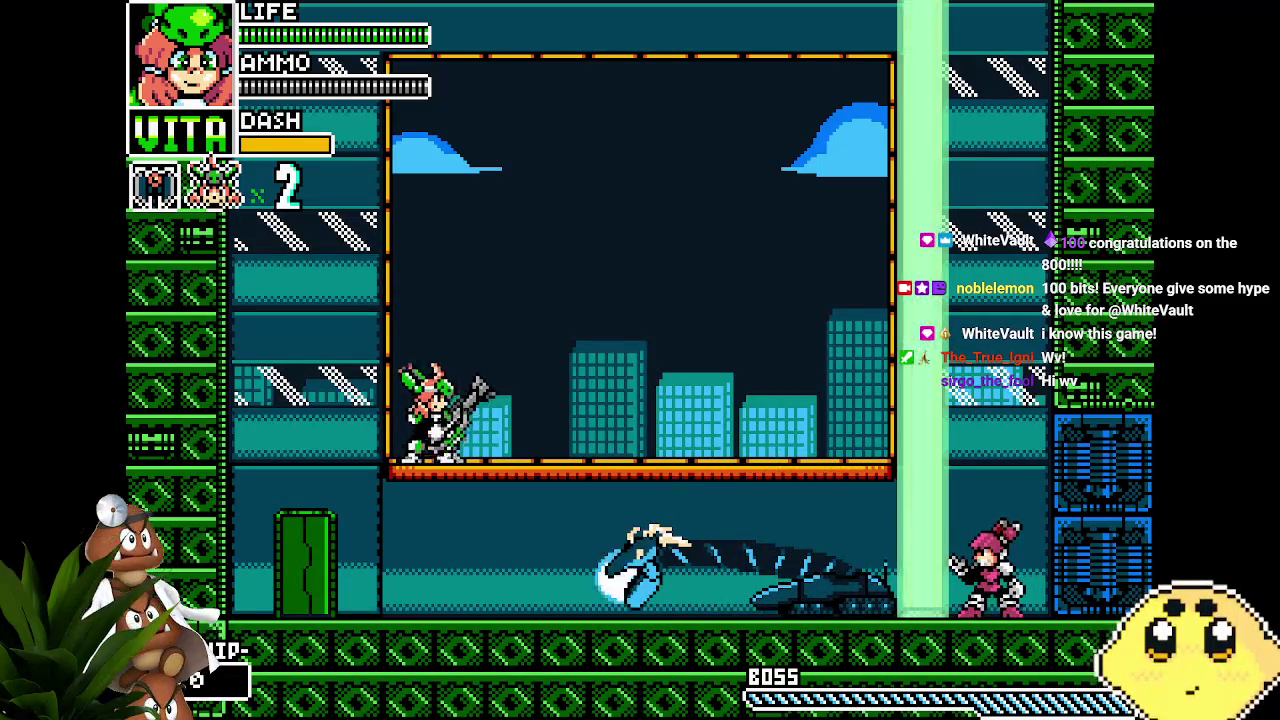
{"action": "key", "text": "x"}
{"action": "key", "text": "x"}
Step: Switch to Lone and dash along the floor, slashing and blasting at the boss
{"action": "key", "text": "c"}
{"action": "key", "text": "Left"}
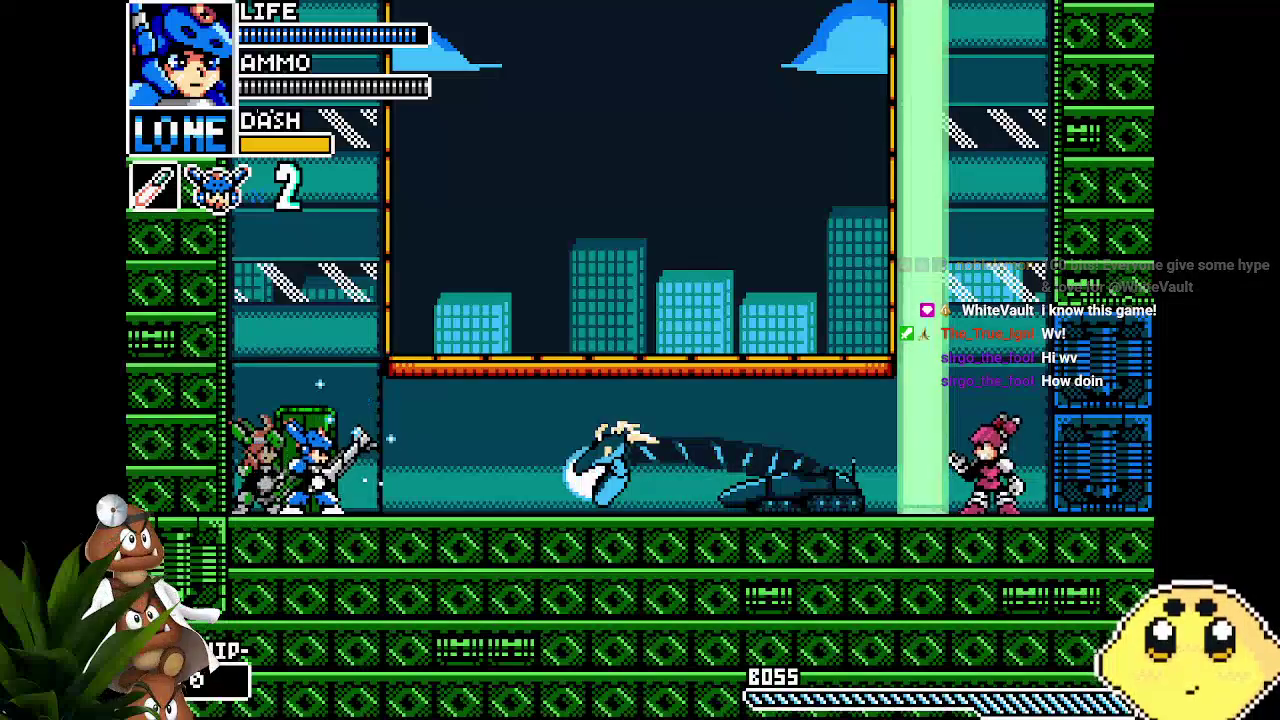
{"action": "key", "text": "Right"}
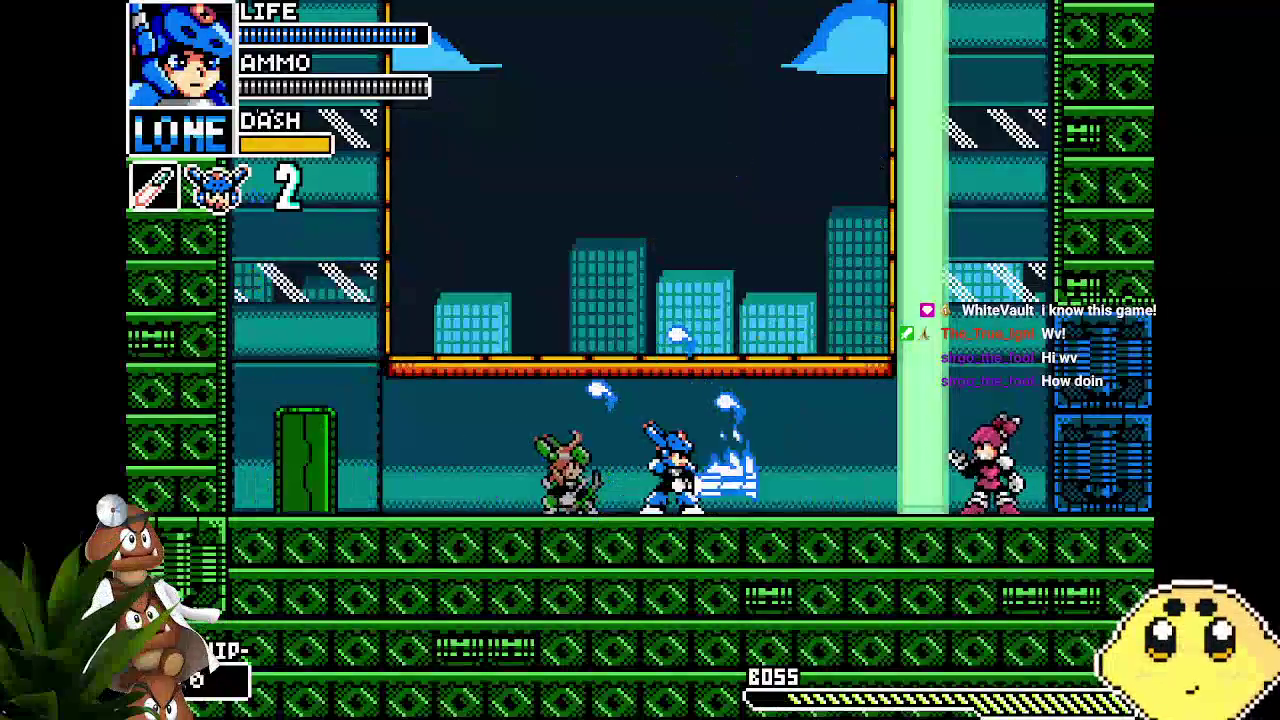
{"action": "key", "text": "Left"}
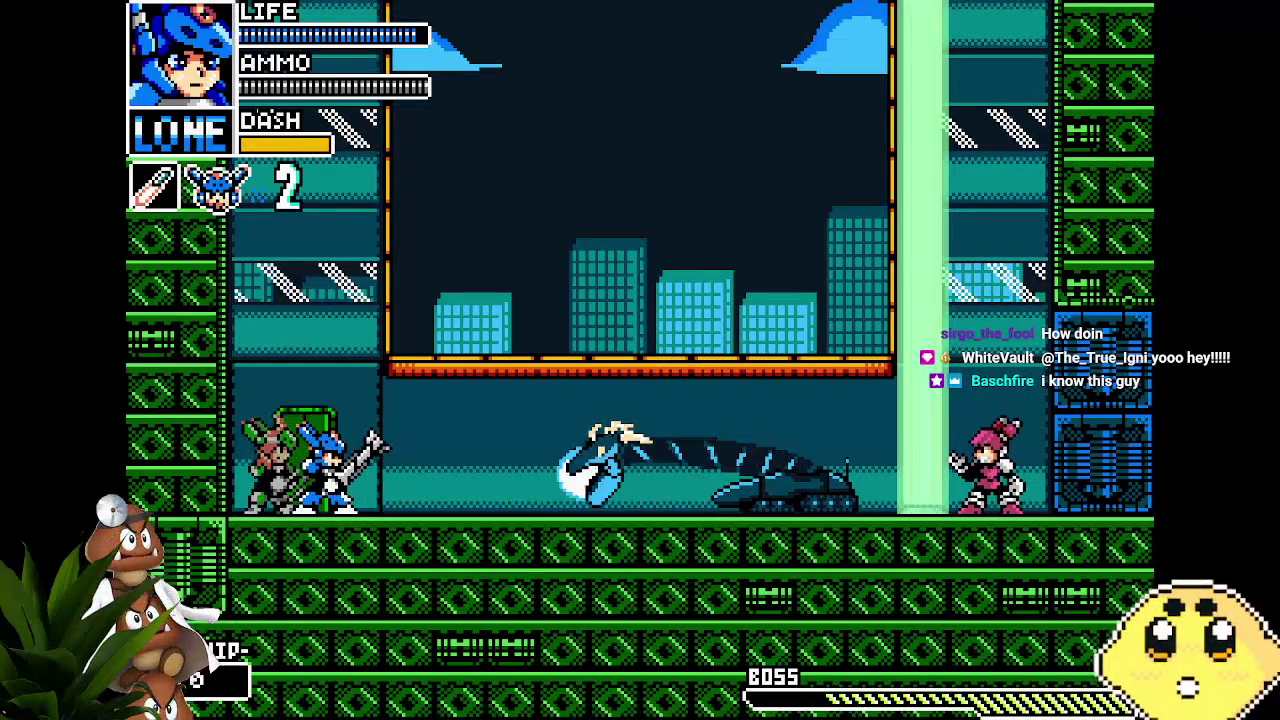
{"action": "key", "text": "x"}
{"action": "key", "text": "Right"}
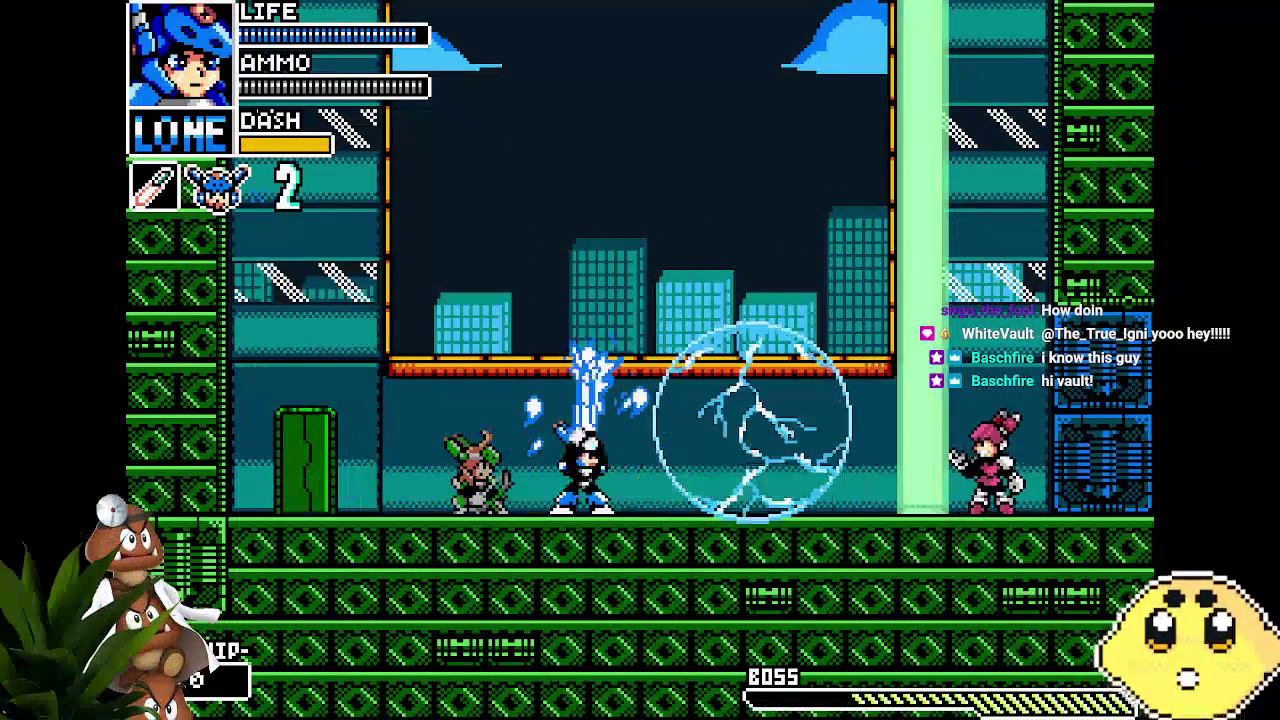
{"action": "key", "text": "x"}
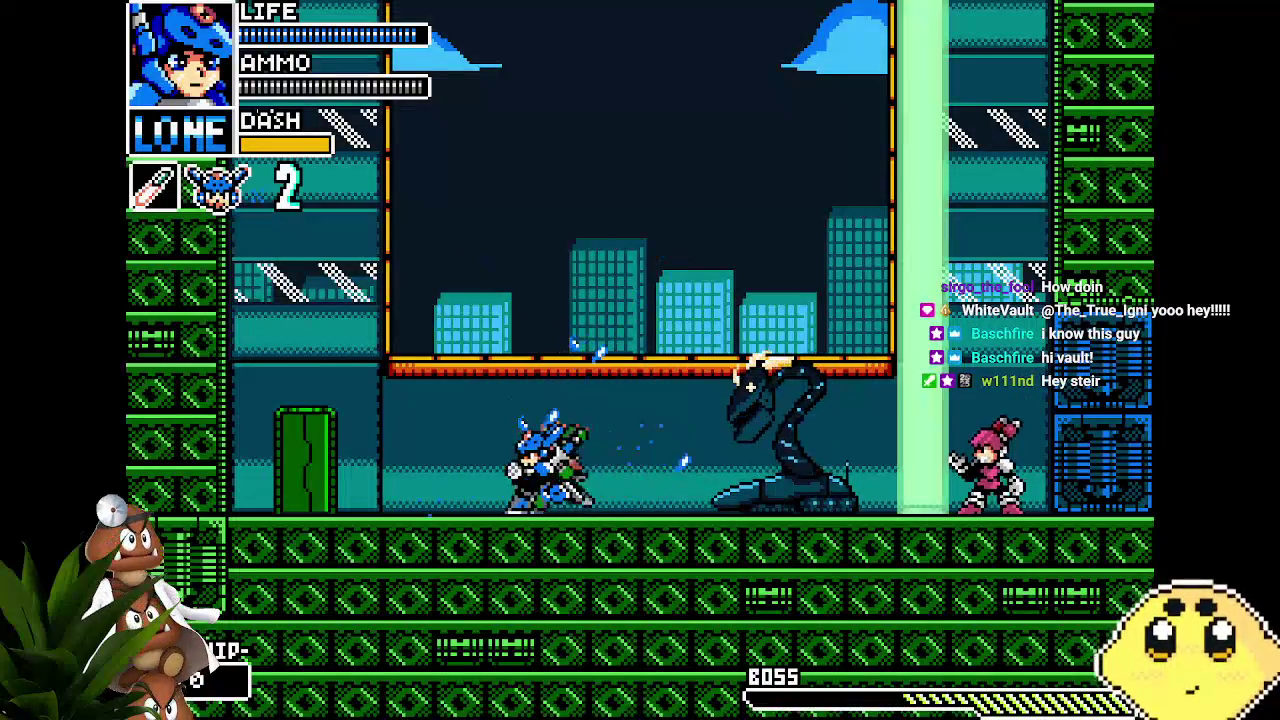
Step: Keep dashing, sliding and beam-slashing as Lone until the serpent boss is finished off
{"action": "key", "text": "x"}
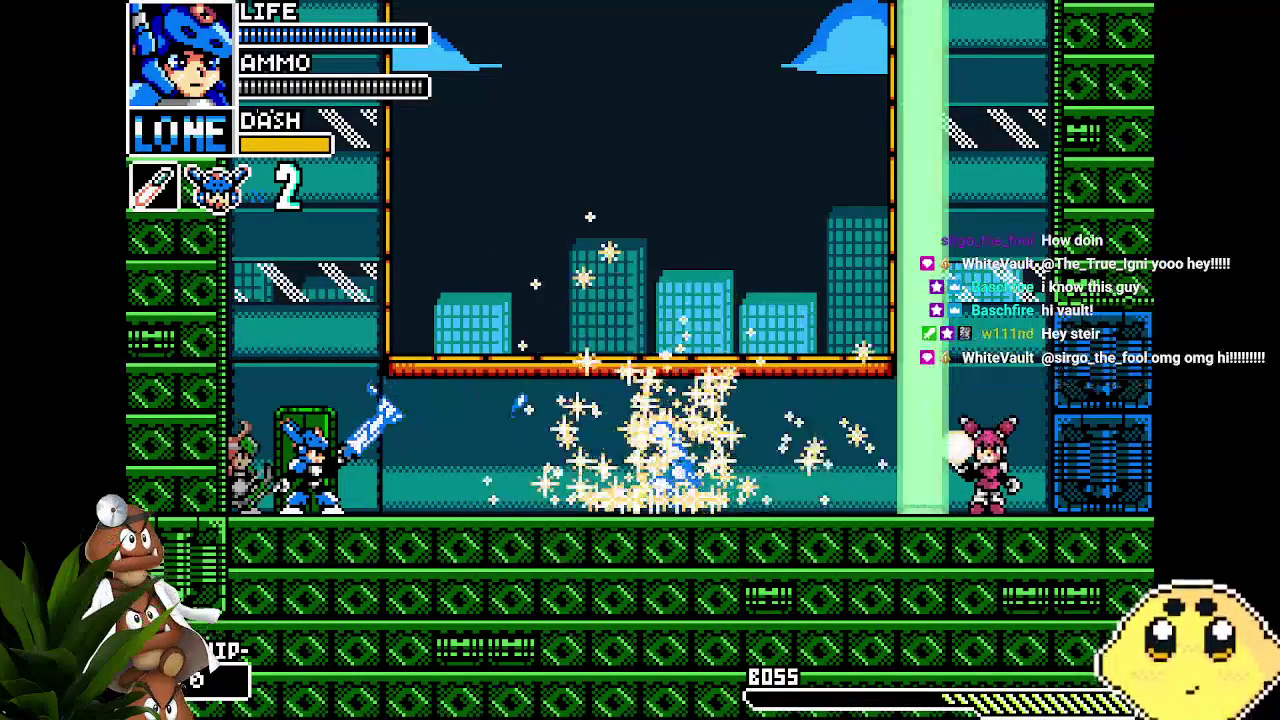
{"action": "key", "text": "Right"}
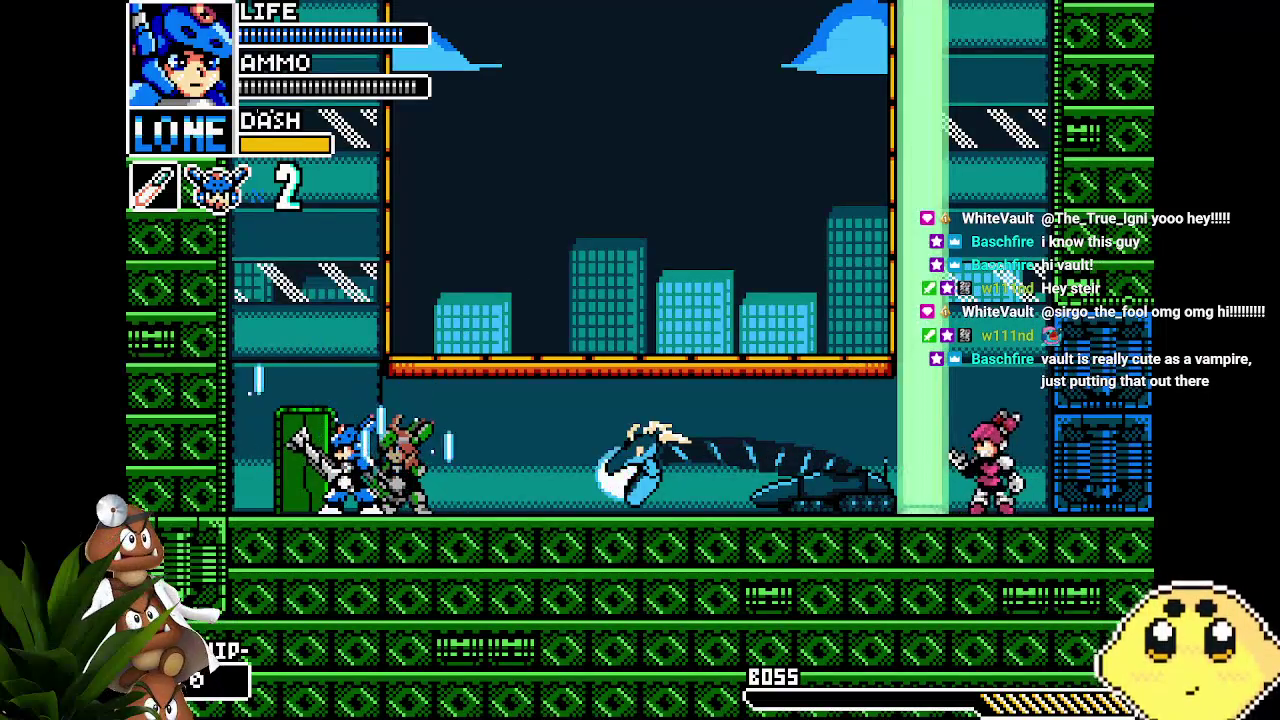
{"action": "key", "text": "x"}
{"action": "key", "text": "Right"}
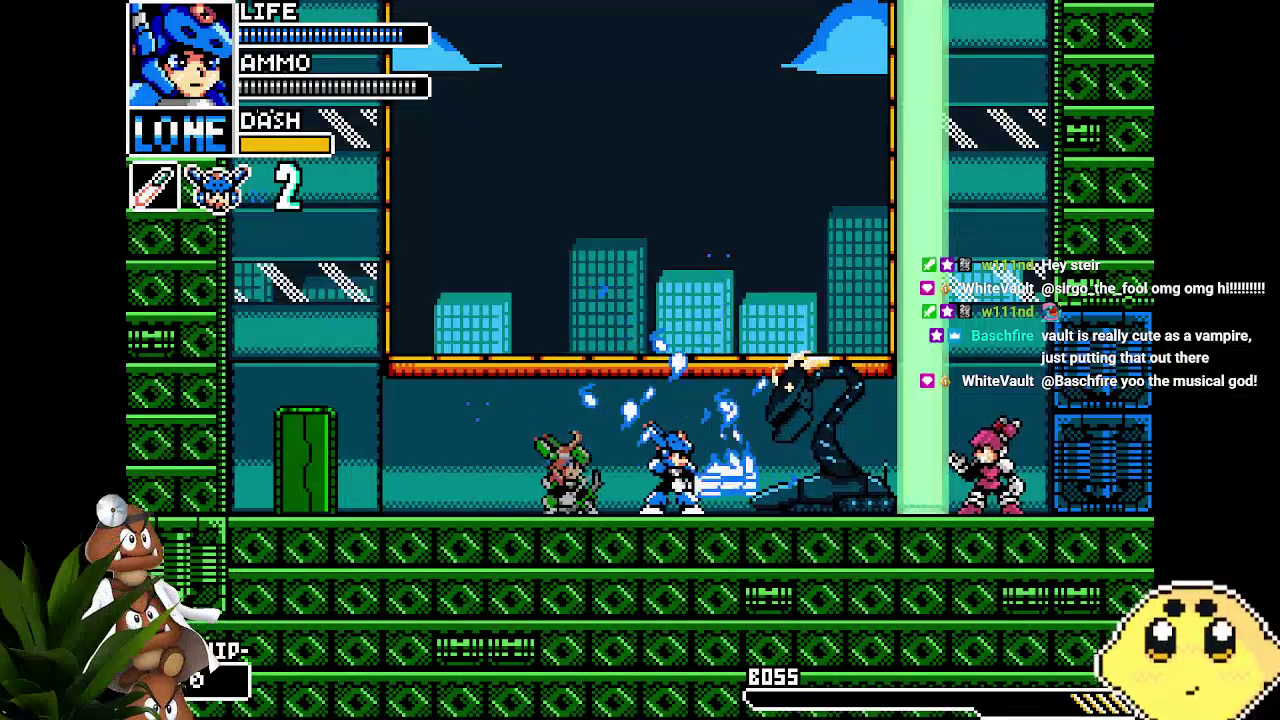
{"action": "key", "text": "Left"}
{"action": "key", "text": "x"}
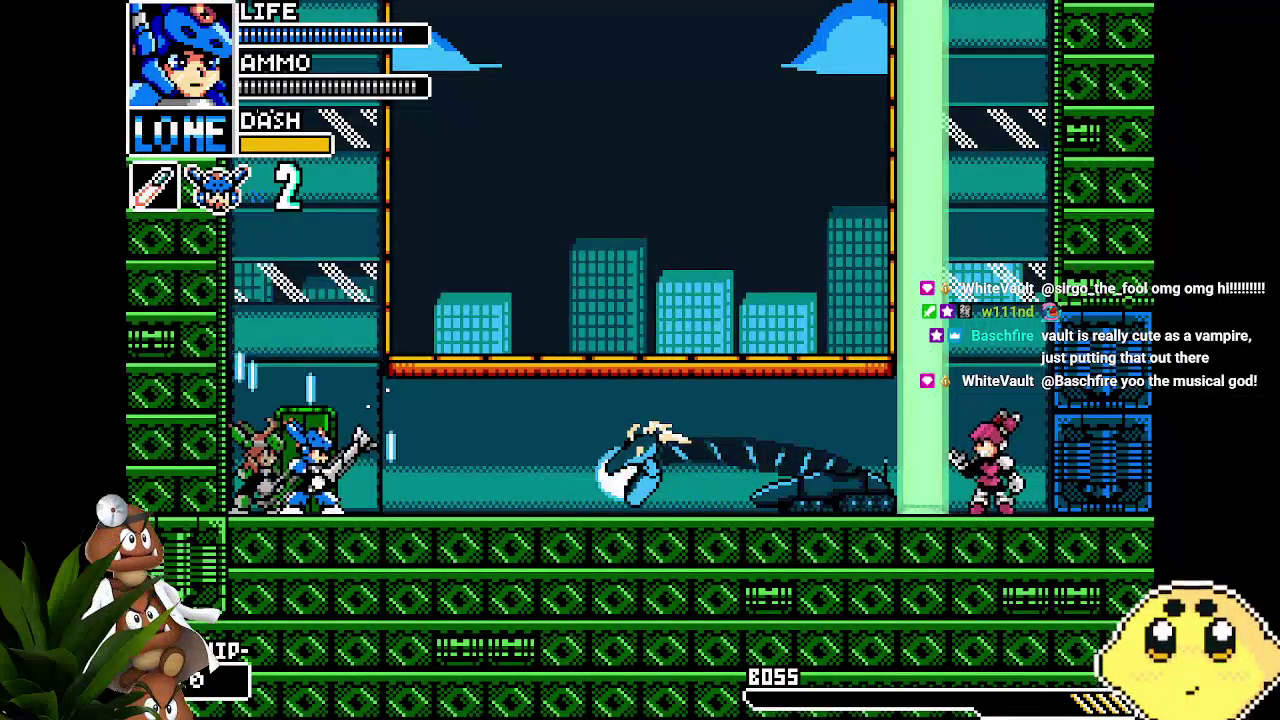
{"action": "key", "text": "Right"}
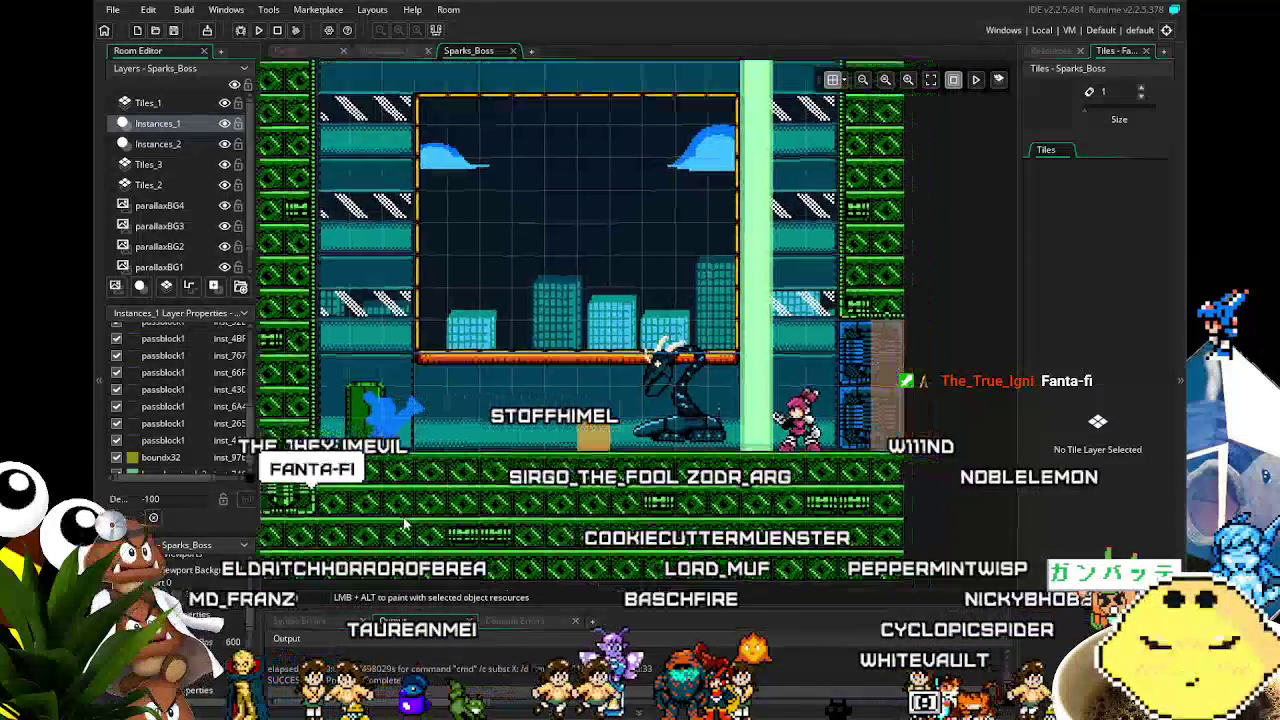
Step: Open the boss_barricade2 object from the resource tree and make it invisible
{"action": "scroll", "coordinate": [691, 366], "scroll_direction": "right", "scroll_amount": 1}
{"action": "left_click", "coordinate": [1050, 50]}
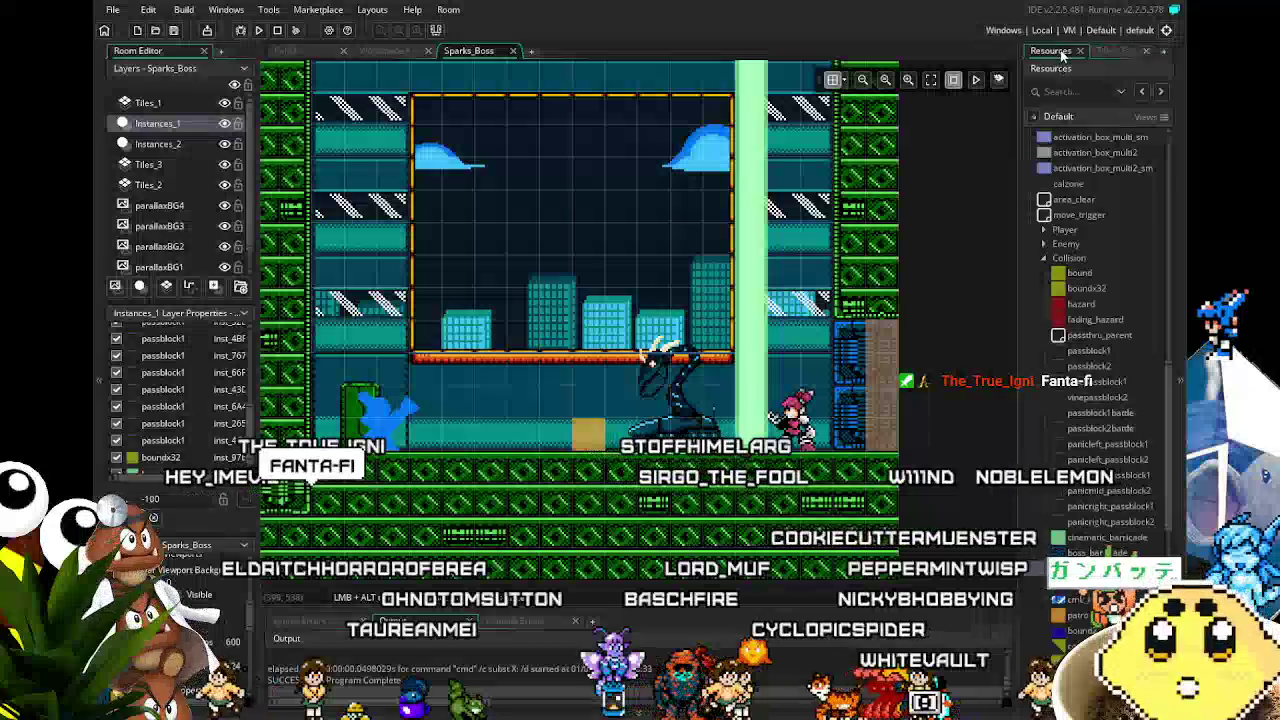
{"action": "double_click", "coordinate": [1095, 552]}
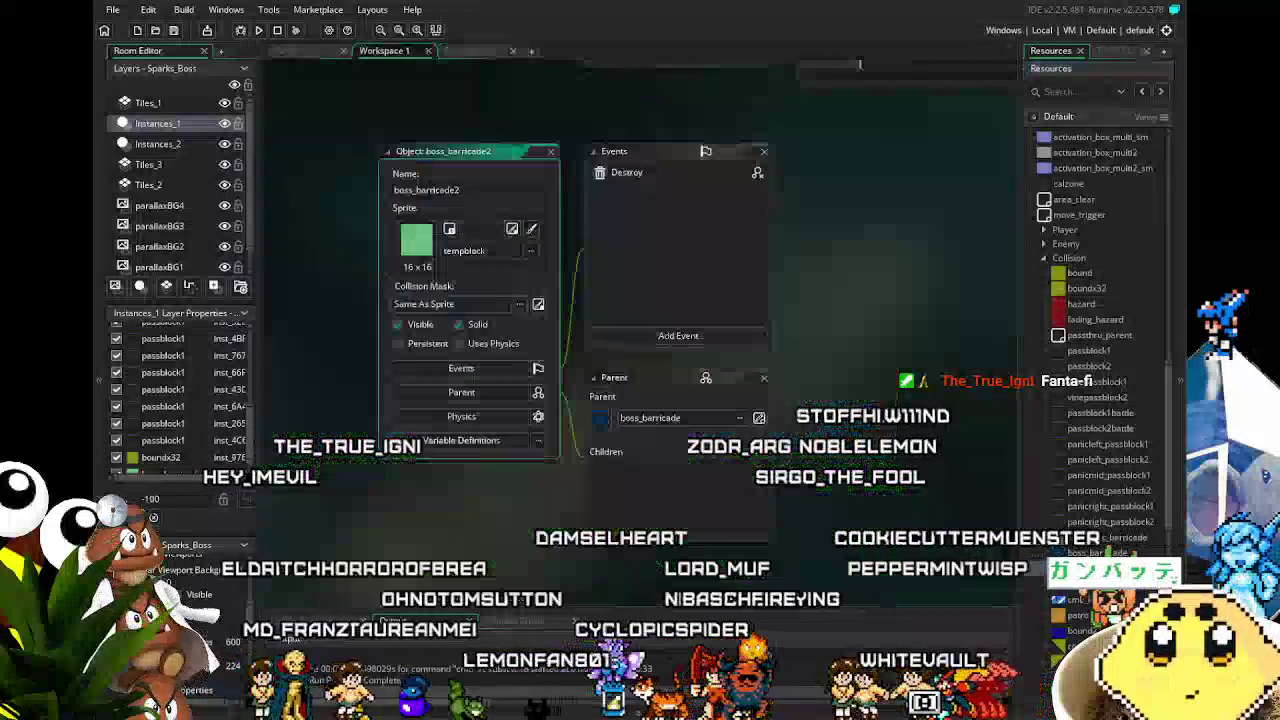
{"action": "left_click", "coordinate": [410, 327]}
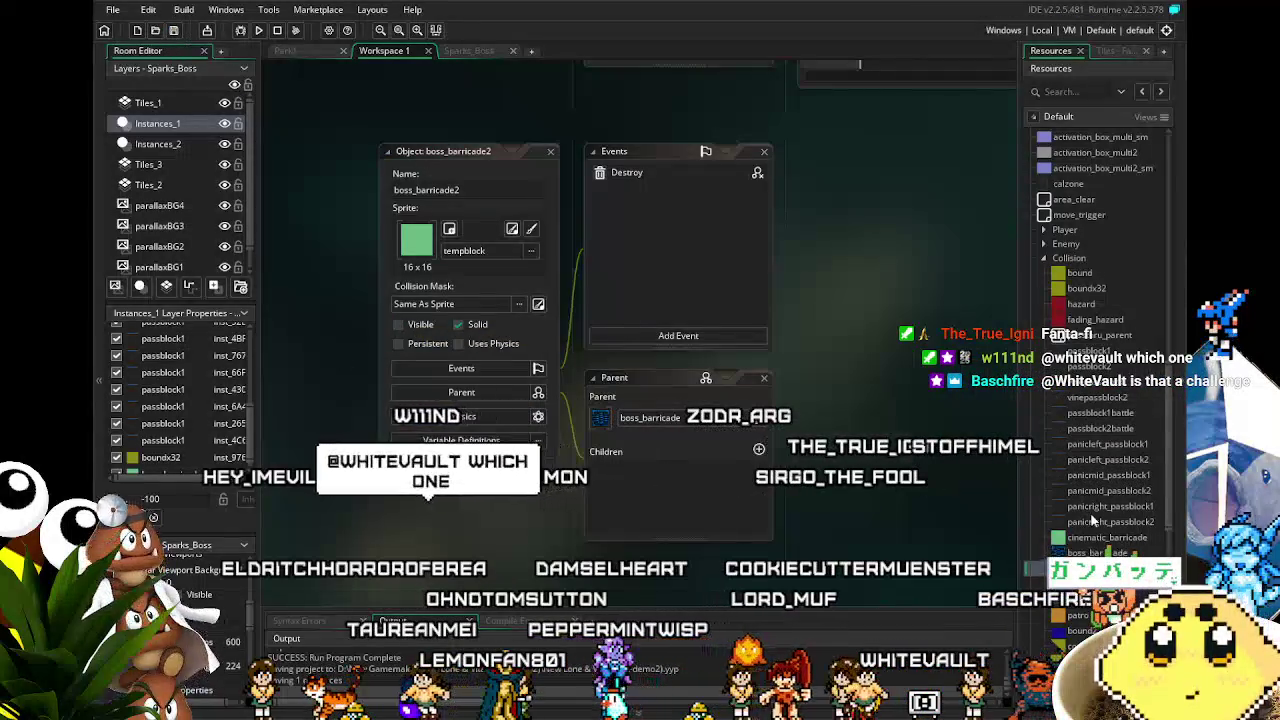
Step: Expand the Enemy > Boss folder and open the boss_sparks object
{"action": "scroll", "coordinate": [1092, 514], "scroll_direction": "up", "scroll_amount": 8}
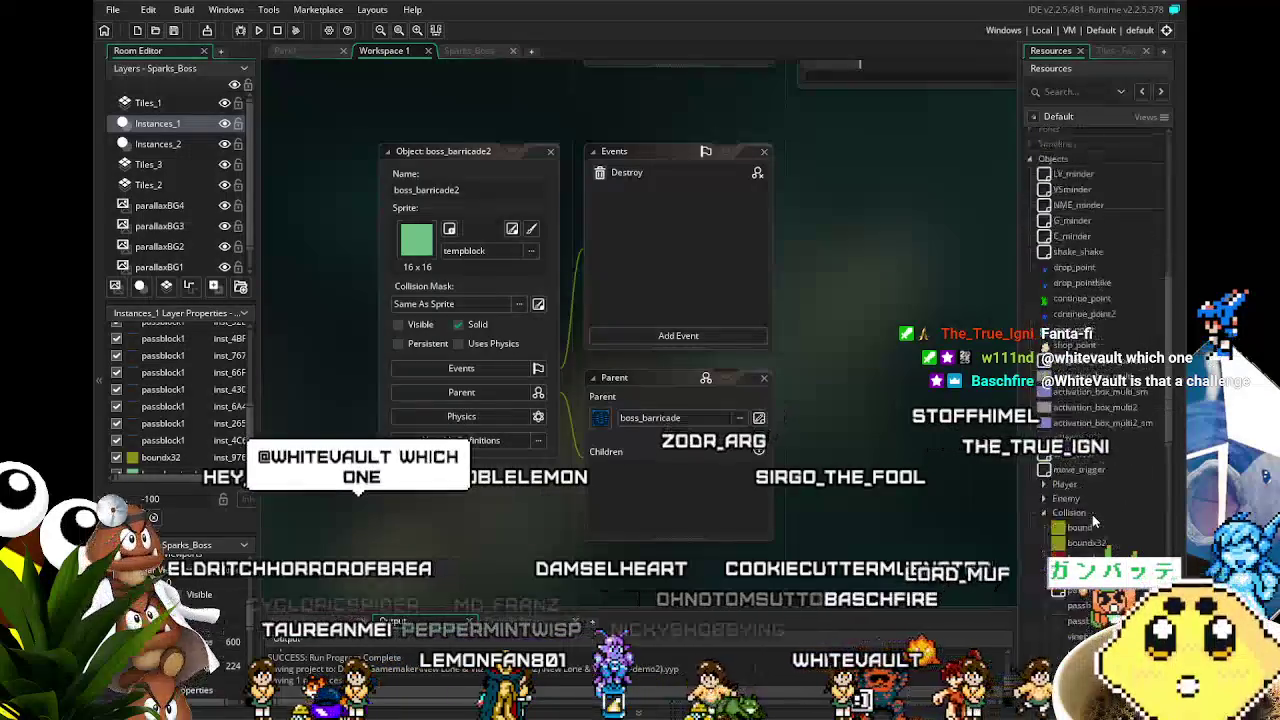
{"action": "scroll", "coordinate": [1092, 514], "scroll_direction": "down", "scroll_amount": 4}
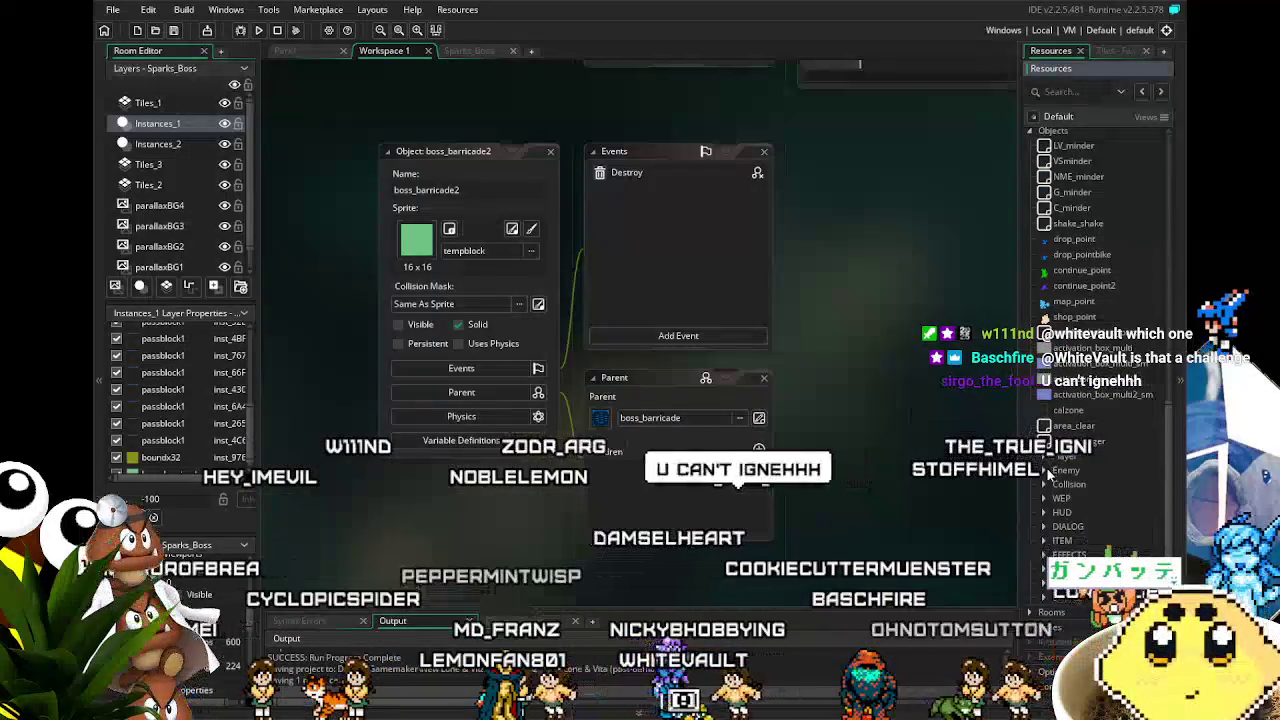
{"action": "left_click", "coordinate": [1045, 469]}
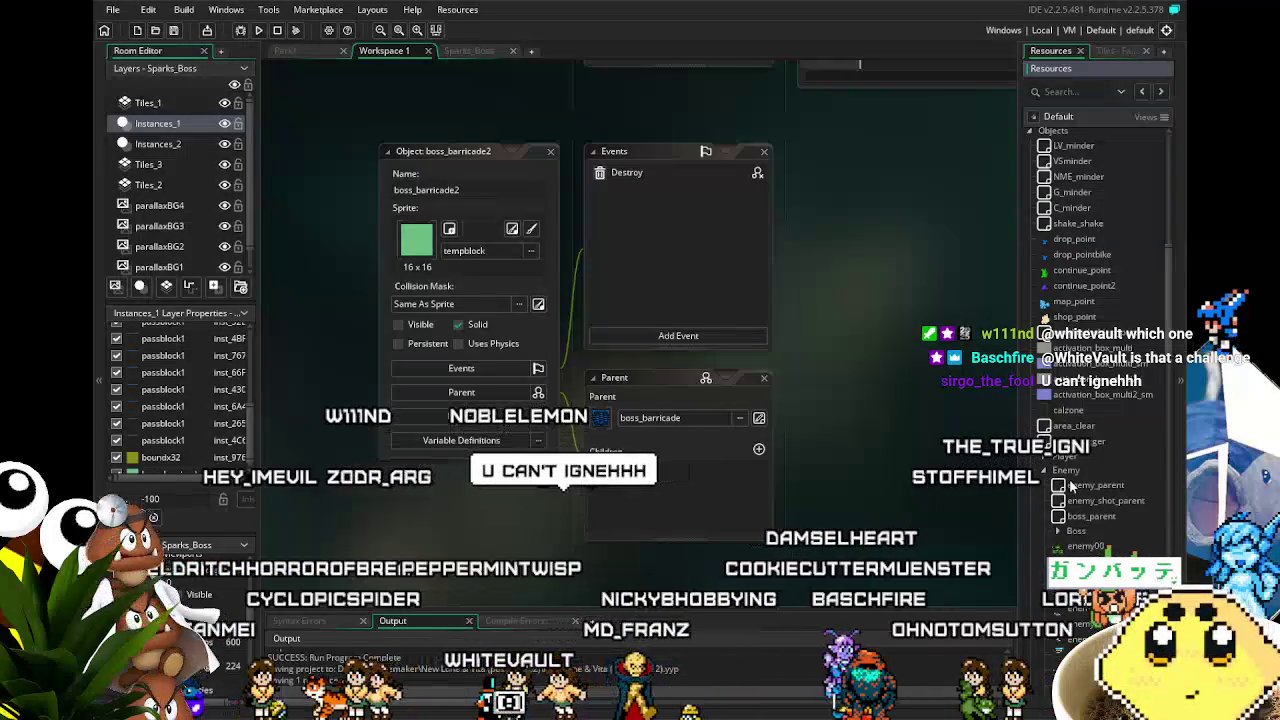
{"action": "scroll", "coordinate": [1071, 485], "scroll_direction": "down", "scroll_amount": 3}
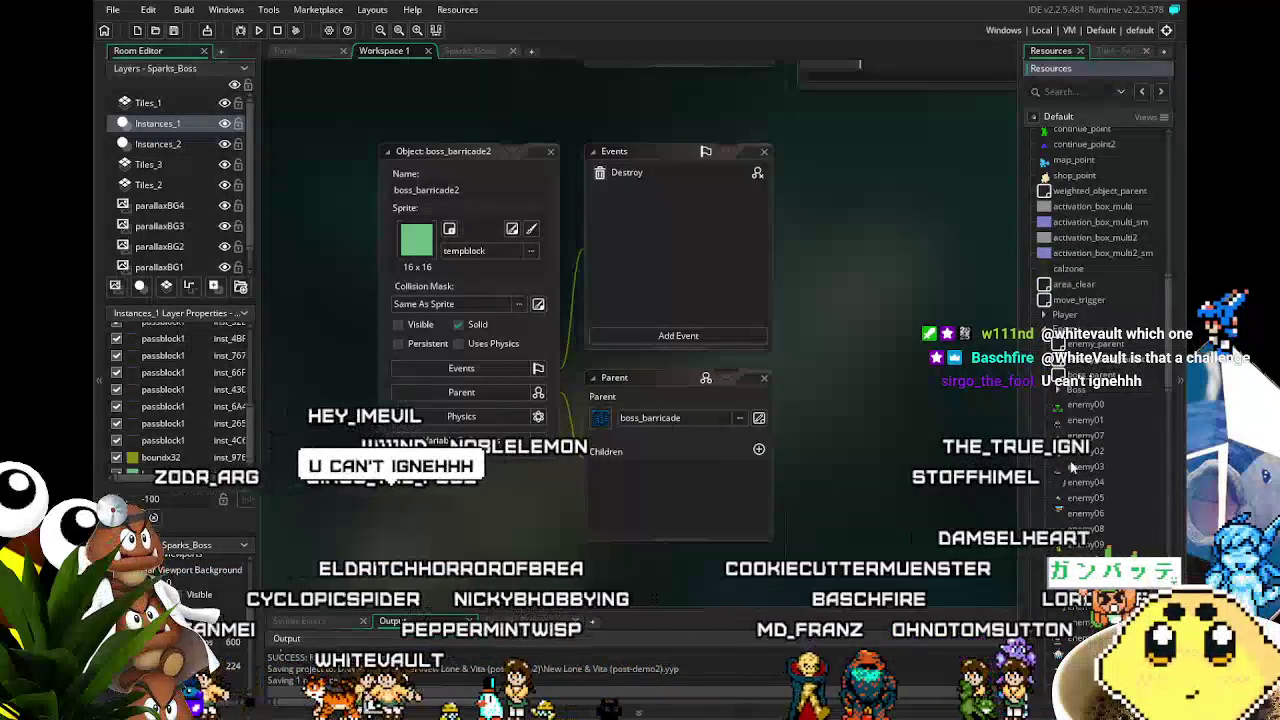
{"action": "scroll", "coordinate": [1093, 368], "scroll_direction": "down", "scroll_amount": 1}
{"action": "left_click", "coordinate": [1057, 335]}
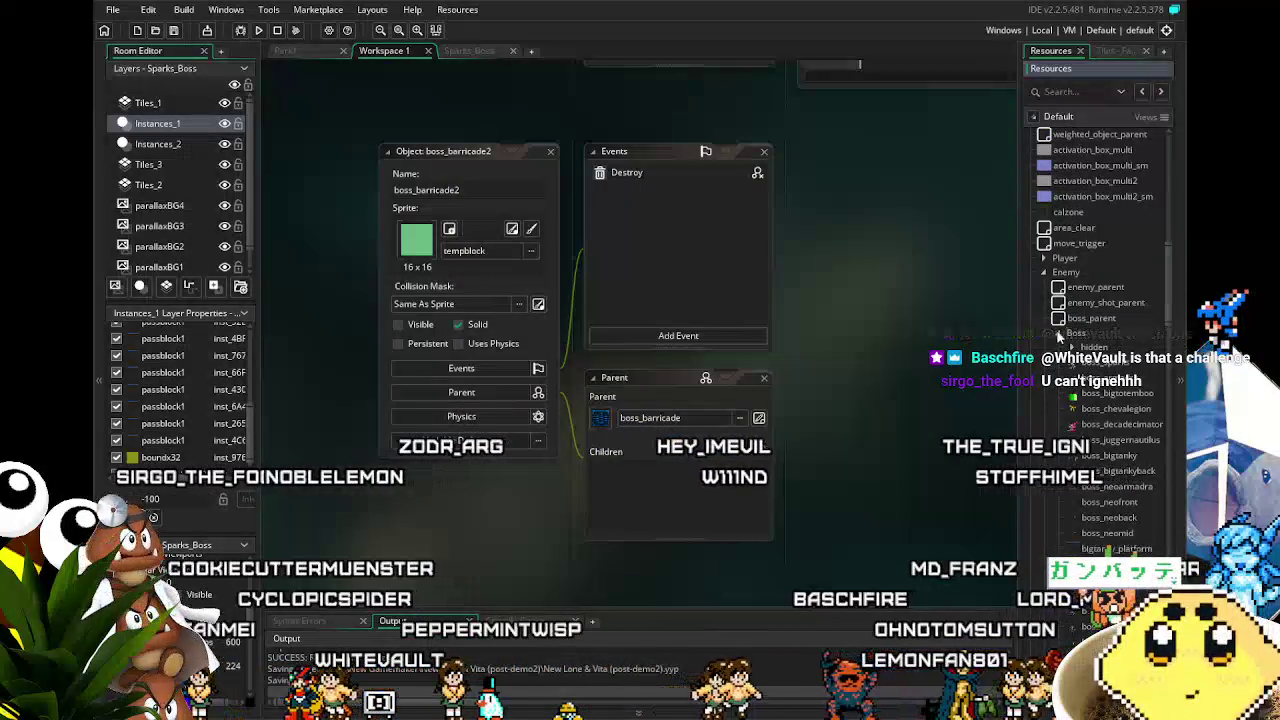
{"action": "double_click", "coordinate": [1113, 363]}
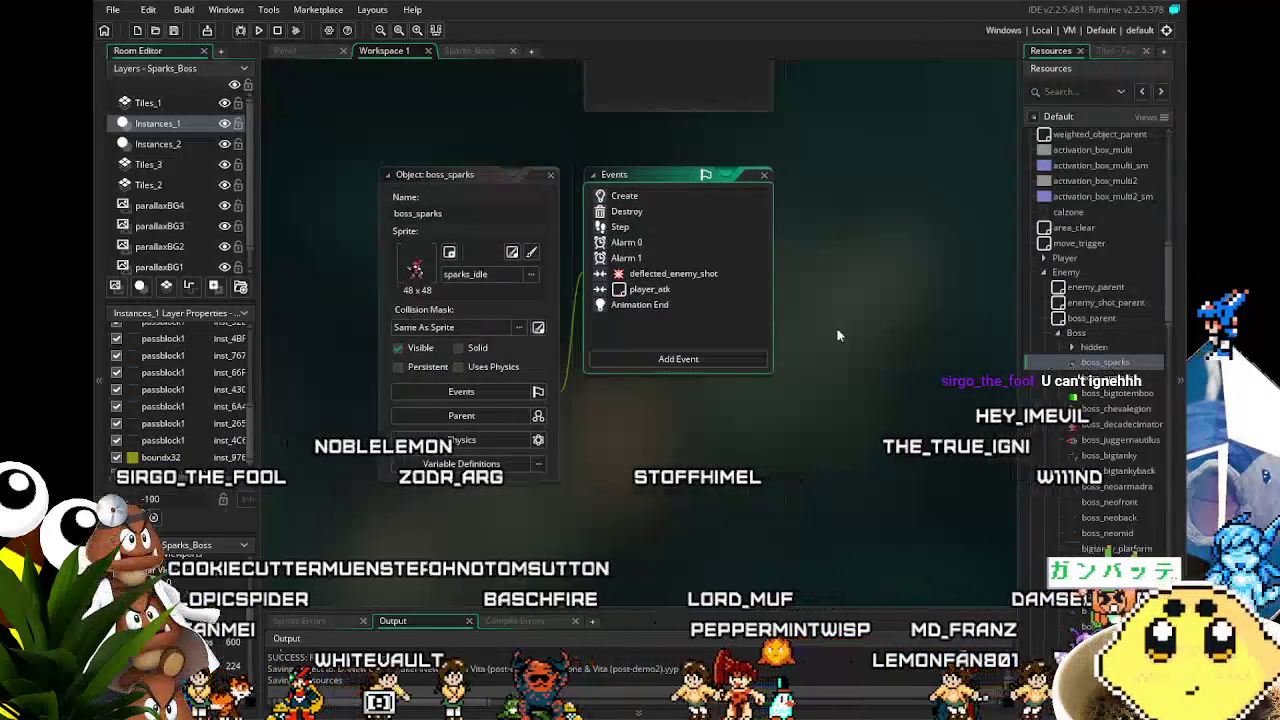
Step: Close boss_sparks, confirm boss_shot2 uses the sprkmrtr sprite, then close boss_shot2
{"action": "left_click", "coordinate": [551, 176]}
{"action": "left_click", "coordinate": [551, 176]}
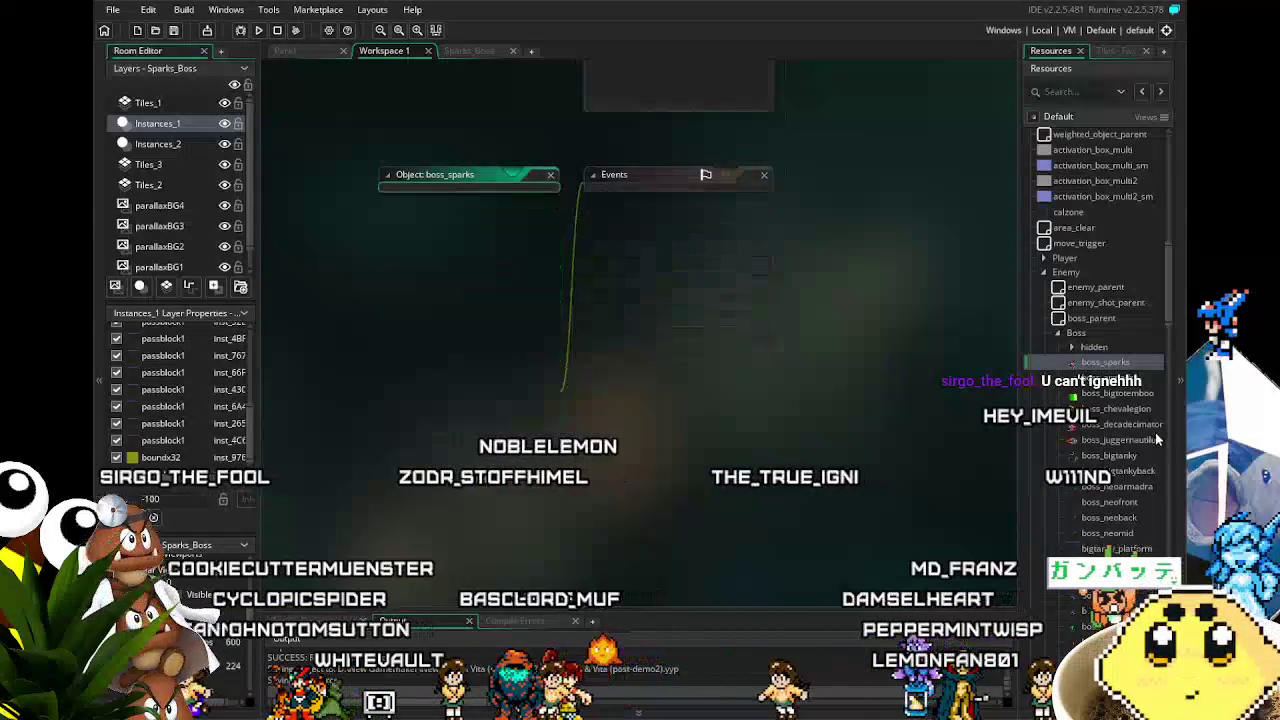
{"action": "scroll", "coordinate": [1108, 424], "scroll_direction": "down", "scroll_amount": 5}
{"action": "scroll", "coordinate": [1108, 424], "scroll_direction": "down", "scroll_amount": 7}
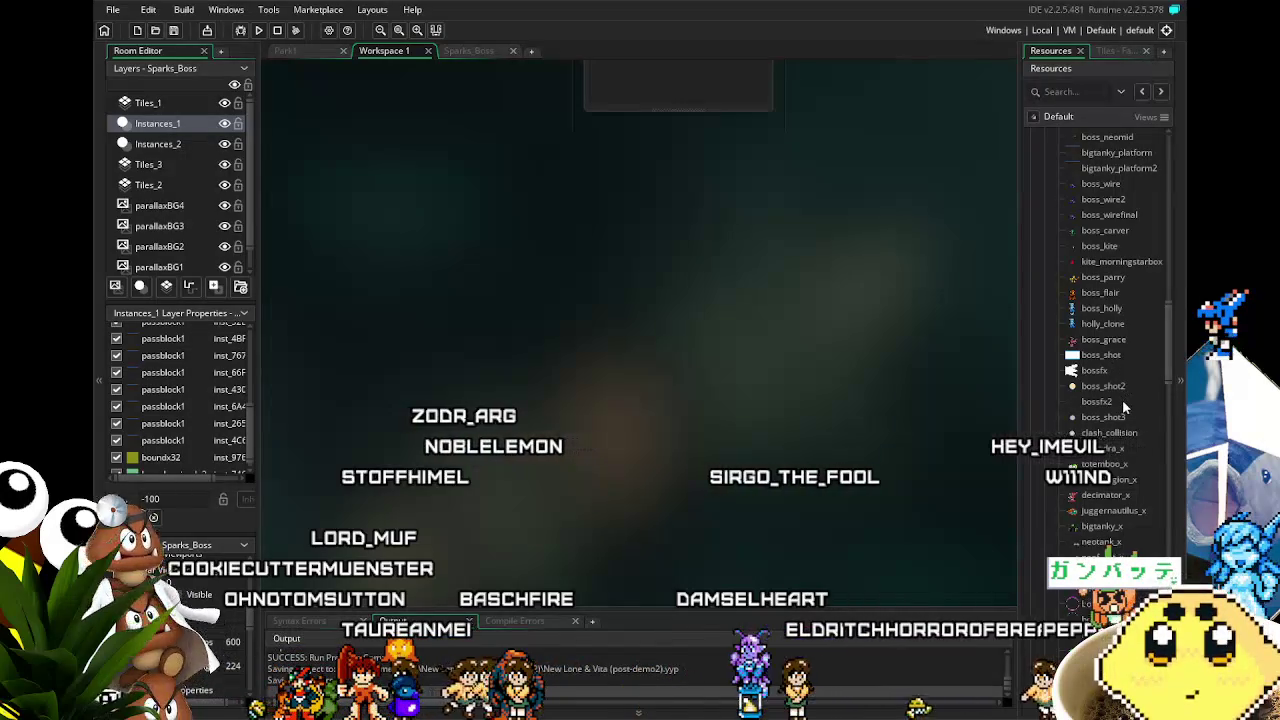
{"action": "scroll", "coordinate": [1122, 403], "scroll_direction": "down", "scroll_amount": 3}
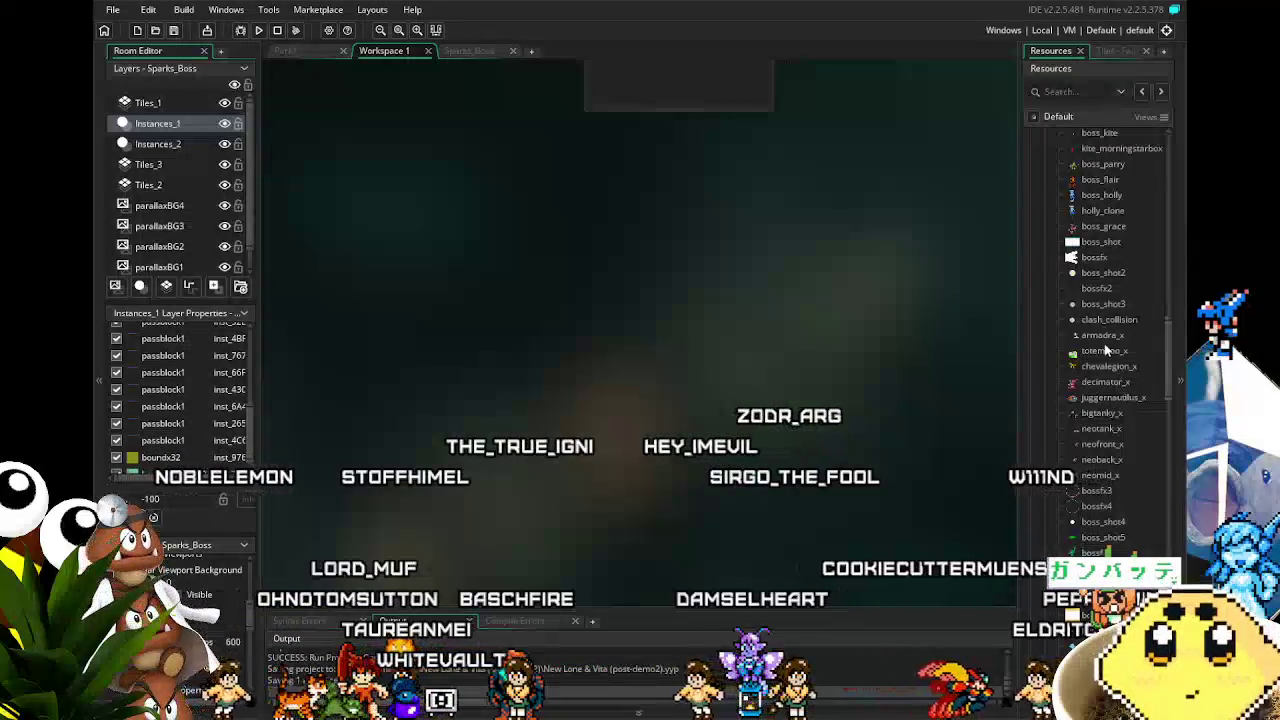
{"action": "left_click", "coordinate": [1106, 278]}
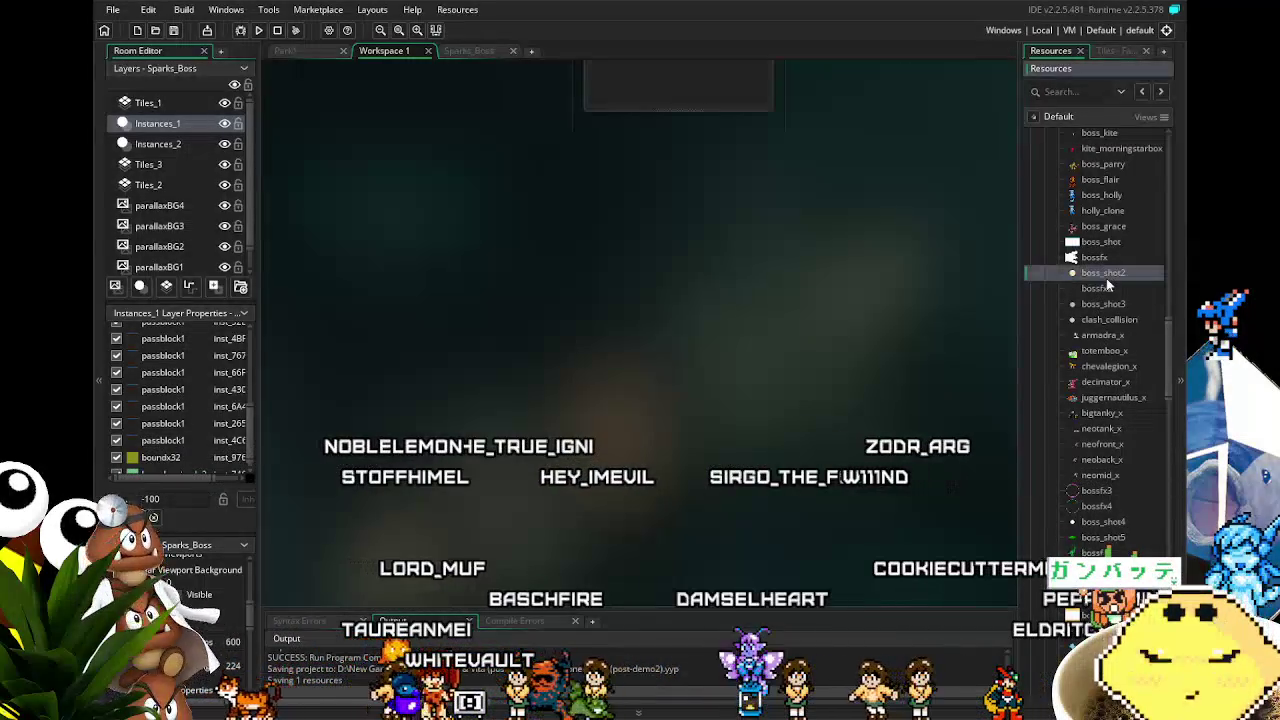
{"action": "double_click", "coordinate": [1106, 278]}
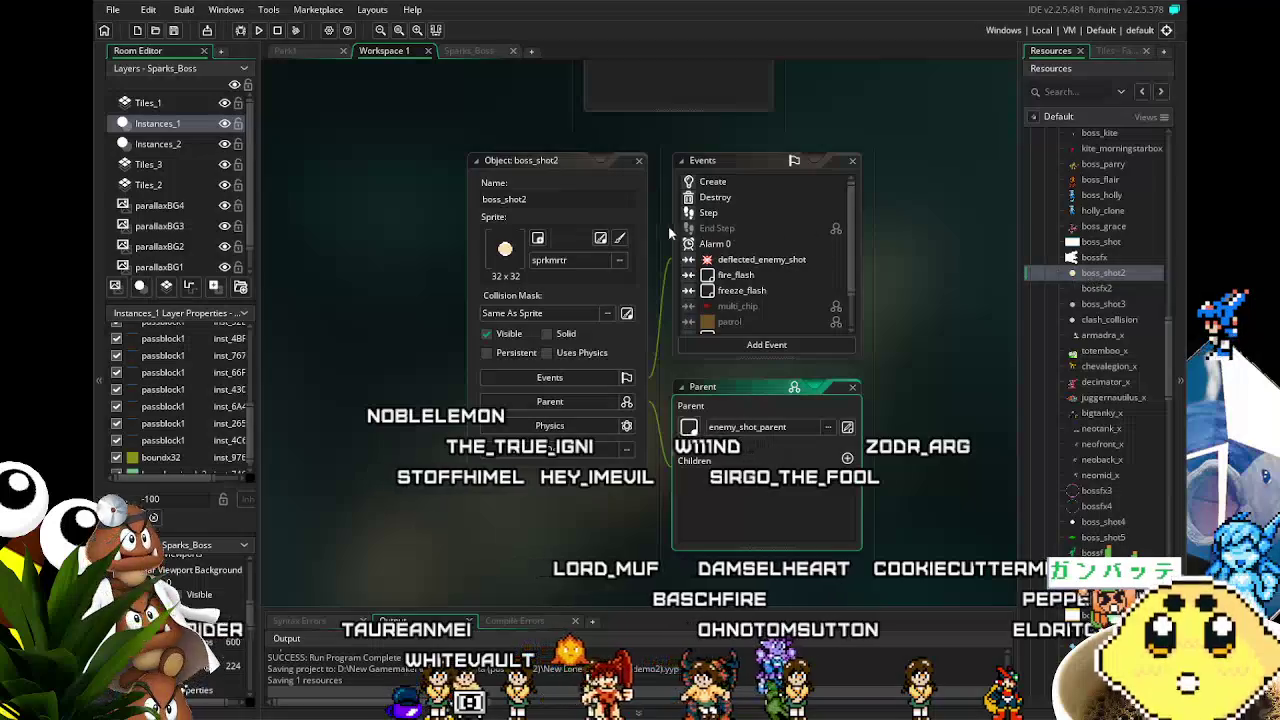
{"action": "left_click", "coordinate": [643, 160]}
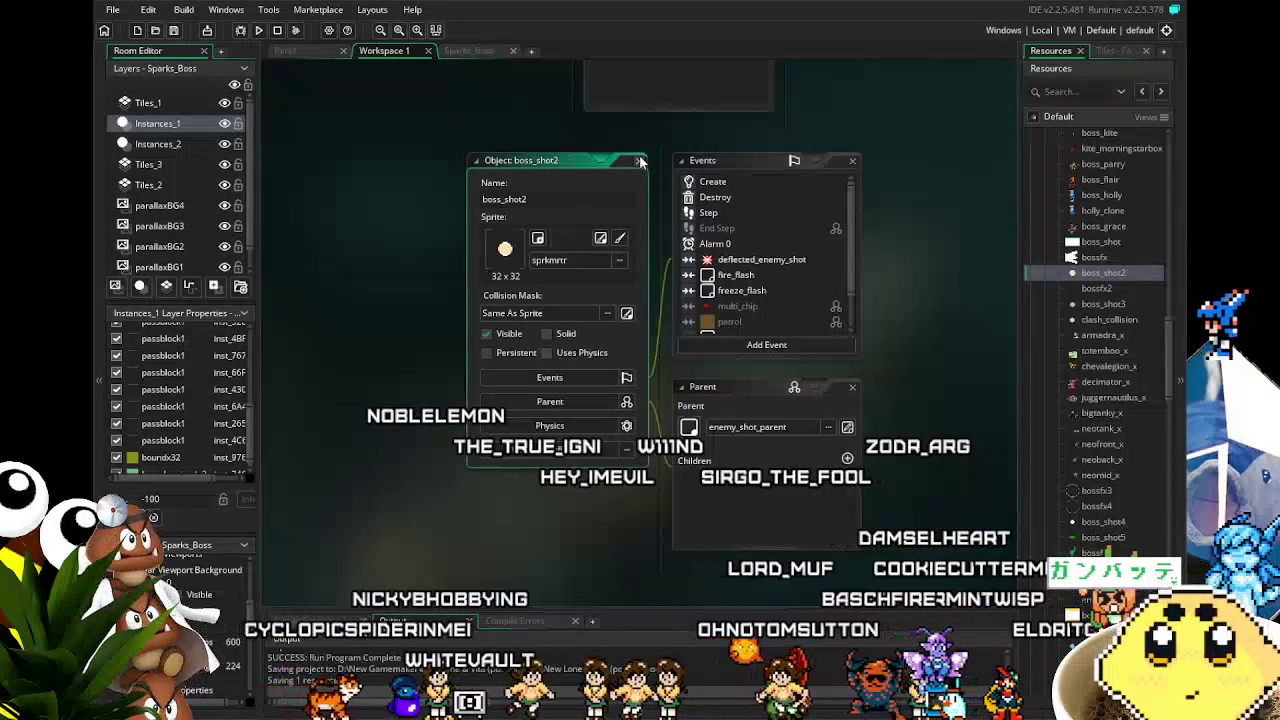
{"action": "left_click", "coordinate": [641, 161]}
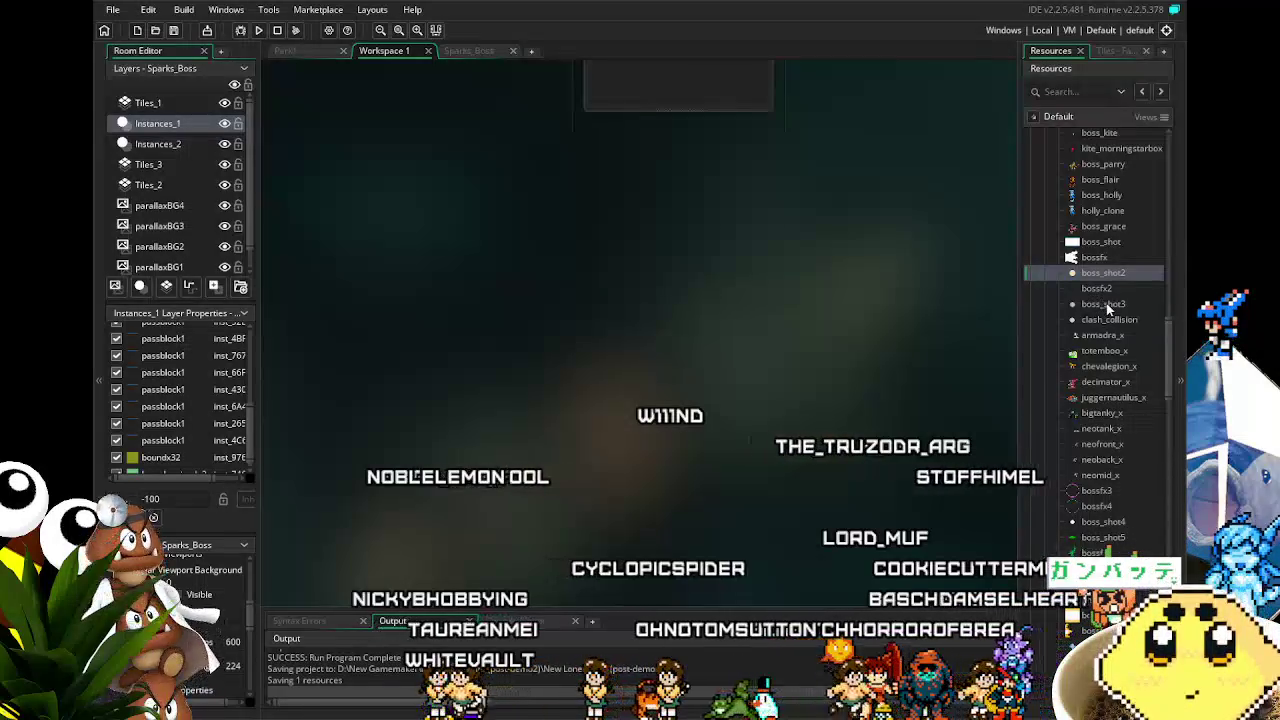
Step: Collapse the Boss folder and open the enemy_shot object
{"action": "scroll", "coordinate": [1100, 305], "scroll_direction": "down", "scroll_amount": 3}
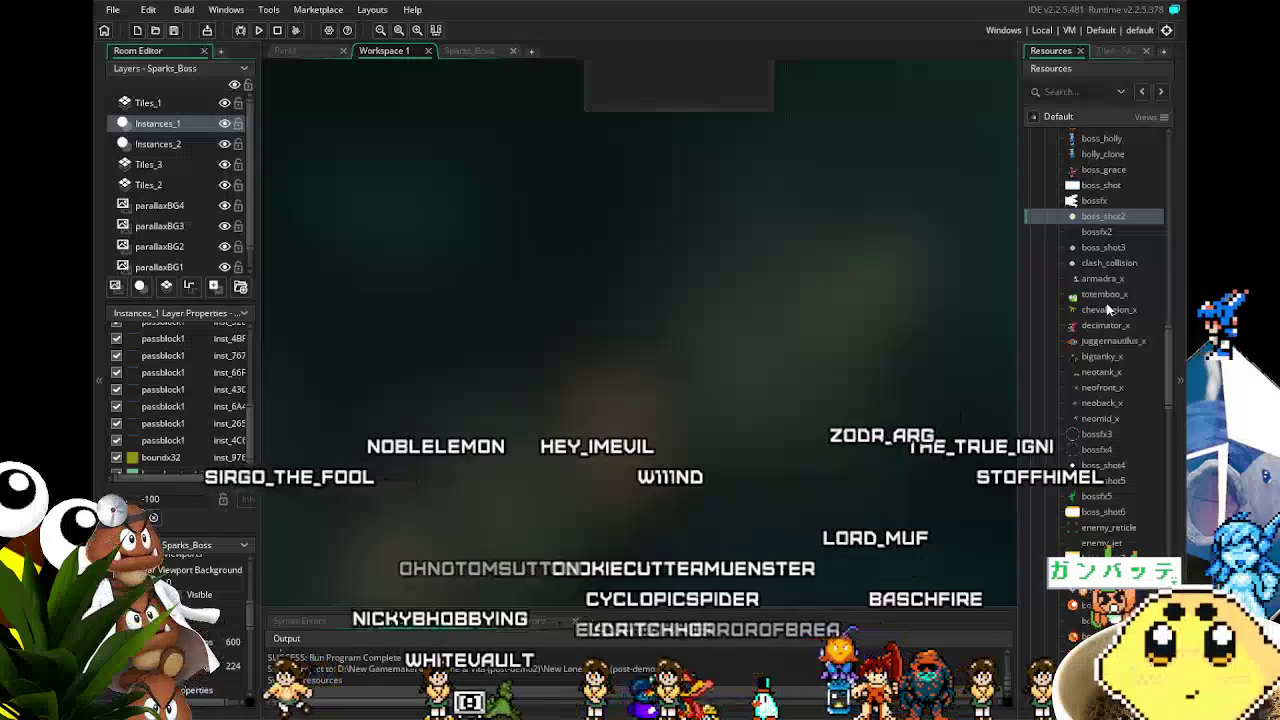
{"action": "scroll", "coordinate": [1108, 310], "scroll_direction": "up", "scroll_amount": 6}
{"action": "scroll", "coordinate": [1108, 310], "scroll_direction": "up", "scroll_amount": 5}
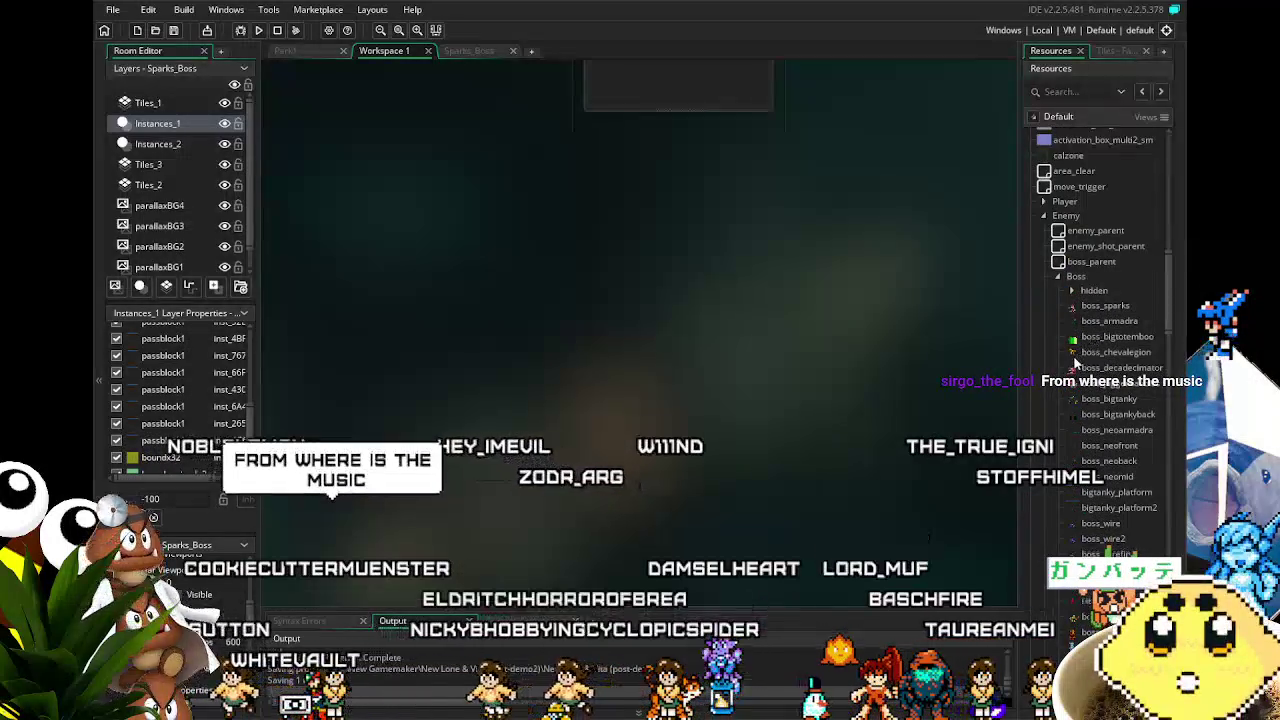
{"action": "scroll", "coordinate": [1080, 350], "scroll_direction": "up", "scroll_amount": 1}
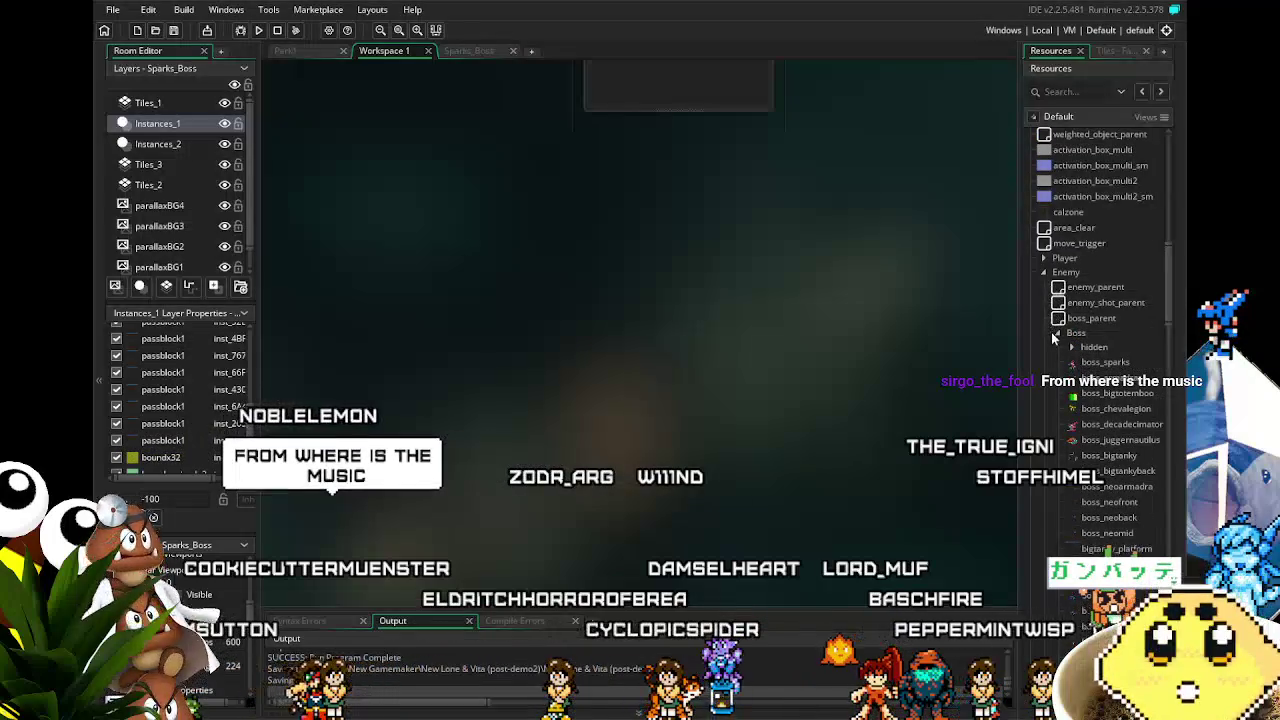
{"action": "left_click", "coordinate": [1057, 332]}
{"action": "scroll", "coordinate": [1037, 418], "scroll_direction": "down", "scroll_amount": 9}
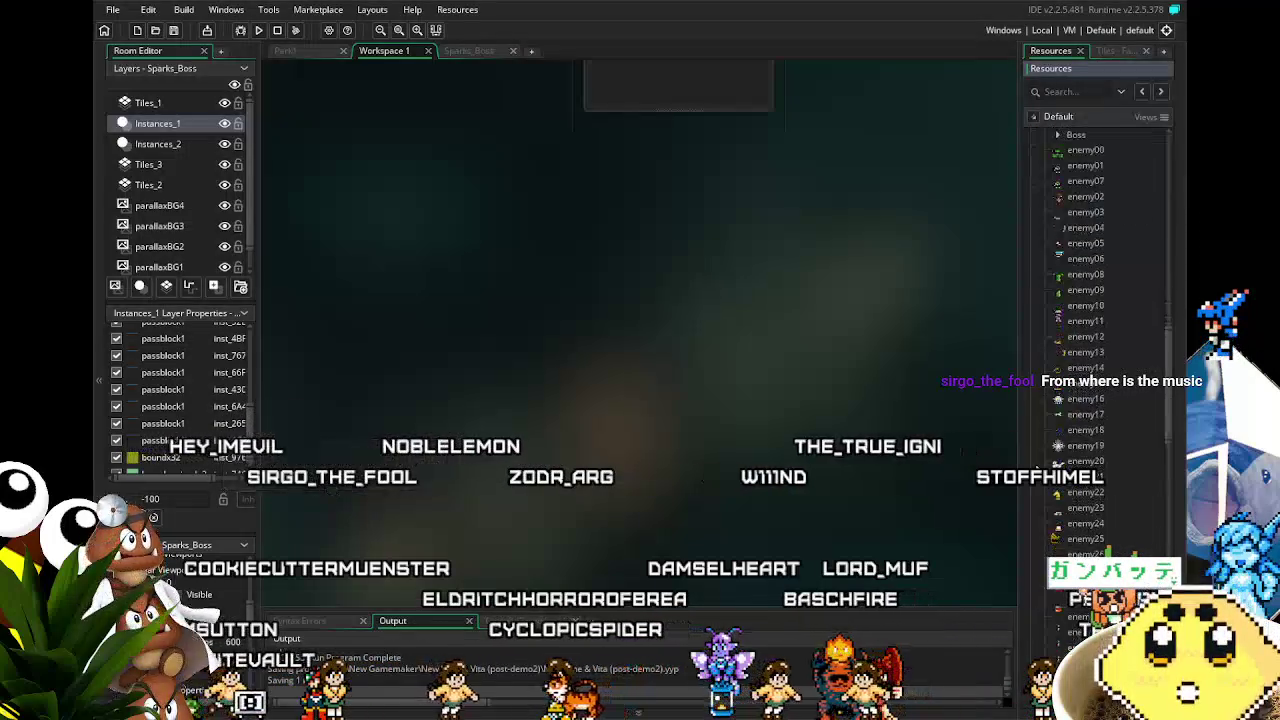
{"action": "scroll", "coordinate": [1066, 418], "scroll_direction": "down", "scroll_amount": 8}
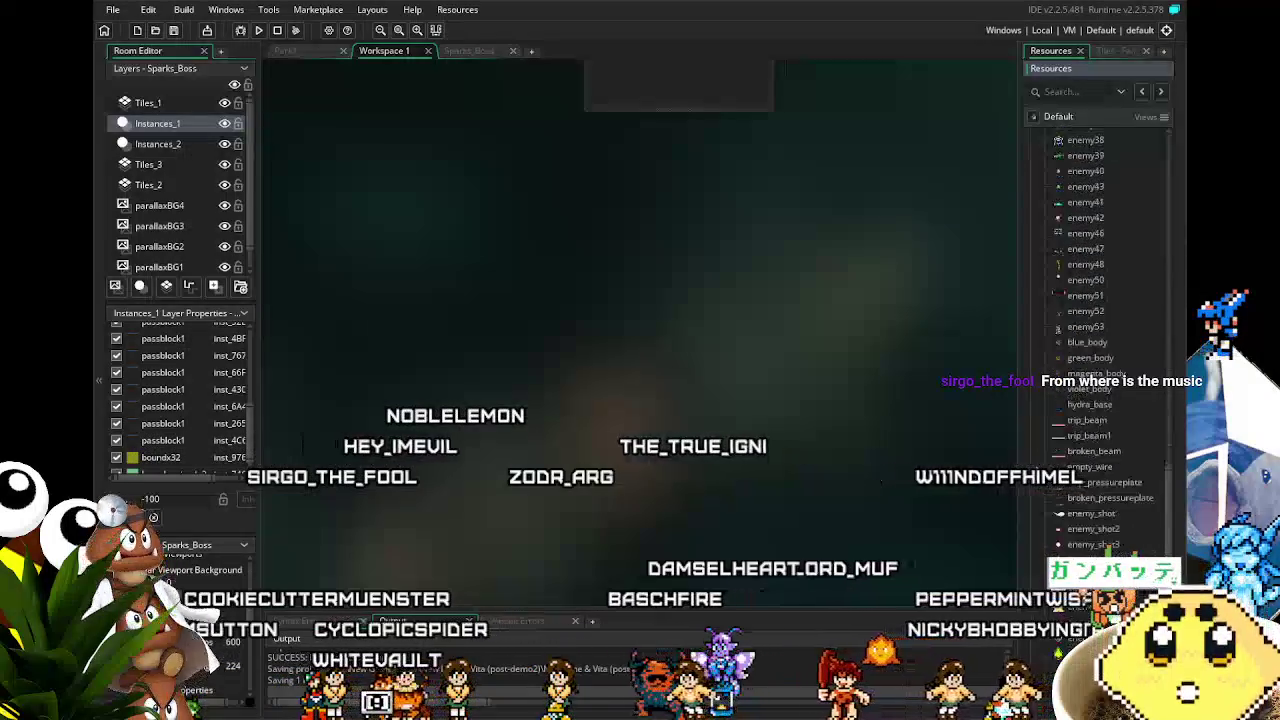
{"action": "double_click", "coordinate": [1088, 400]}
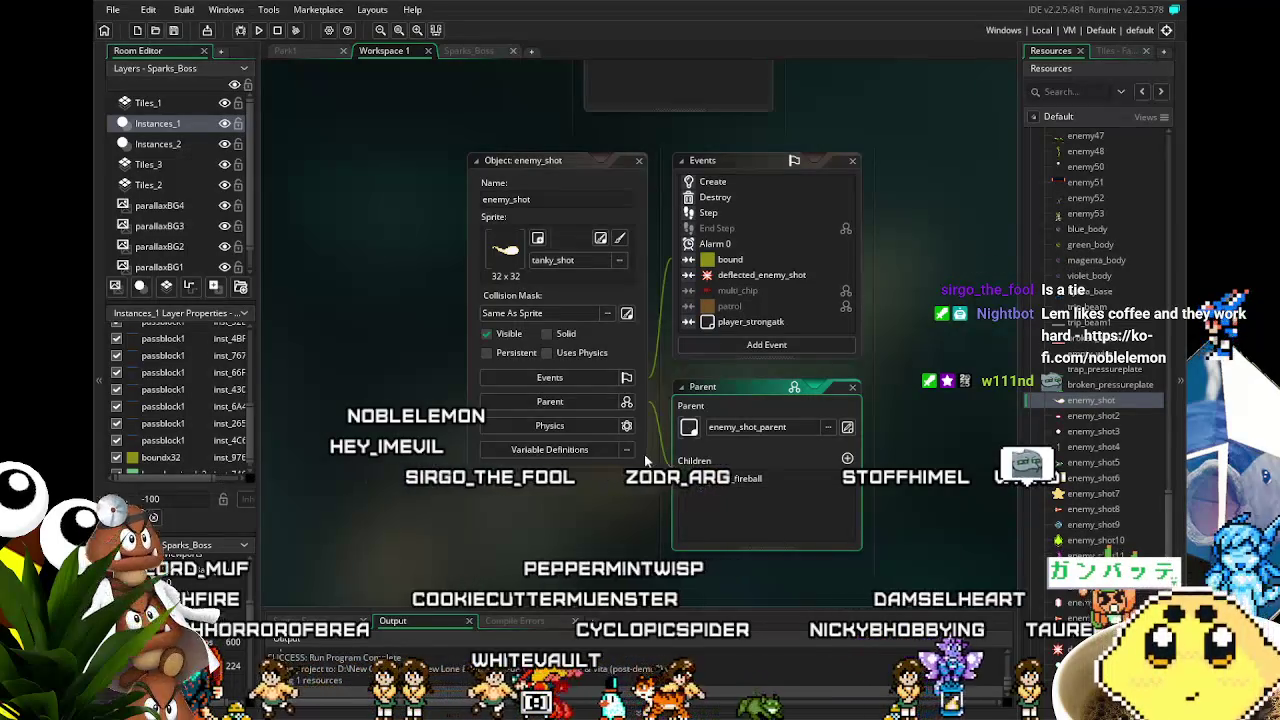
Step: Inspect enemy_shot's inherited multi_chip event, then open the bound event's instance_destroy code
{"action": "scroll", "coordinate": [762, 265], "scroll_direction": "down", "scroll_amount": 2}
{"action": "scroll", "coordinate": [762, 265], "scroll_direction": "up", "scroll_amount": 2}
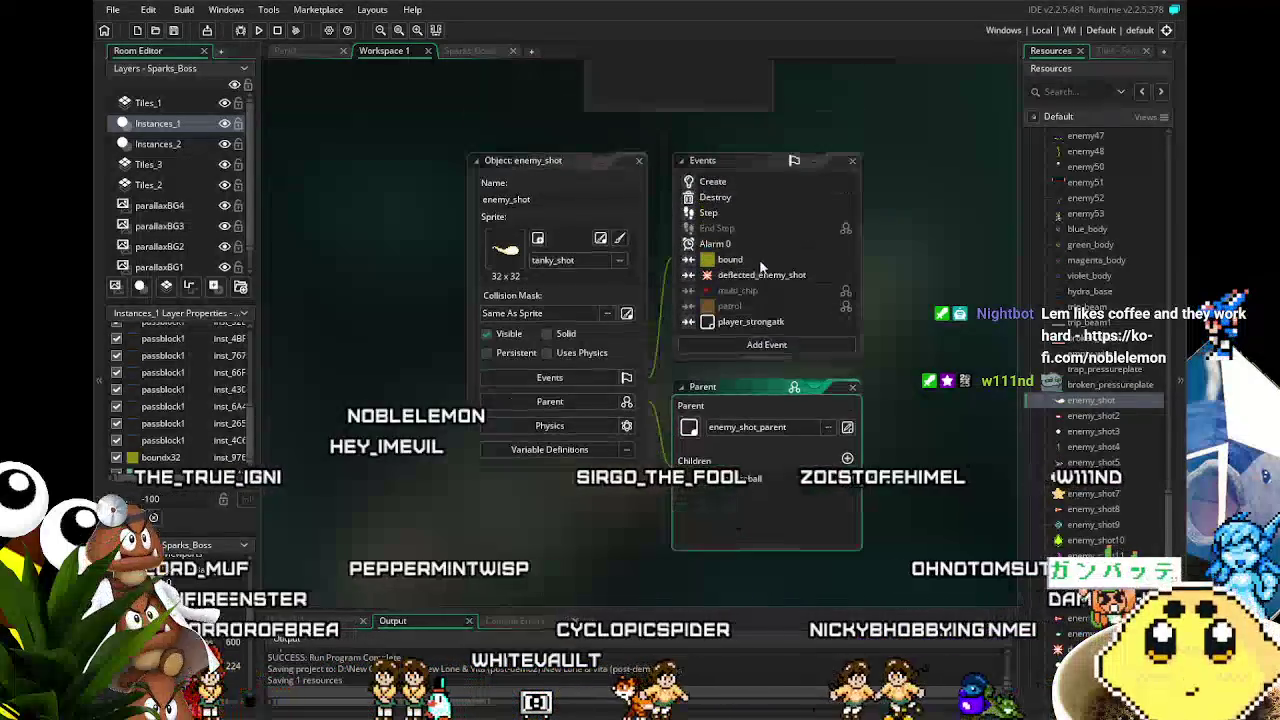
{"action": "scroll", "coordinate": [771, 264], "scroll_direction": "up", "scroll_amount": 1}
{"action": "scroll", "coordinate": [771, 264], "scroll_direction": "down", "scroll_amount": 1}
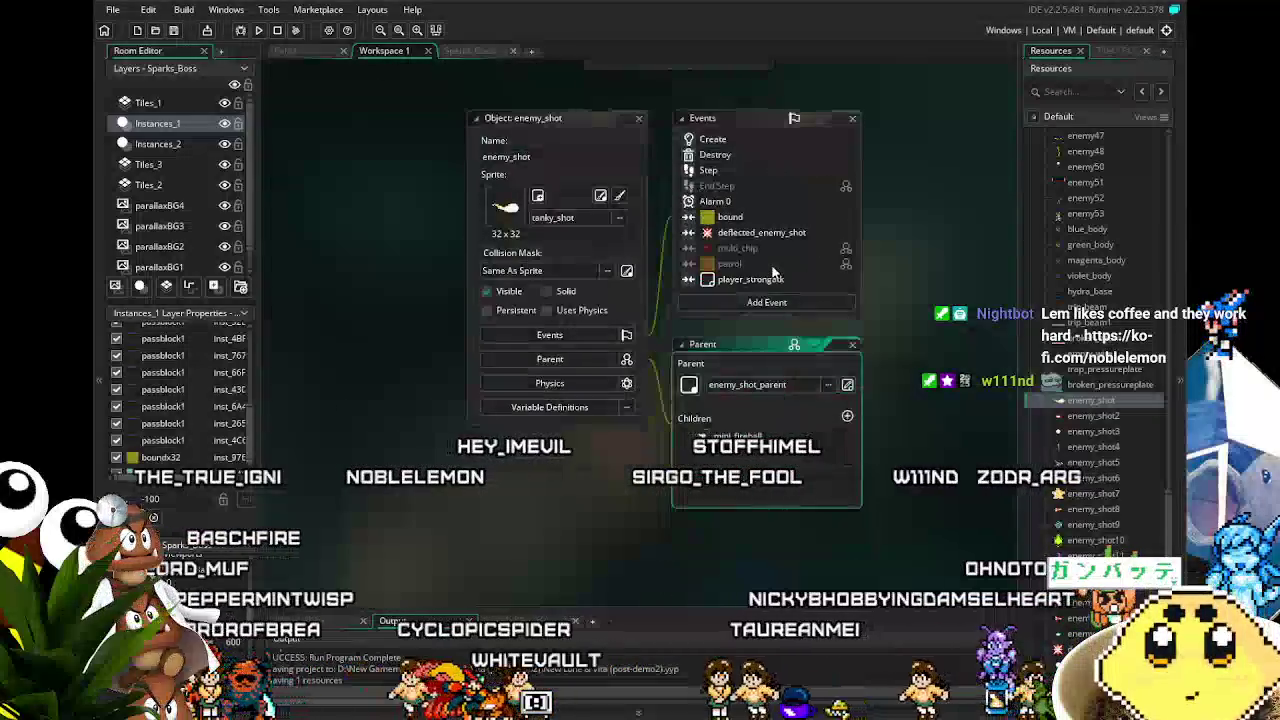
{"action": "left_click", "coordinate": [744, 290]}
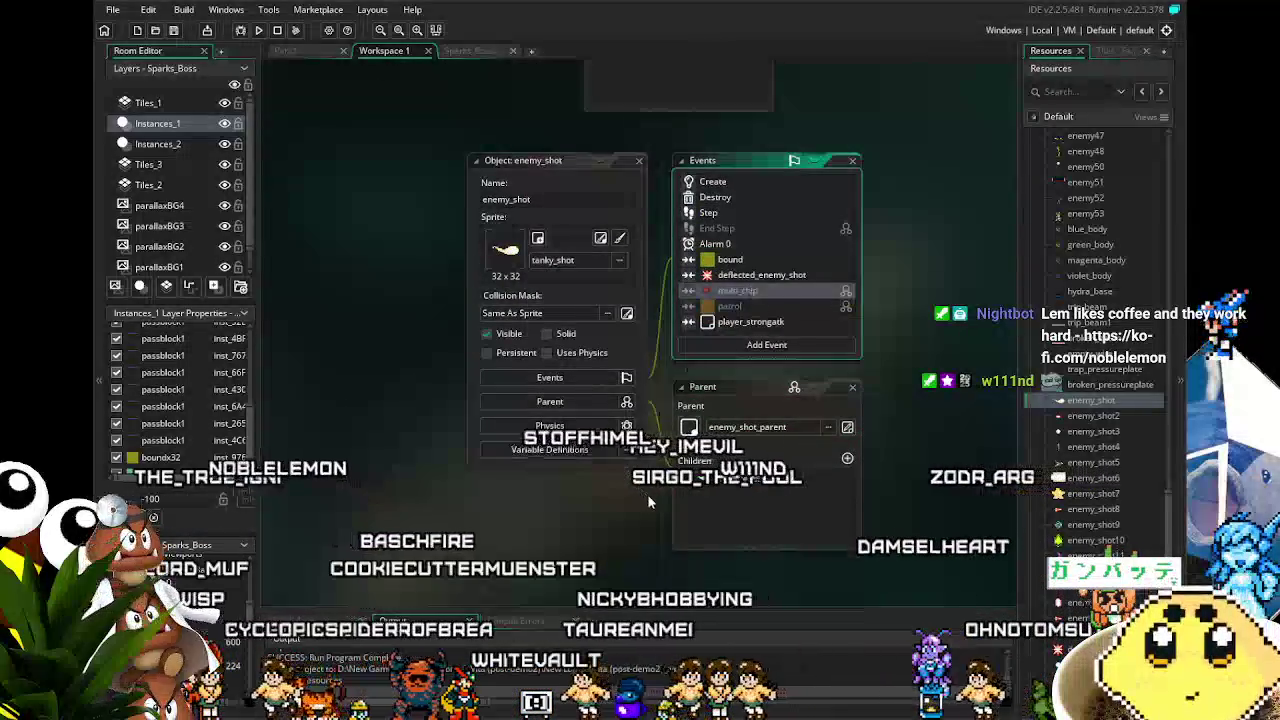
{"action": "left_click_drag", "start_coordinate": [647, 494], "coordinate": [549, 495]}
{"action": "scroll", "coordinate": [691, 277], "scroll_direction": "up", "scroll_amount": 2}
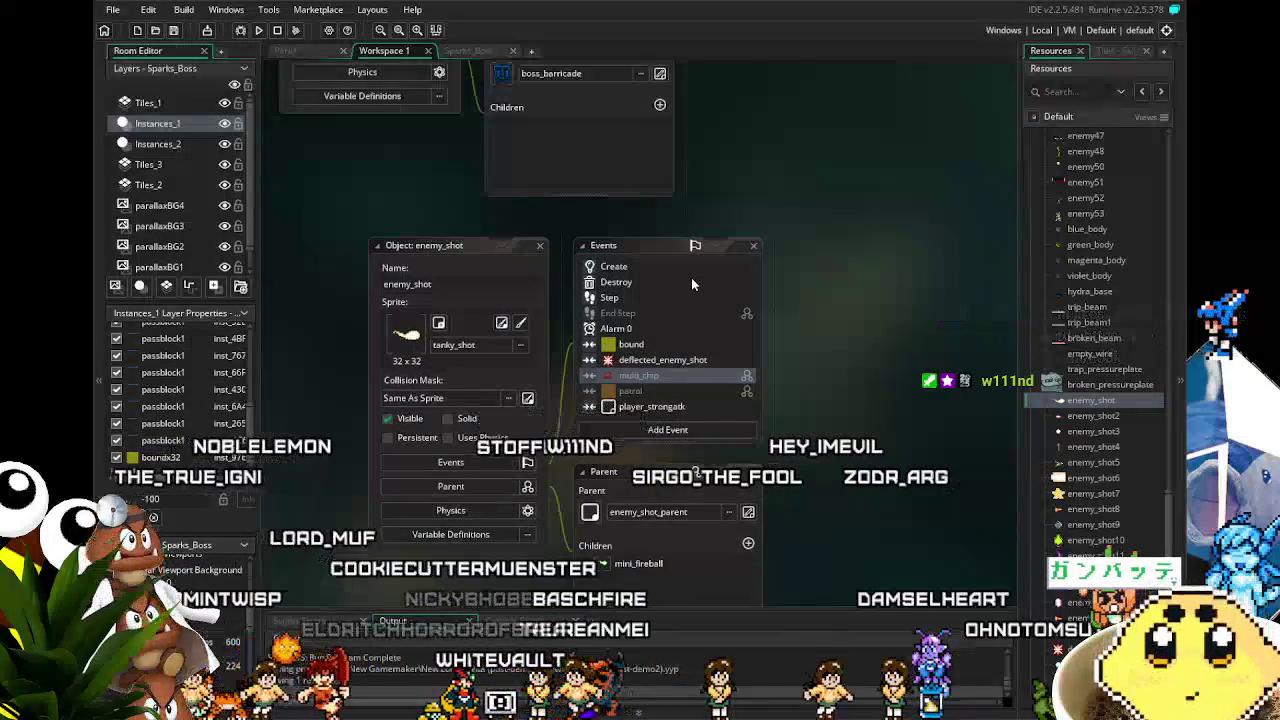
{"action": "scroll", "coordinate": [691, 277], "scroll_direction": "down", "scroll_amount": 2}
{"action": "left_click", "coordinate": [657, 262]}
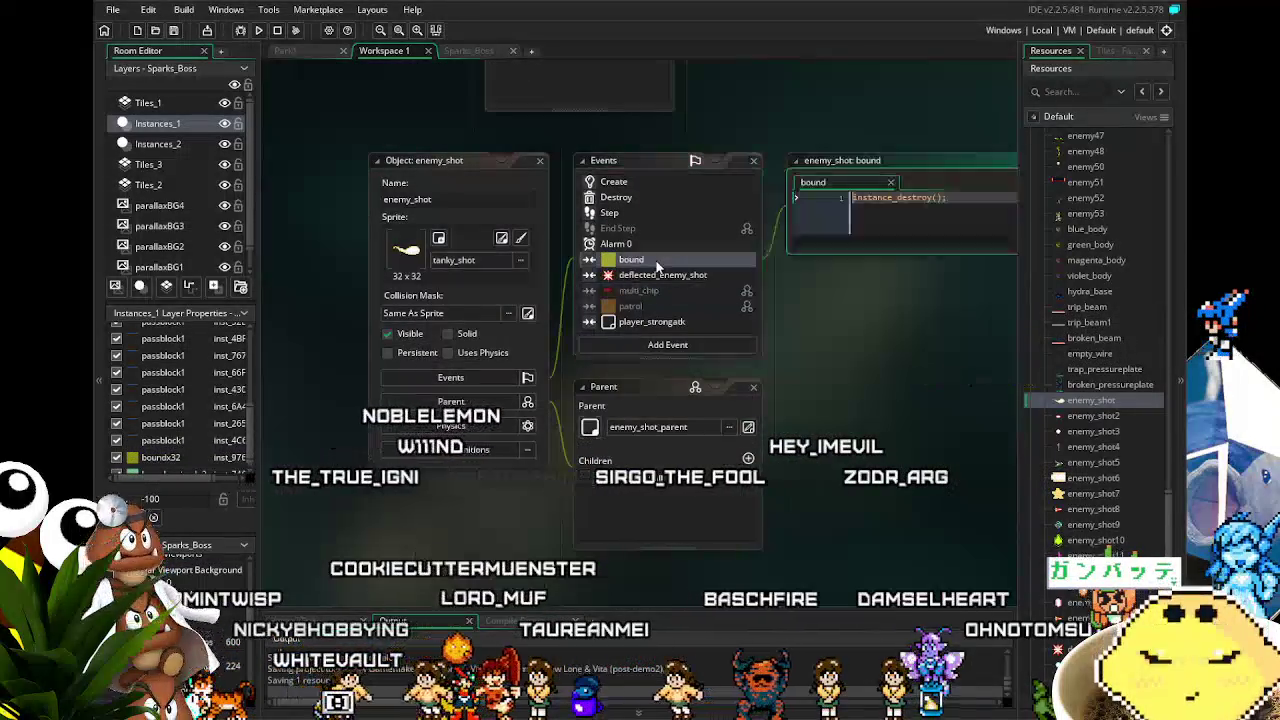
Step: Add a boss_barricade2 collision event to enemy_shot with empty braces and save the project
{"action": "right_click", "coordinate": [657, 262]}
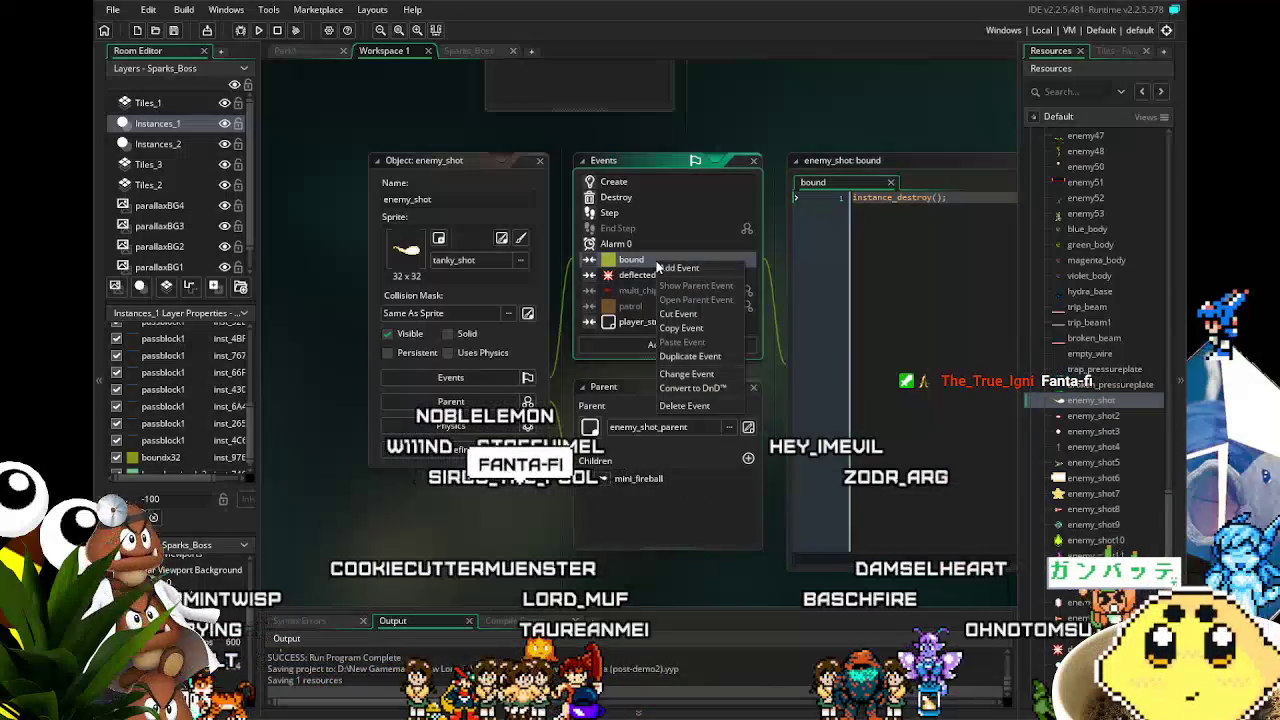
{"action": "left_click", "coordinate": [691, 357]}
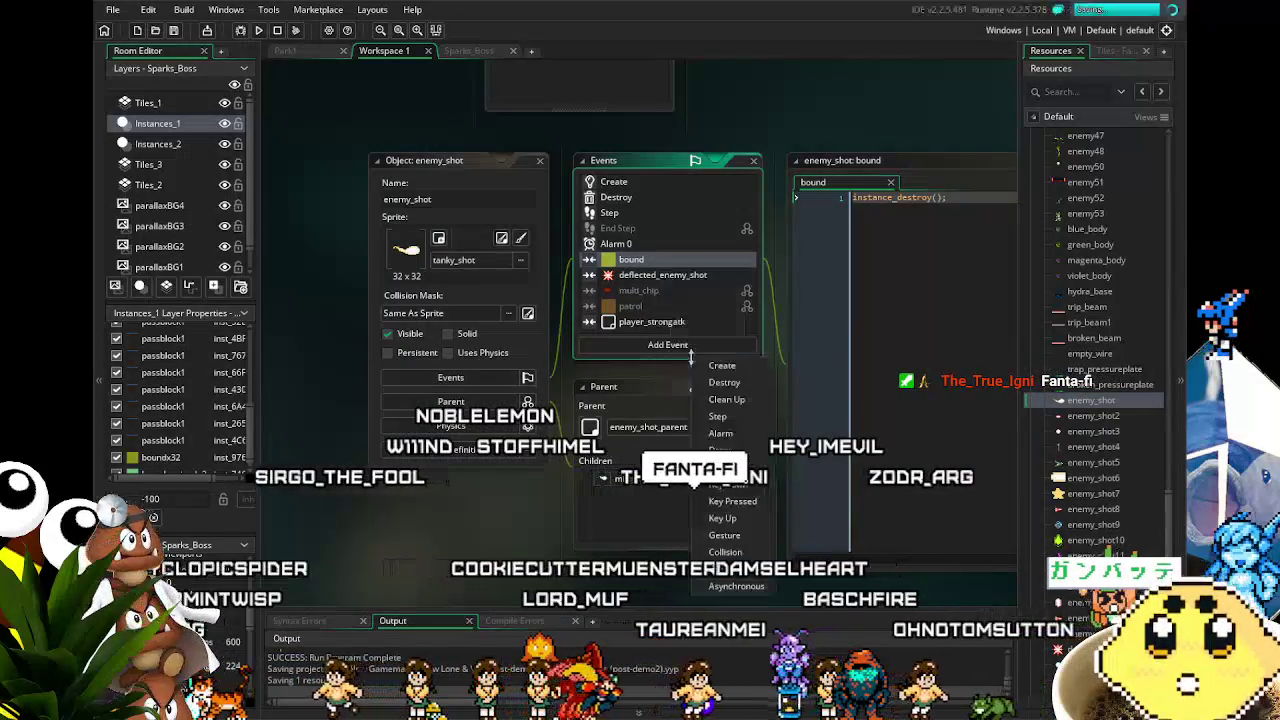
{"action": "mouse_move", "coordinate": [750, 555]}
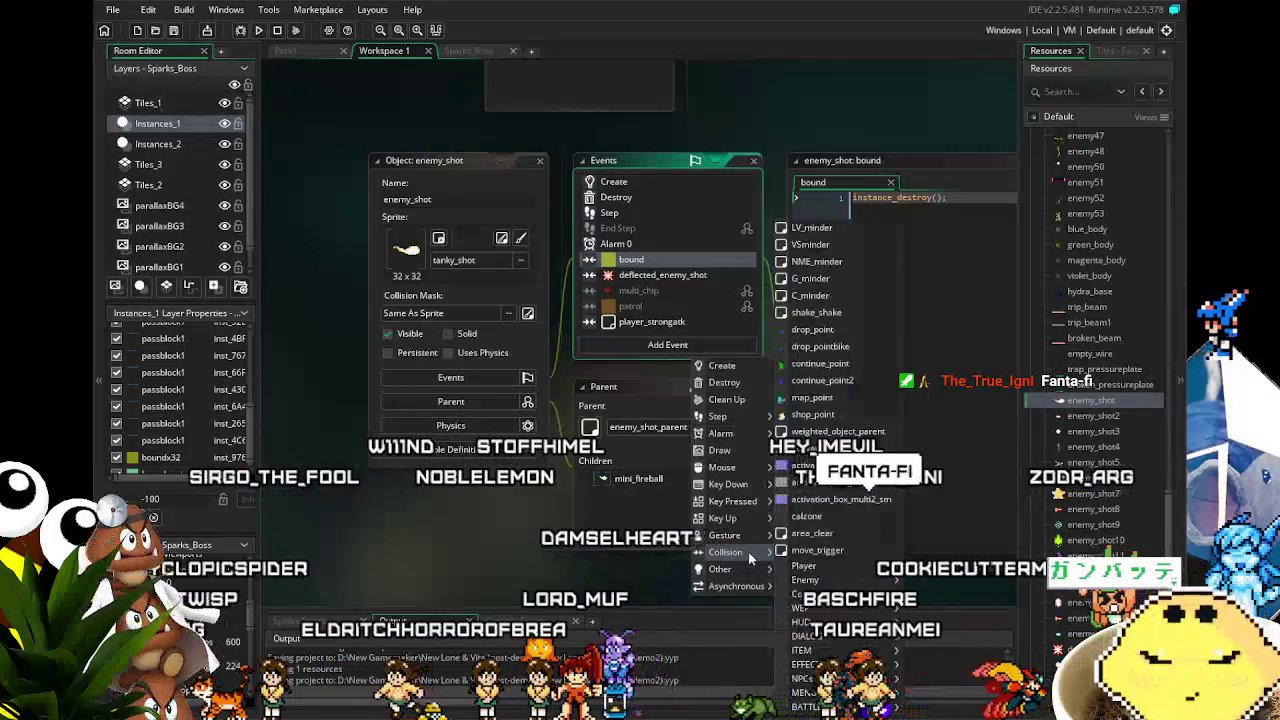
{"action": "mouse_move", "coordinate": [830, 594]}
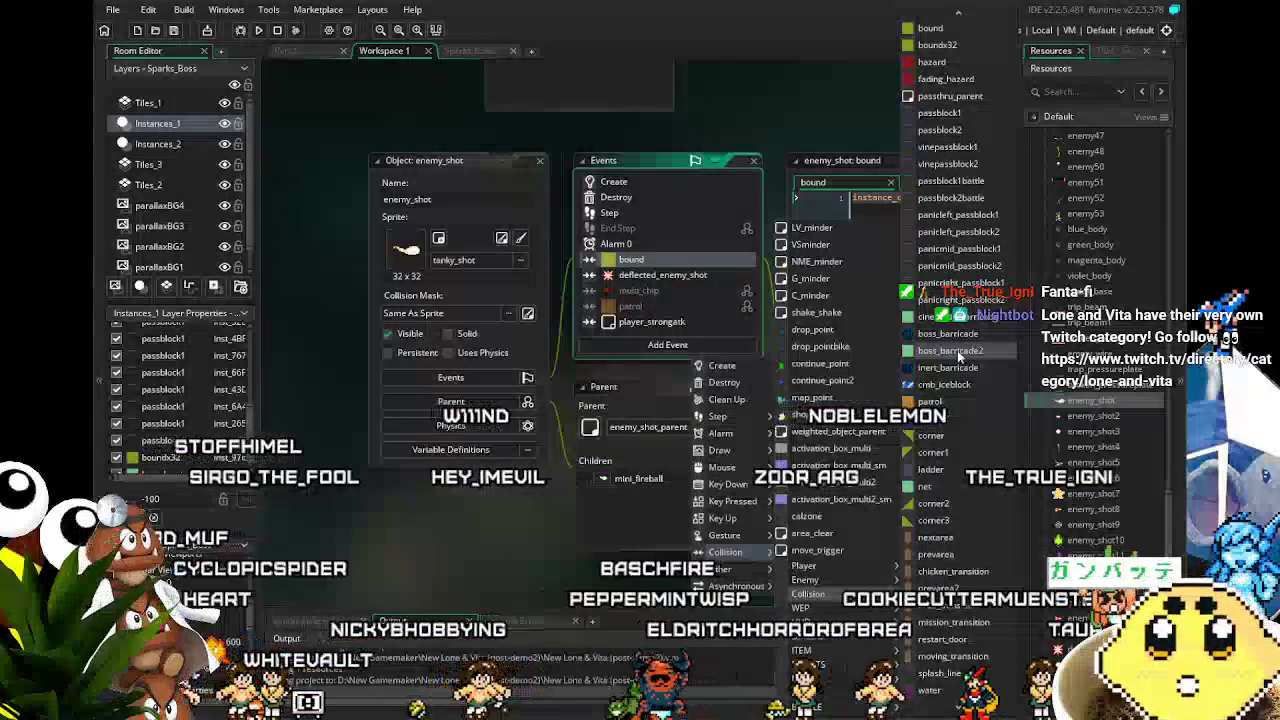
{"action": "left_click", "coordinate": [957, 350]}
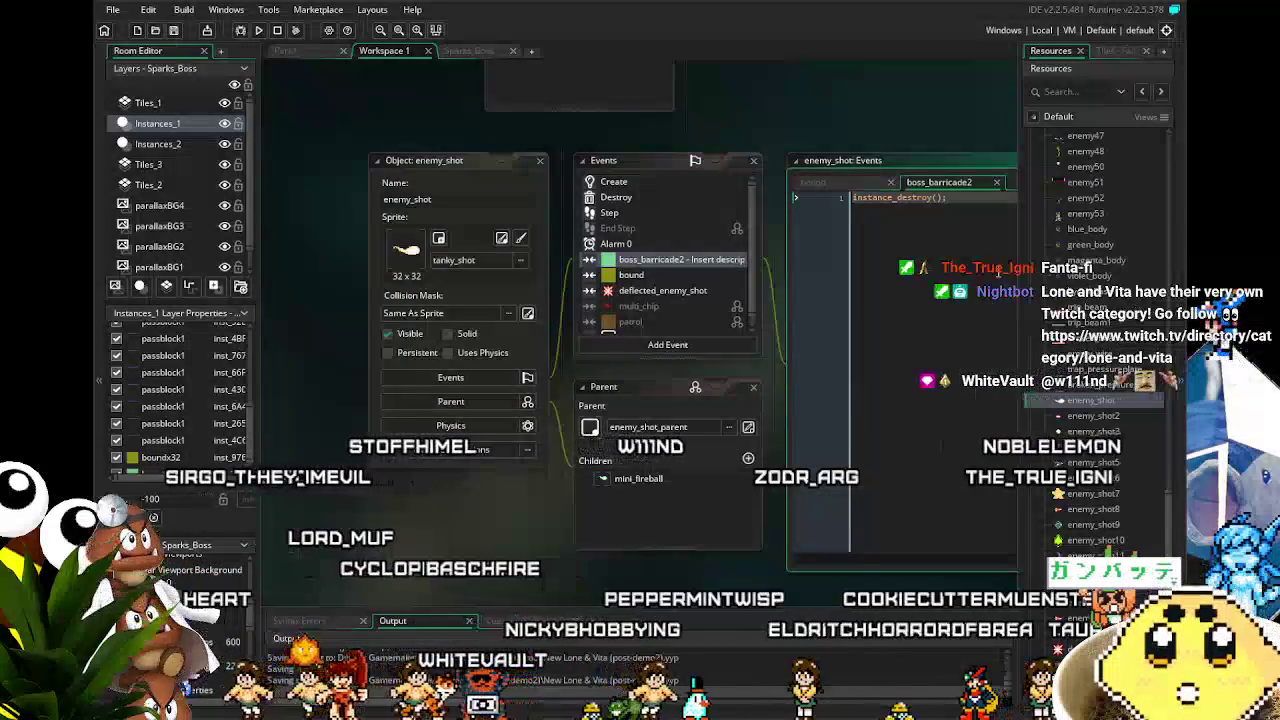
{"action": "type", "text": "{}"}
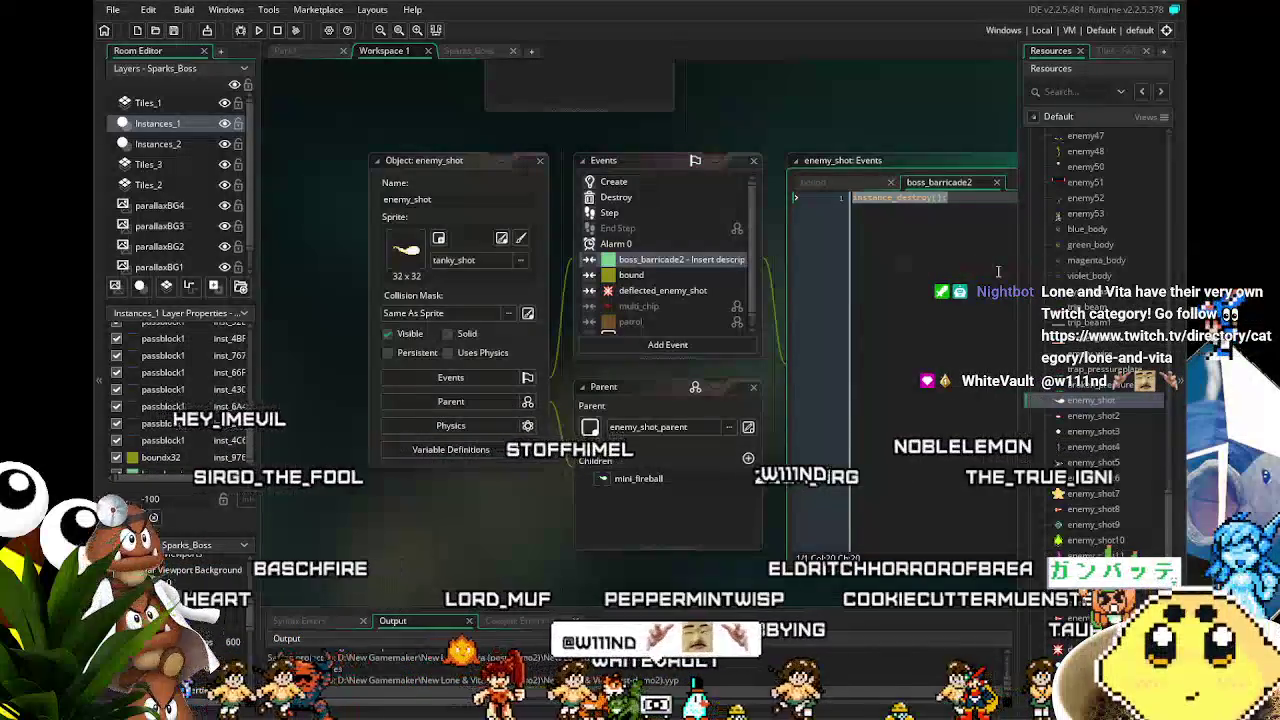
{"action": "key", "text": "ctrl+s"}
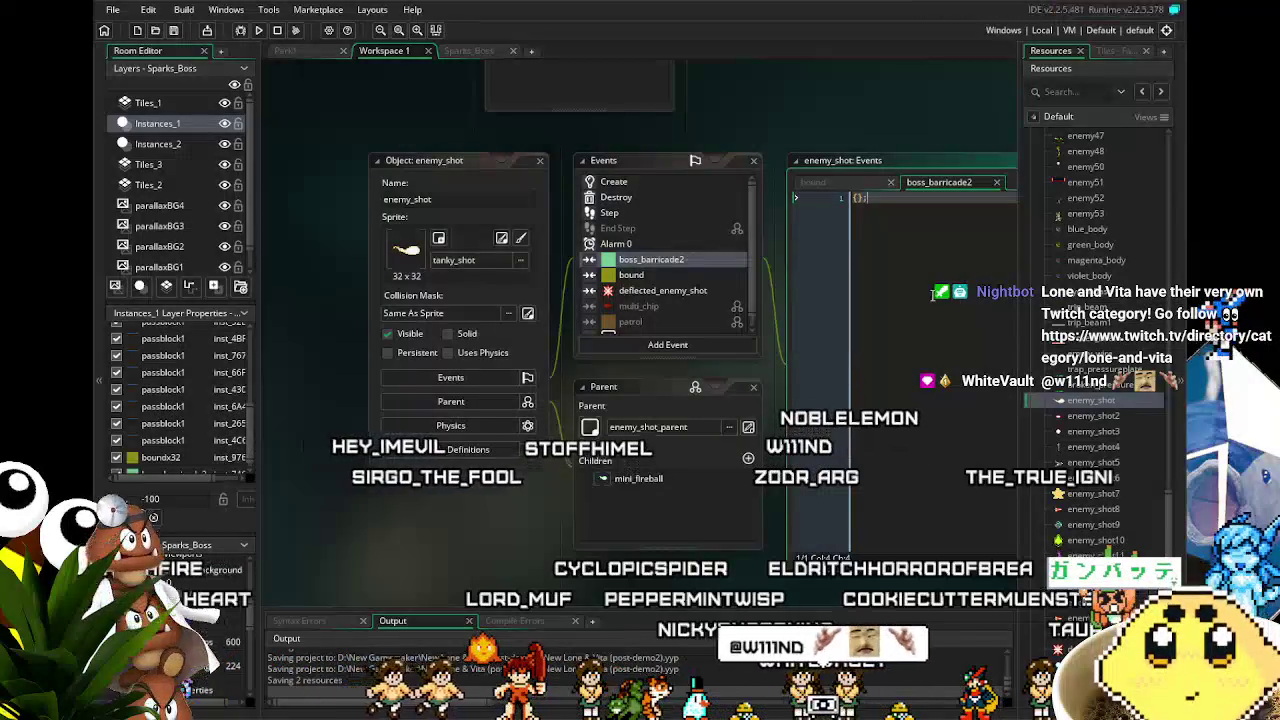
Step: Save again, show the Sparks_Boss room layout, and run the game build
{"action": "scroll", "coordinate": [895, 251], "scroll_direction": "up", "scroll_amount": 3}
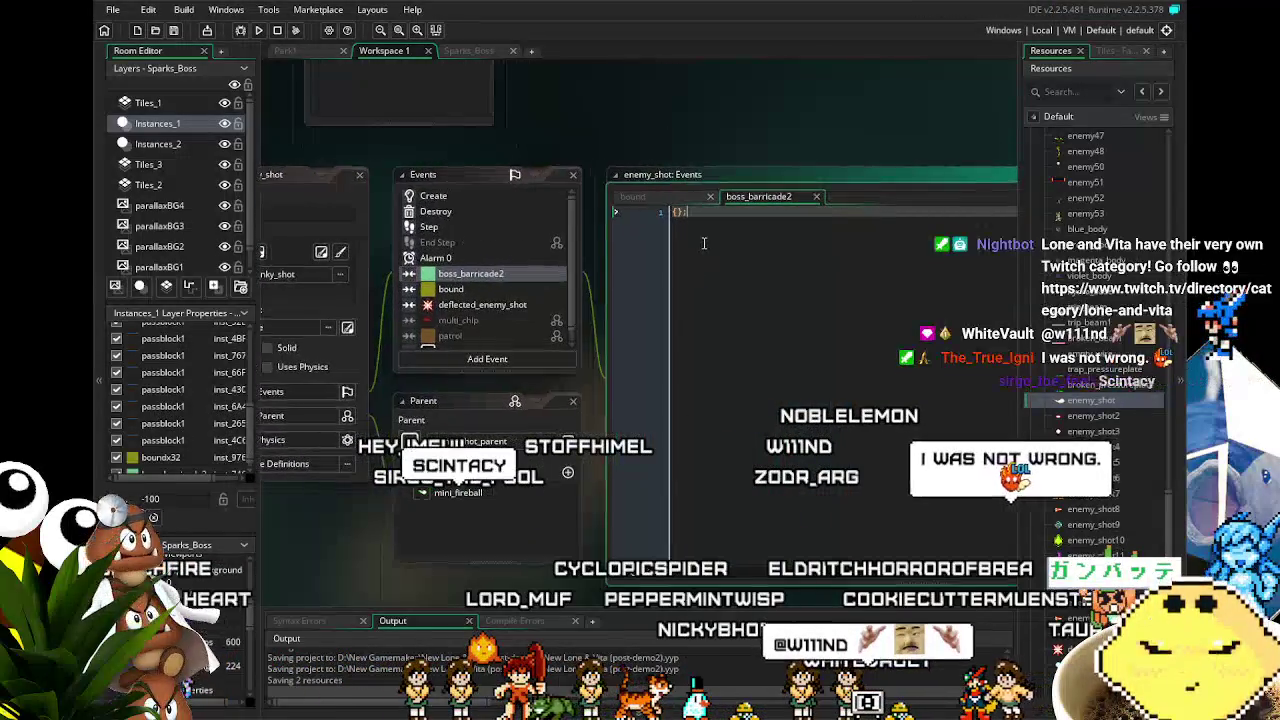
{"action": "scroll", "coordinate": [717, 241], "scroll_direction": "up", "scroll_amount": 5}
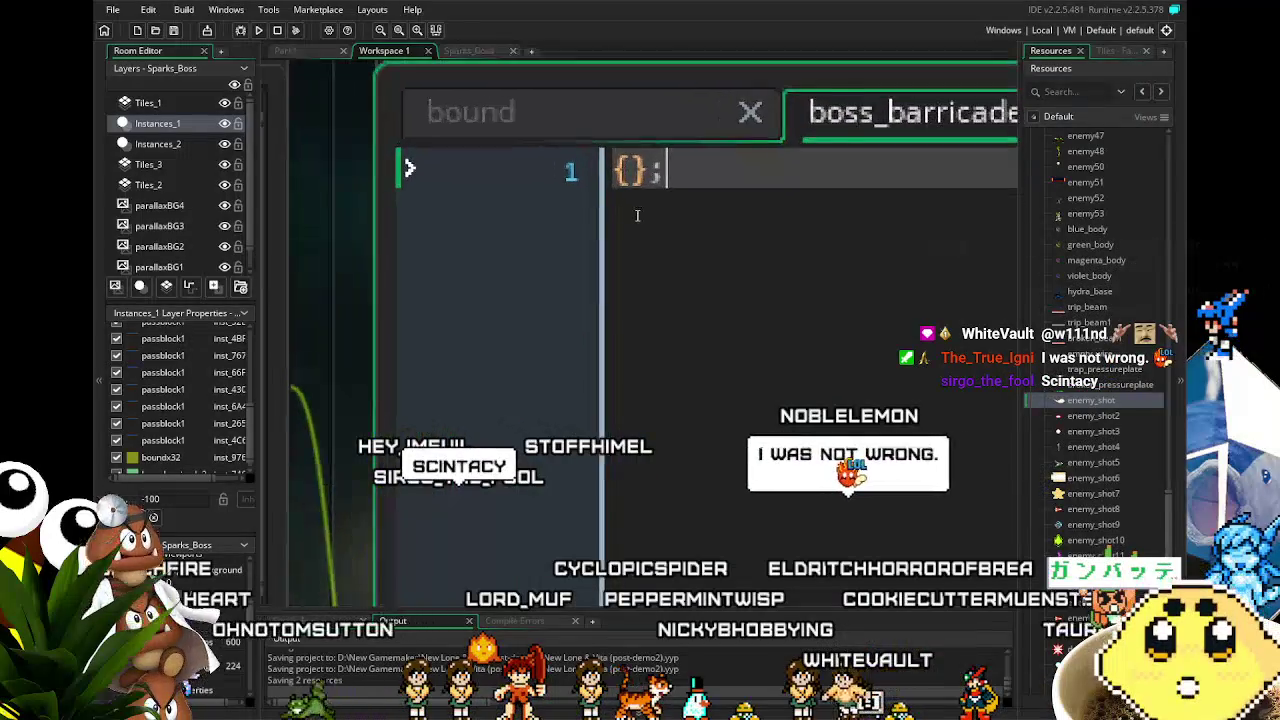
{"action": "scroll", "coordinate": [717, 290], "scroll_direction": "up", "scroll_amount": 2}
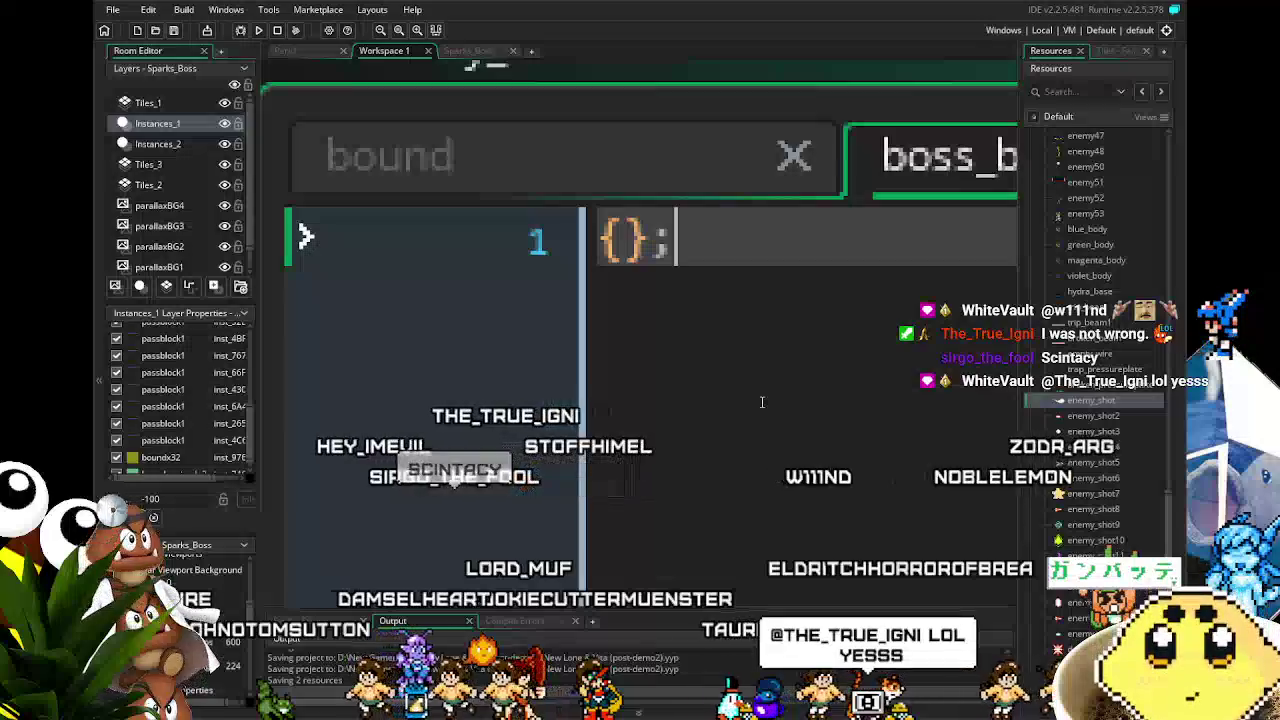
{"action": "scroll", "coordinate": [762, 402], "scroll_direction": "down", "scroll_amount": 5}
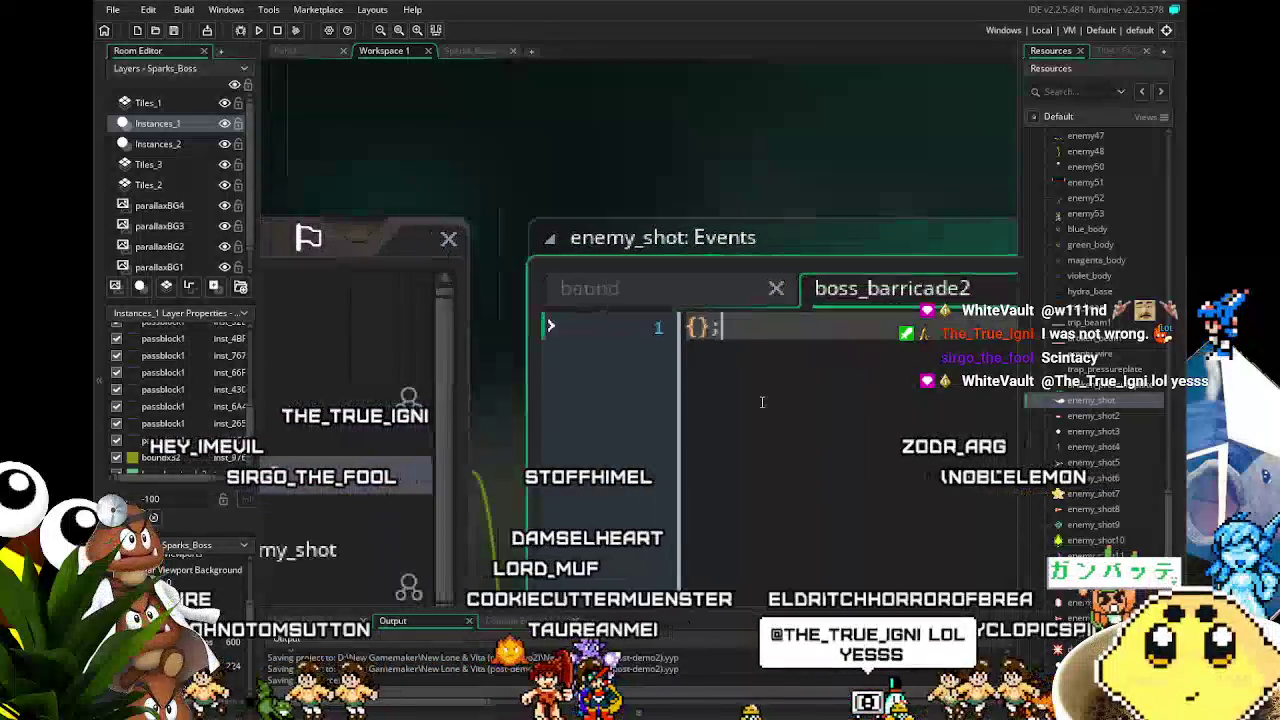
{"action": "scroll", "coordinate": [762, 402], "scroll_direction": "down", "scroll_amount": 3}
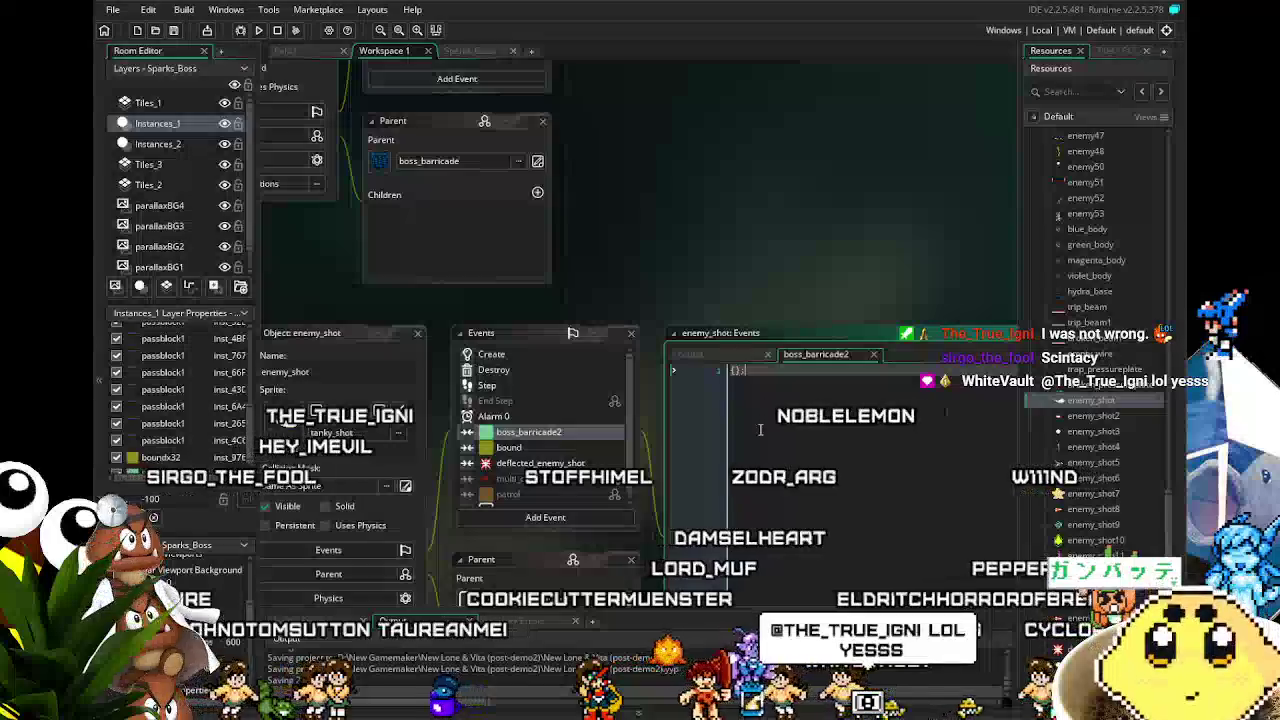
{"action": "scroll", "coordinate": [750, 175], "scroll_direction": "down", "scroll_amount": 2}
{"action": "scroll", "coordinate": [738, 295], "scroll_direction": "up", "scroll_amount": 1}
{"action": "scroll", "coordinate": [738, 295], "scroll_direction": "down", "scroll_amount": 2}
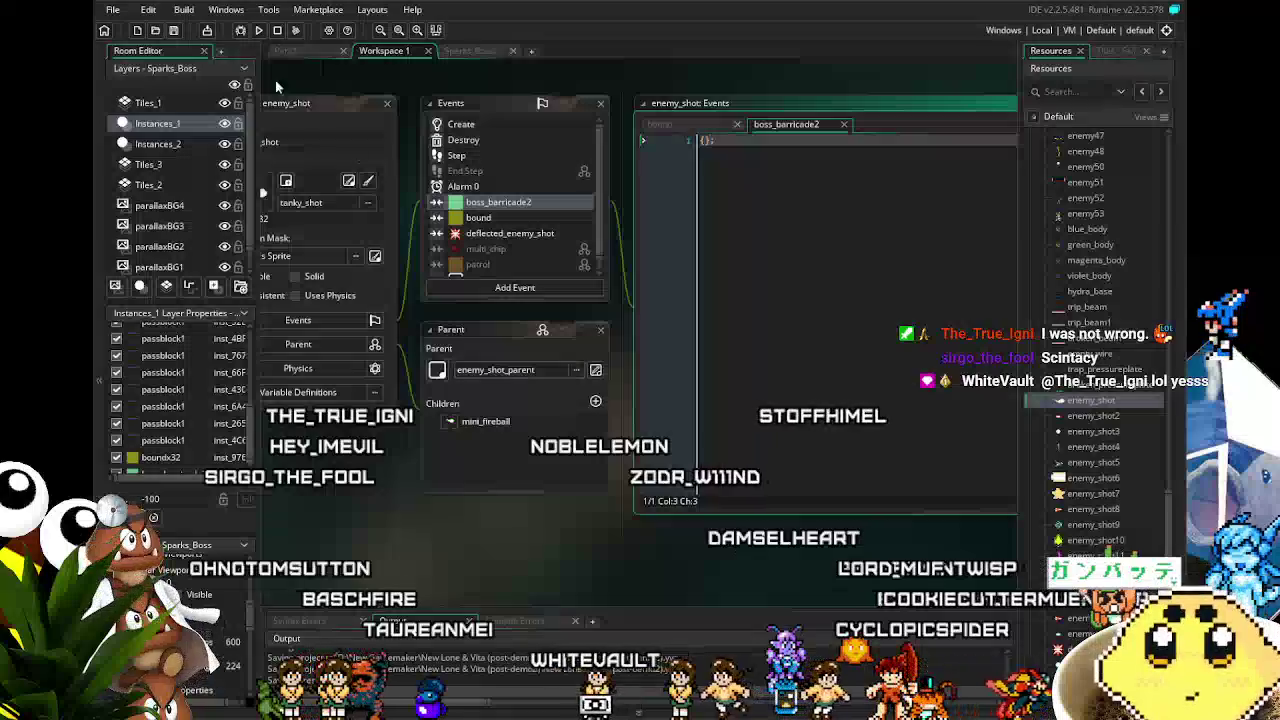
{"action": "left_click", "coordinate": [175, 31]}
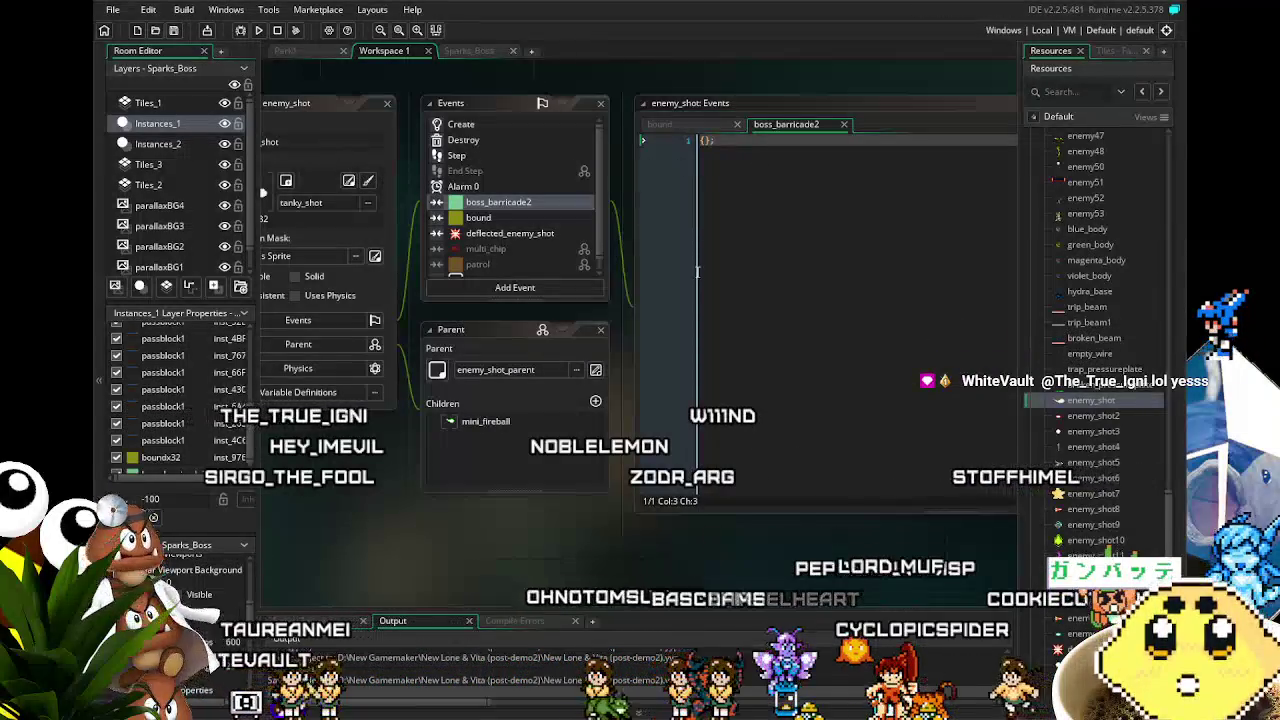
{"action": "left_click", "coordinate": [465, 51]}
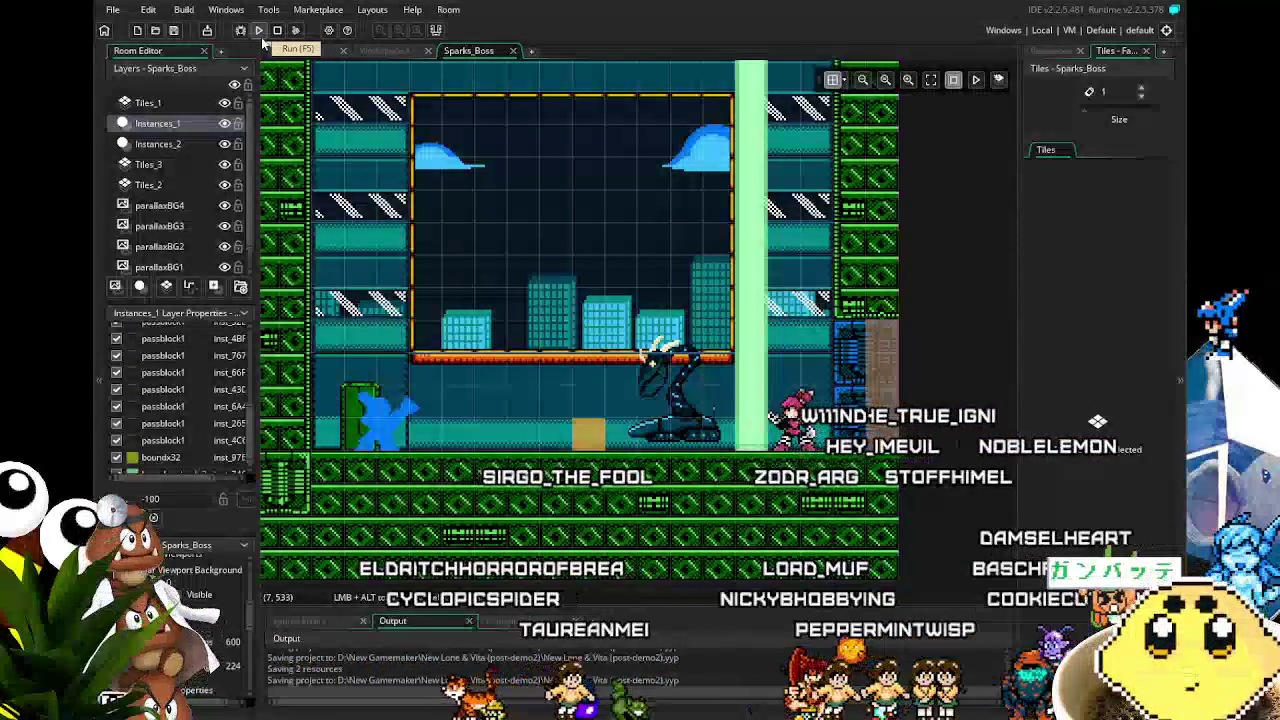
{"action": "left_click", "coordinate": [261, 37]}
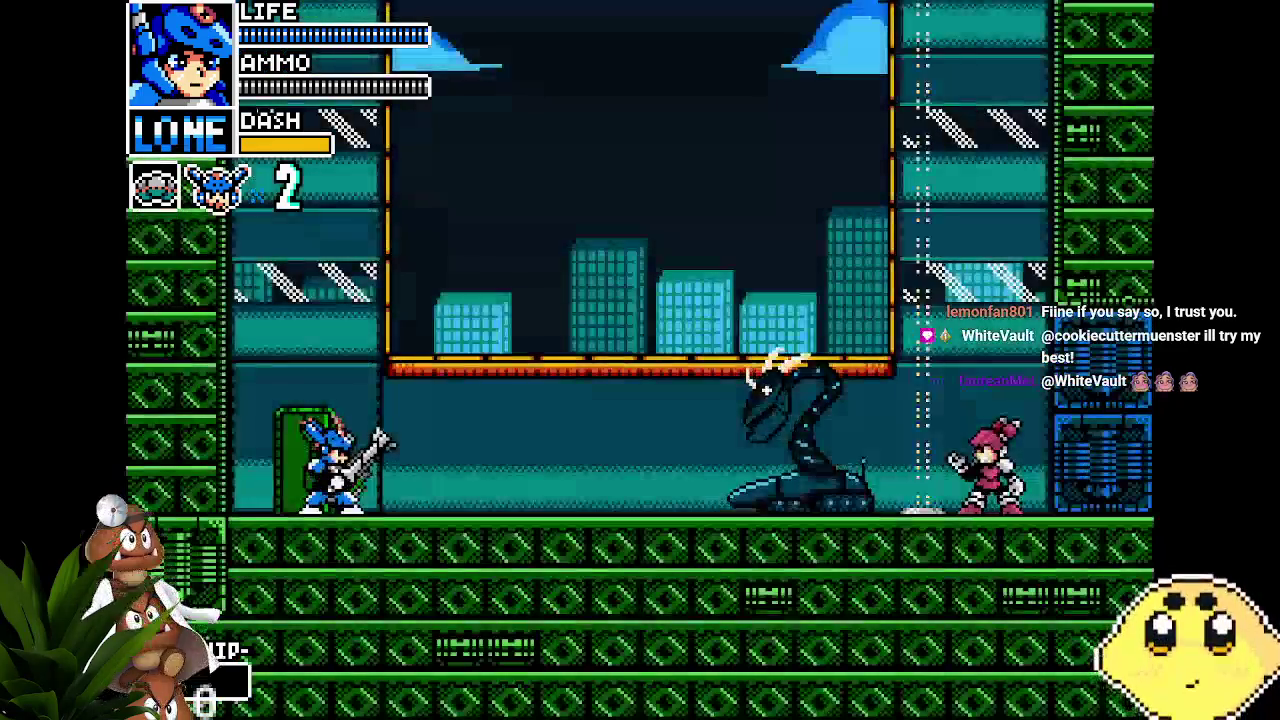
Step: Pause into OPTIONS, step through the entries back to BGM VOLUME, and resume play
{"action": "key", "text": "Escape"}
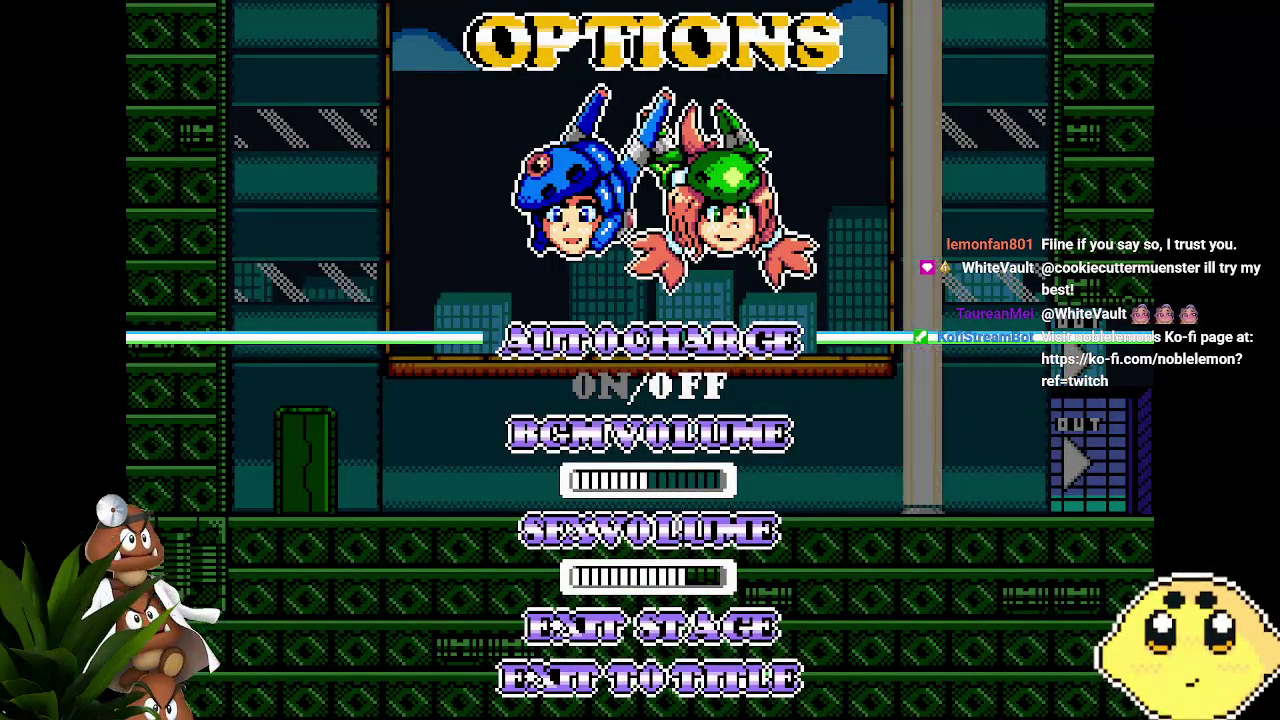
{"action": "key", "text": "Down"}
{"action": "key", "text": "Down"}
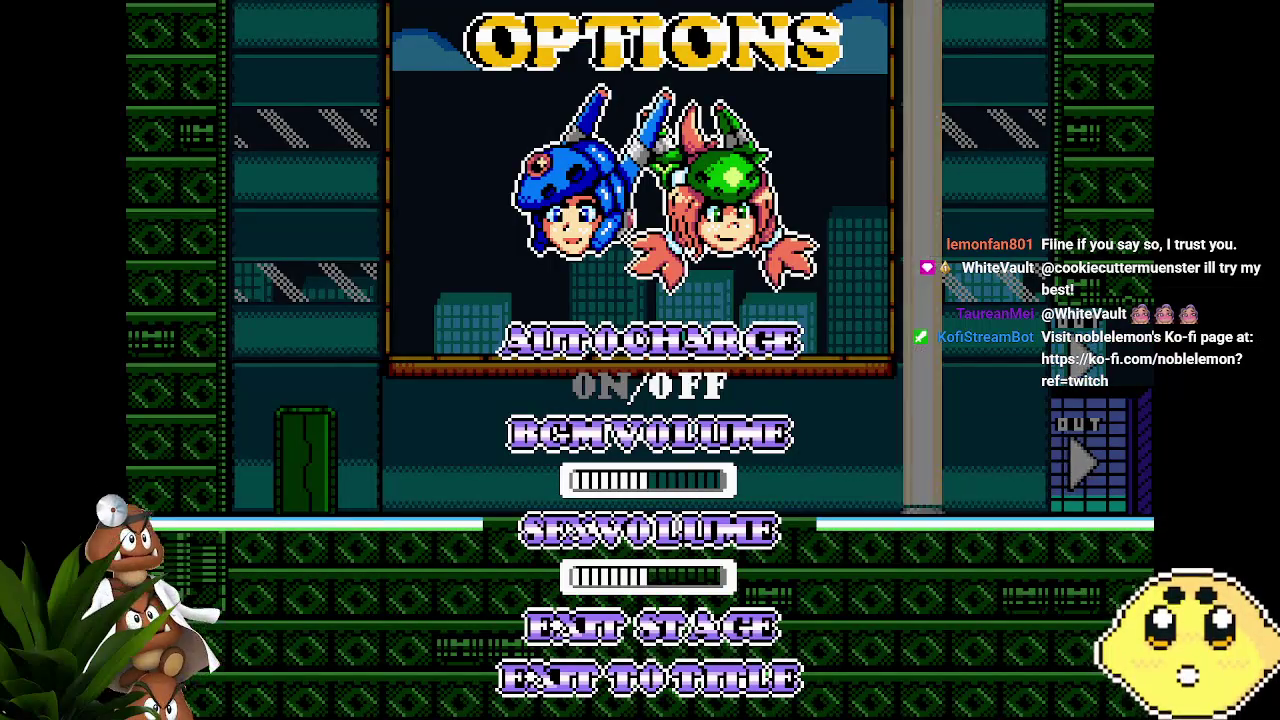
{"action": "key", "text": "Up"}
{"action": "key", "text": "Up"}
{"action": "key", "text": "Down"}
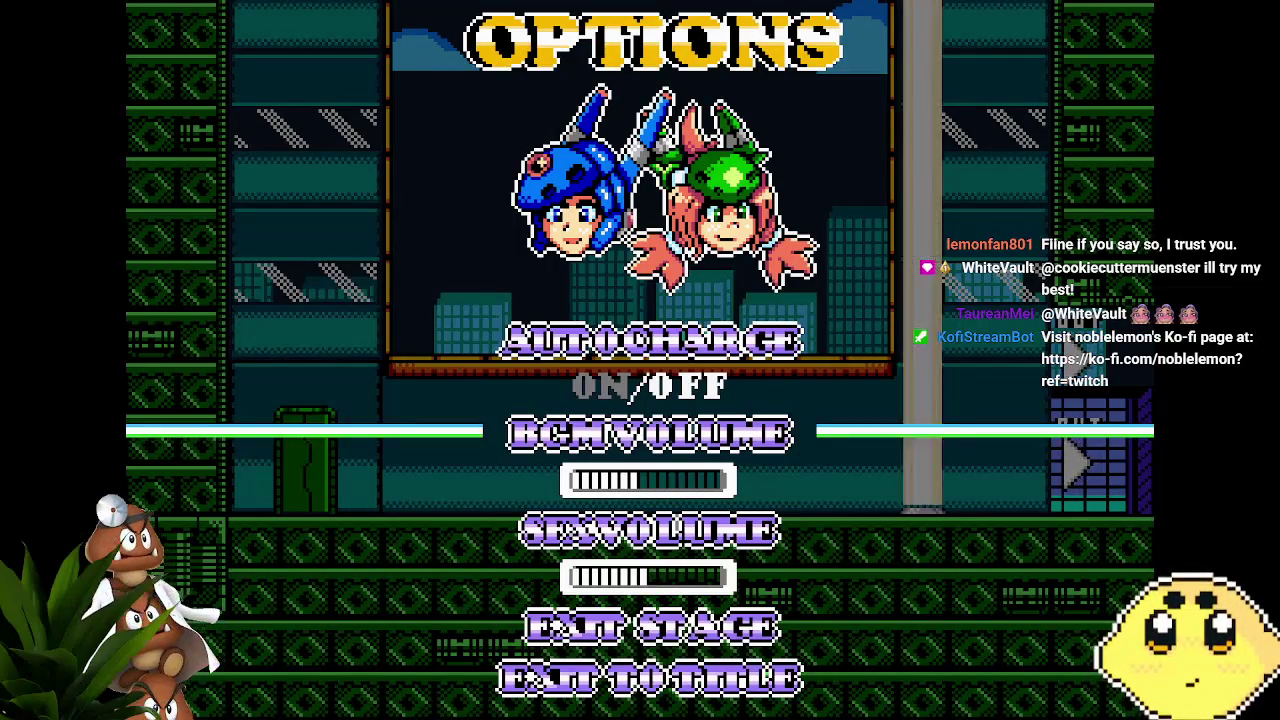
{"action": "key", "text": "Escape"}
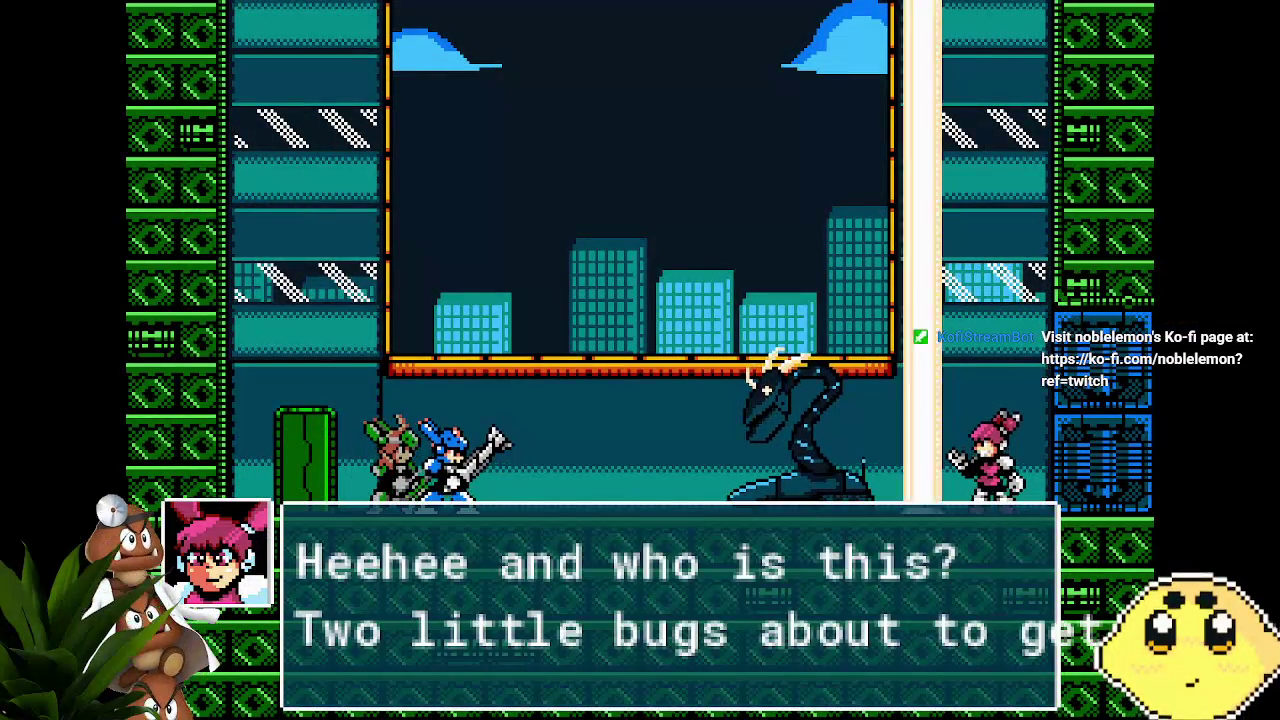
Step: Advance the boss intro dialogue through Lone's reply up to the boss's introduction
{"action": "key", "text": "Return"}
{"action": "key", "text": "Return"}
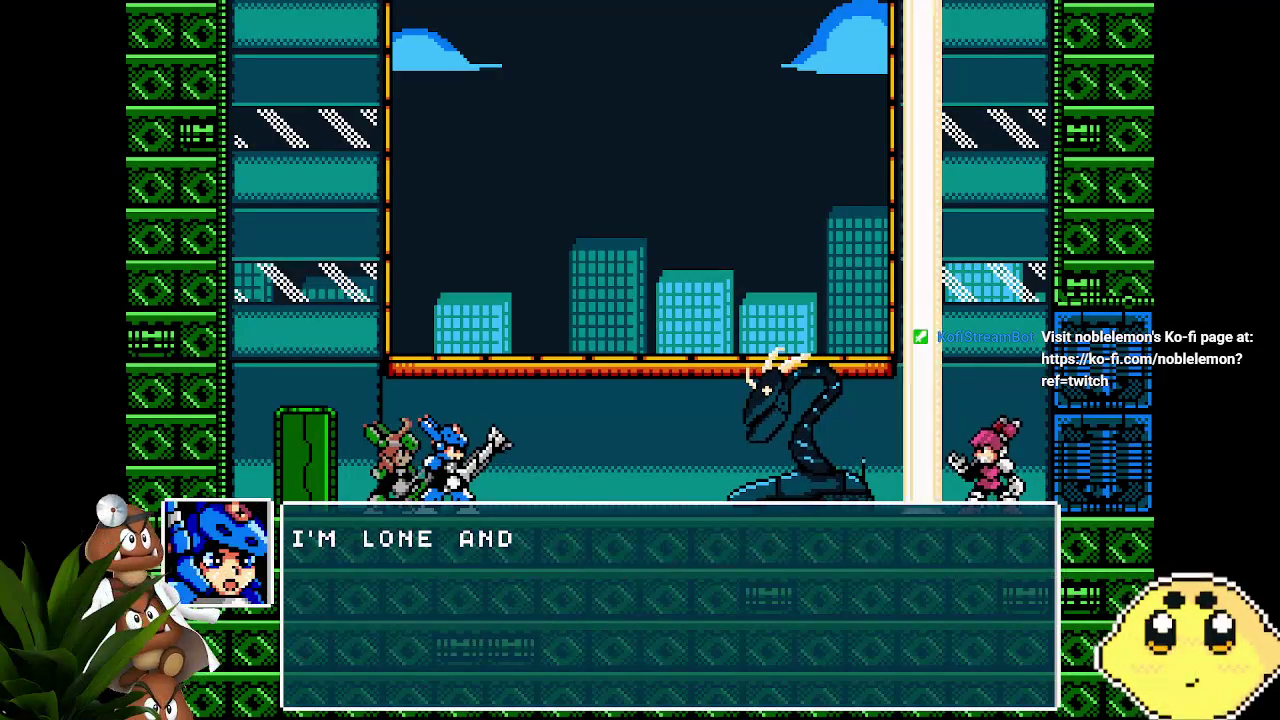
{"action": "key", "text": "Return"}
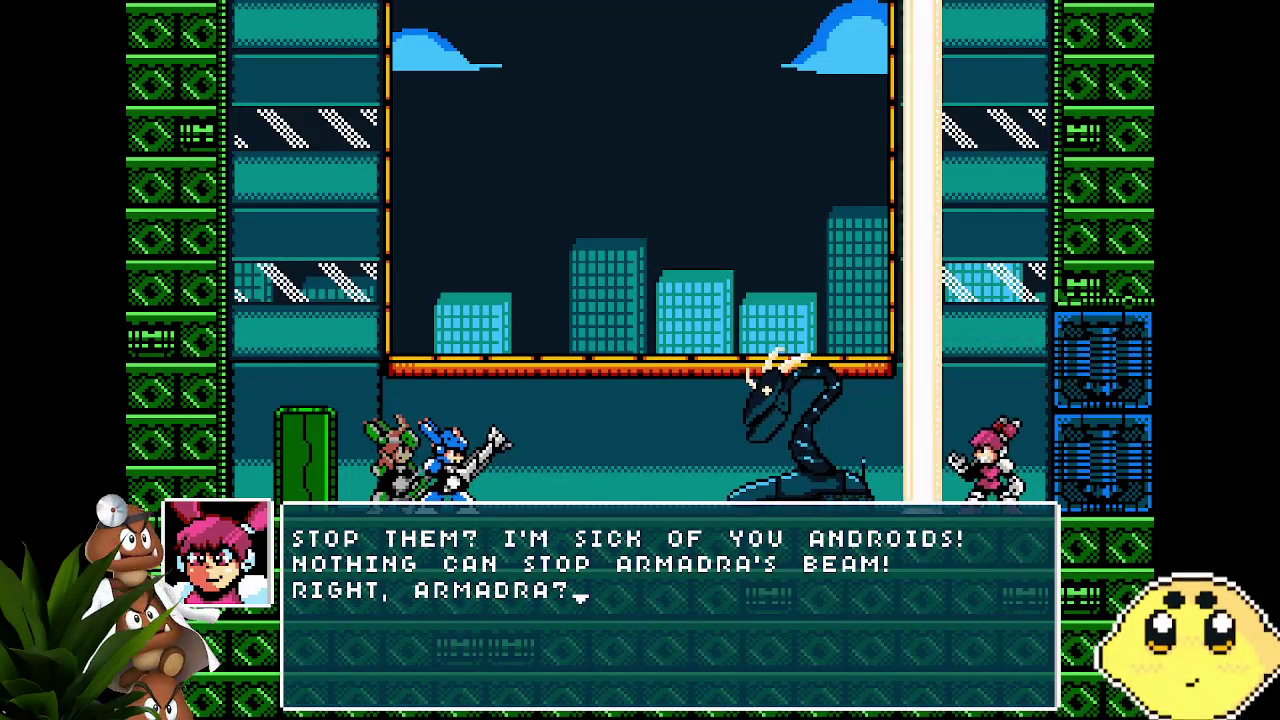
{"action": "key", "text": "Return"}
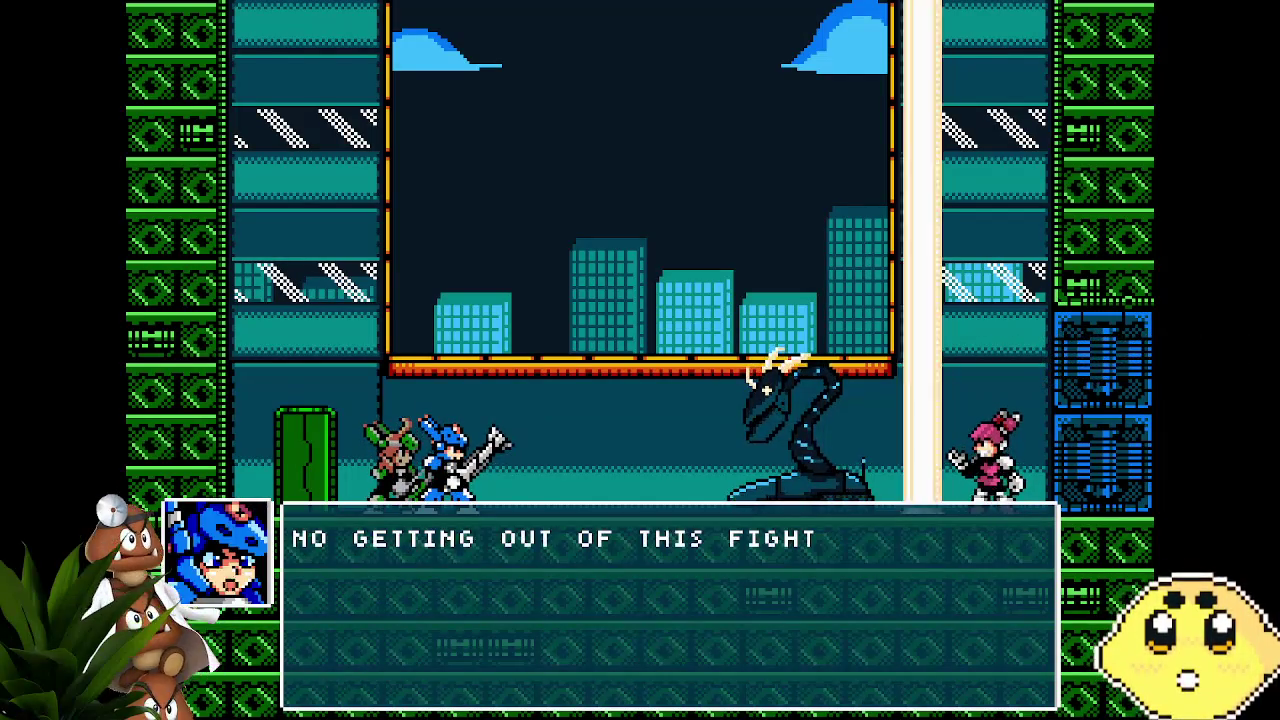
{"action": "key", "text": "Return"}
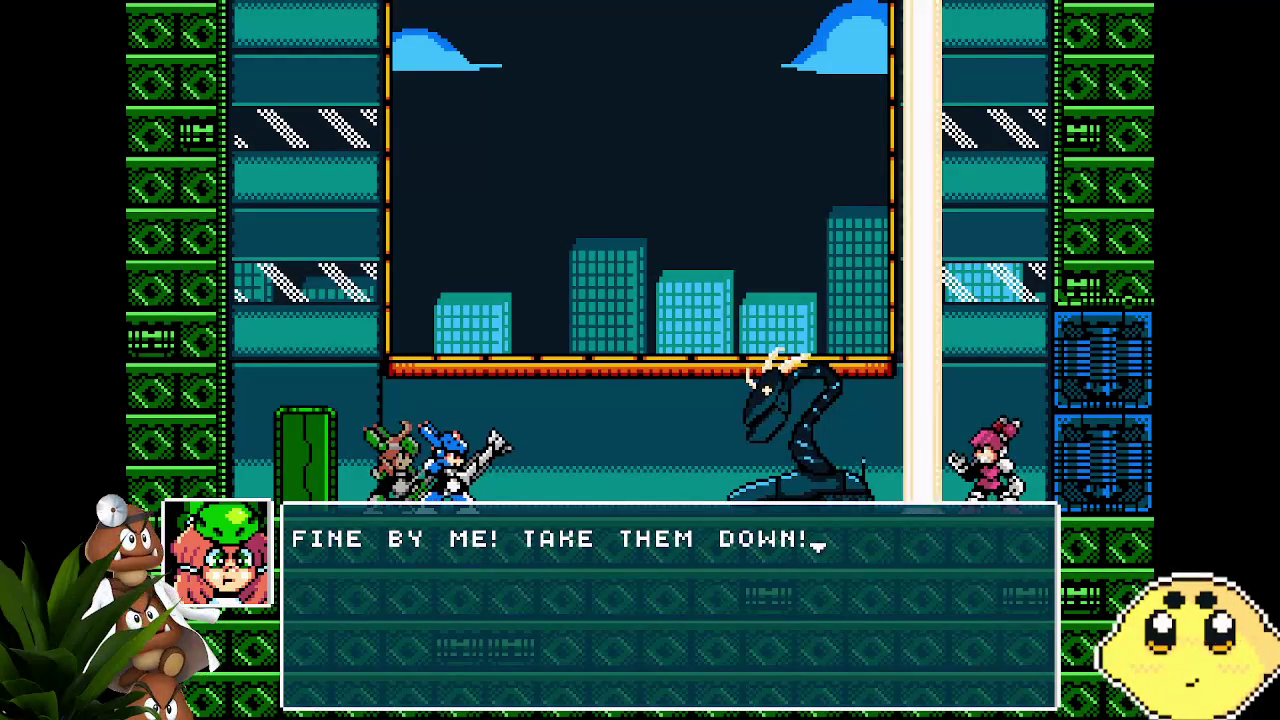
{"action": "key", "text": "Return"}
{"action": "key", "text": "Return"}
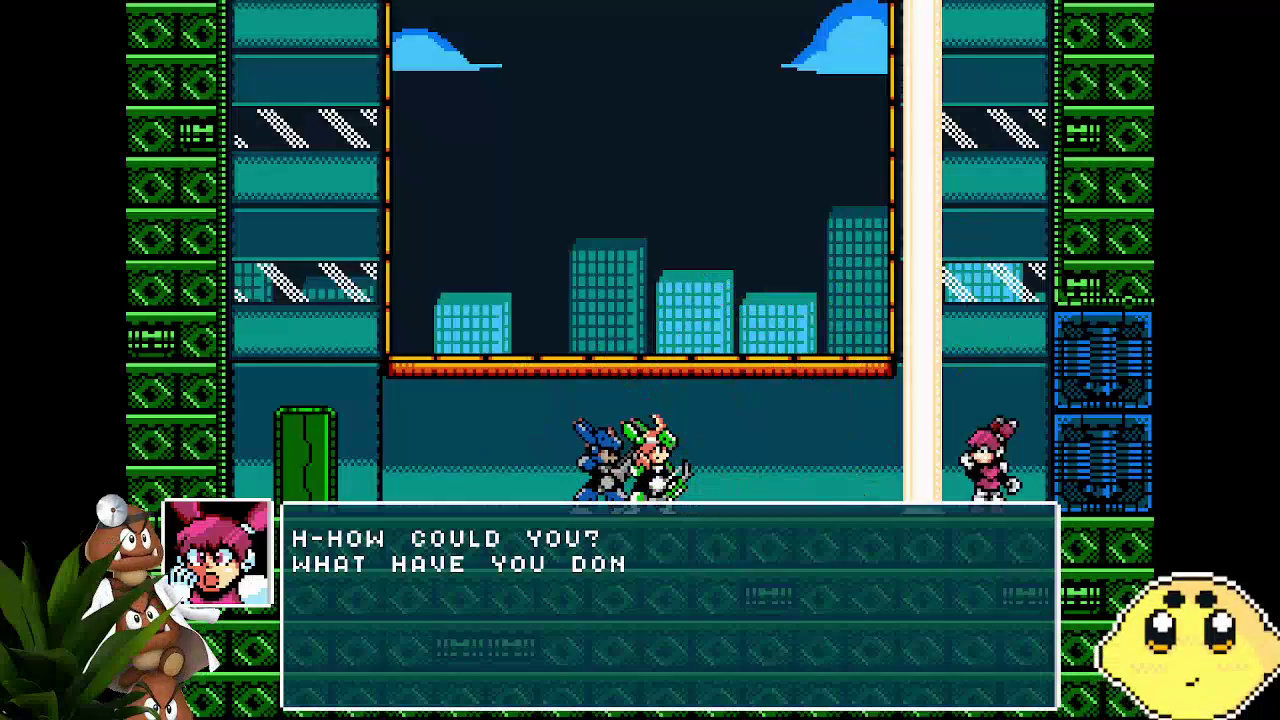
Step: Advance the post-fight dialogue through the farewell lines until play resumes
{"action": "key", "text": "z"}
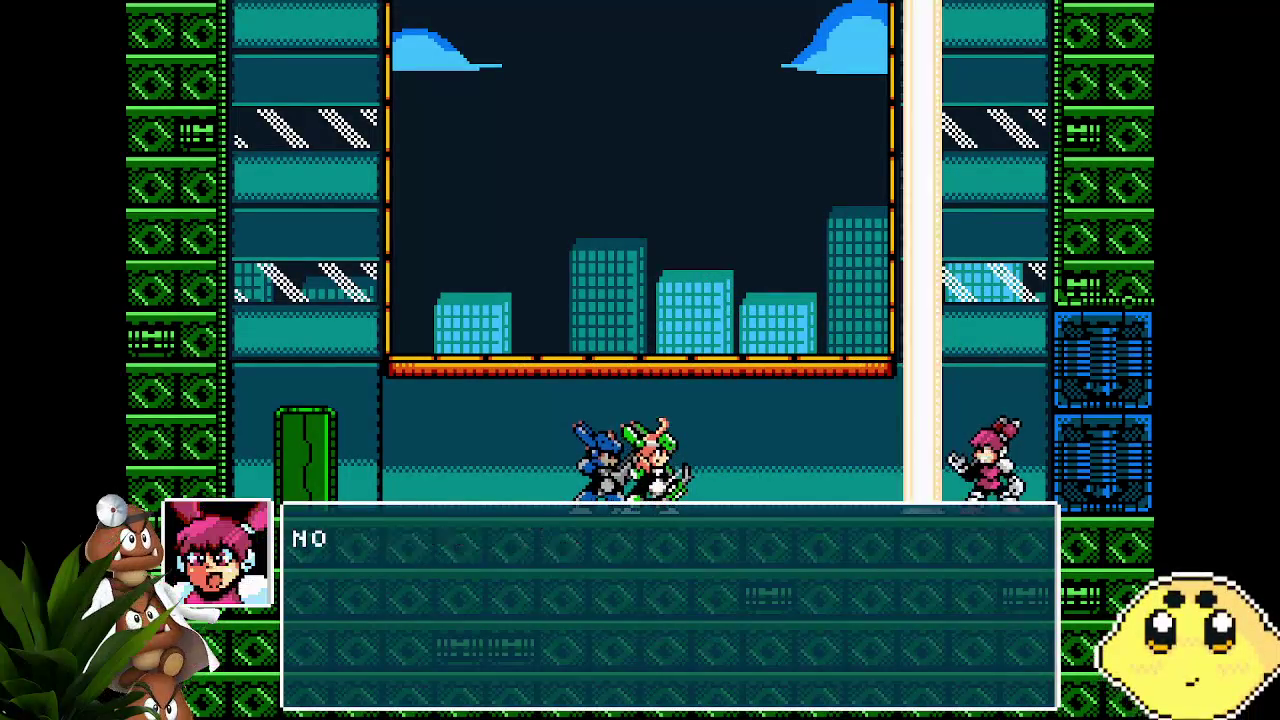
{"action": "key", "text": "z"}
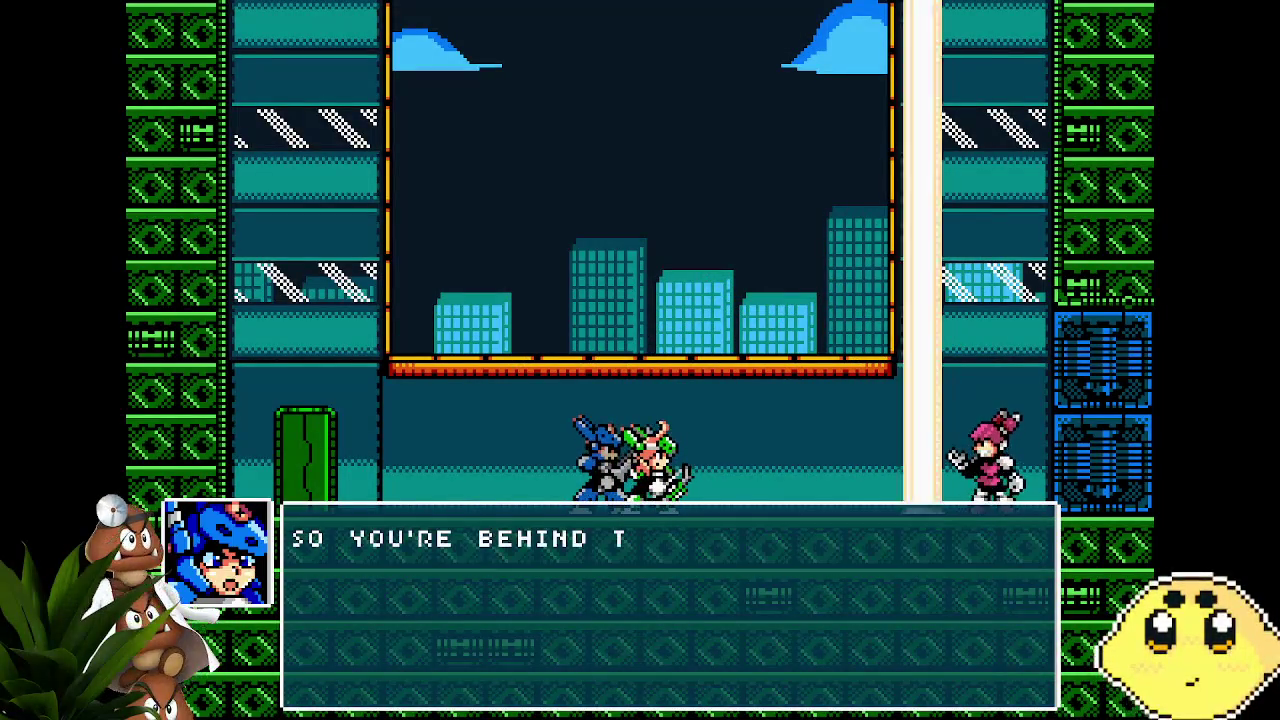
{"action": "key", "text": "z"}
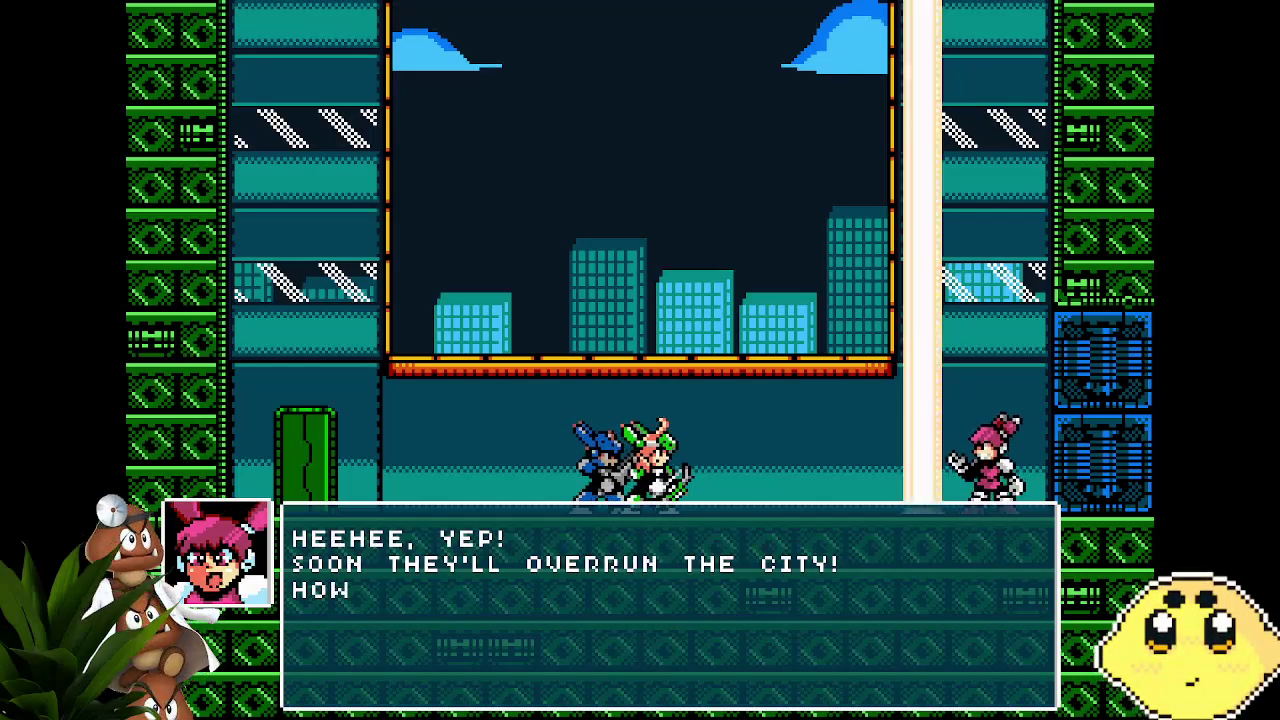
{"action": "key", "text": "z"}
{"action": "key", "text": "z"}
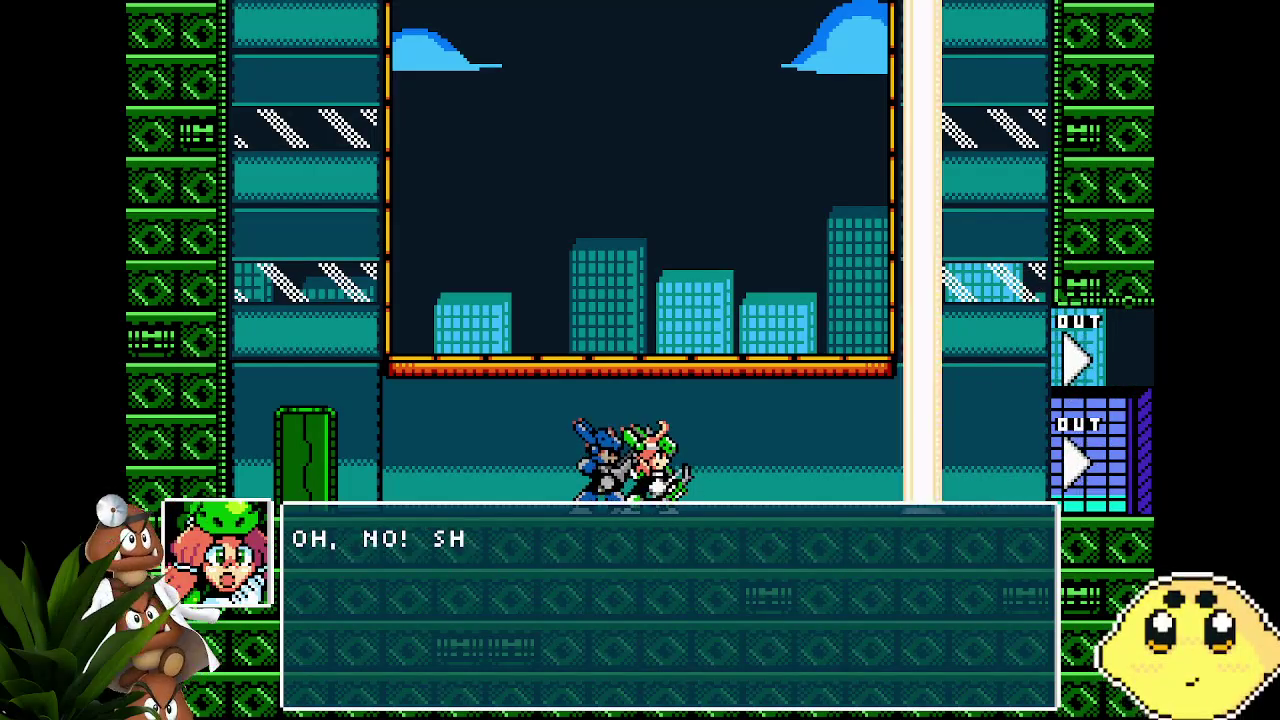
{"action": "key", "text": "z"}
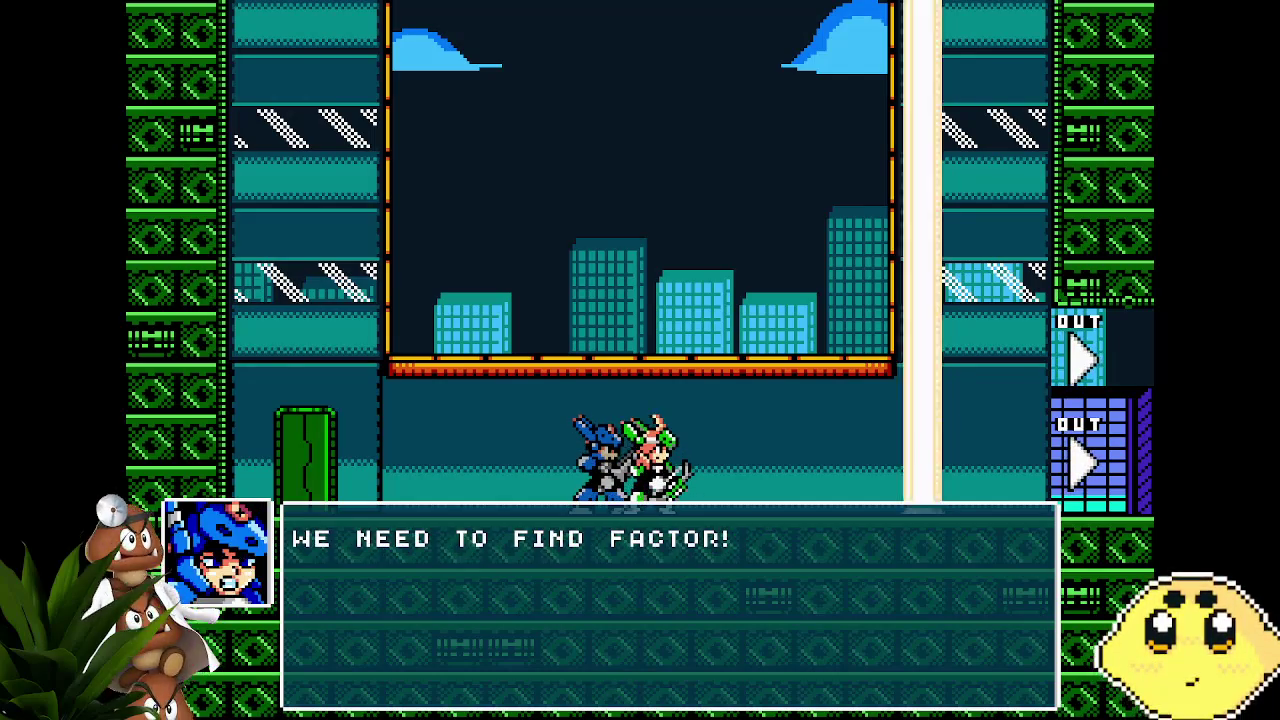
{"action": "key", "text": "z"}
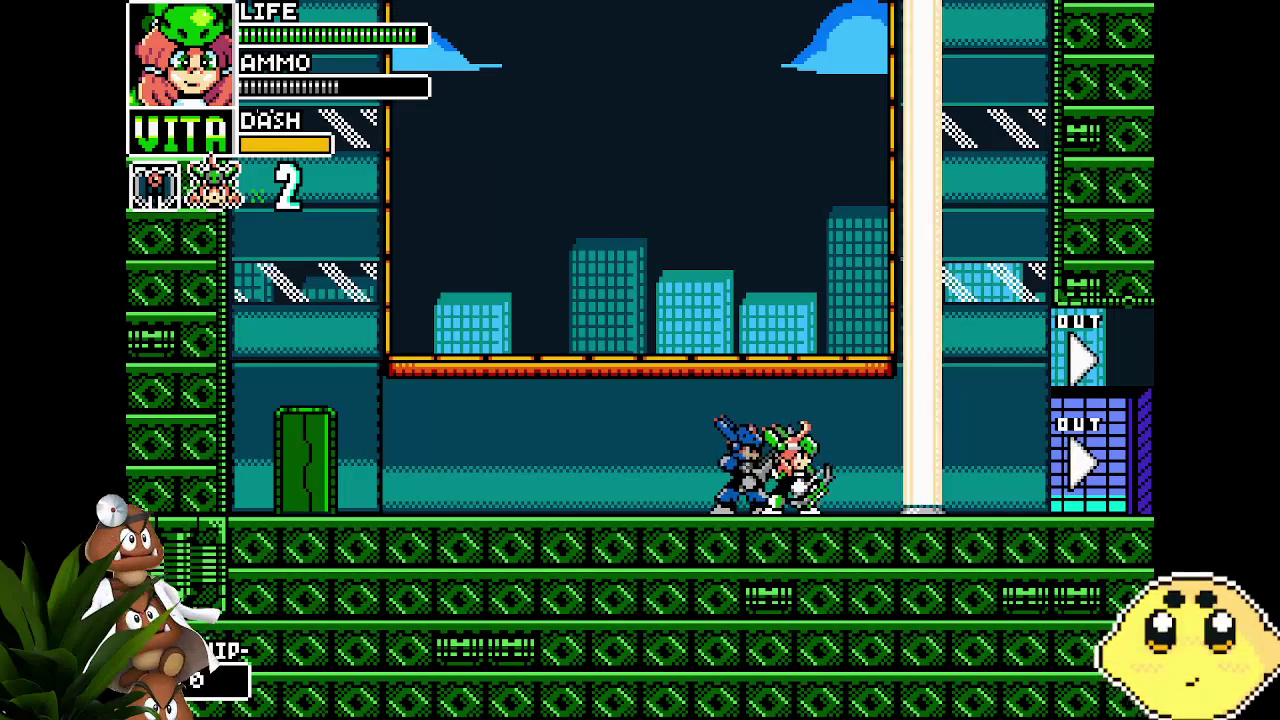
Step: Jump onto the orange platform, drop down, and walk right through the OUT door
{"action": "key", "text": "z"}
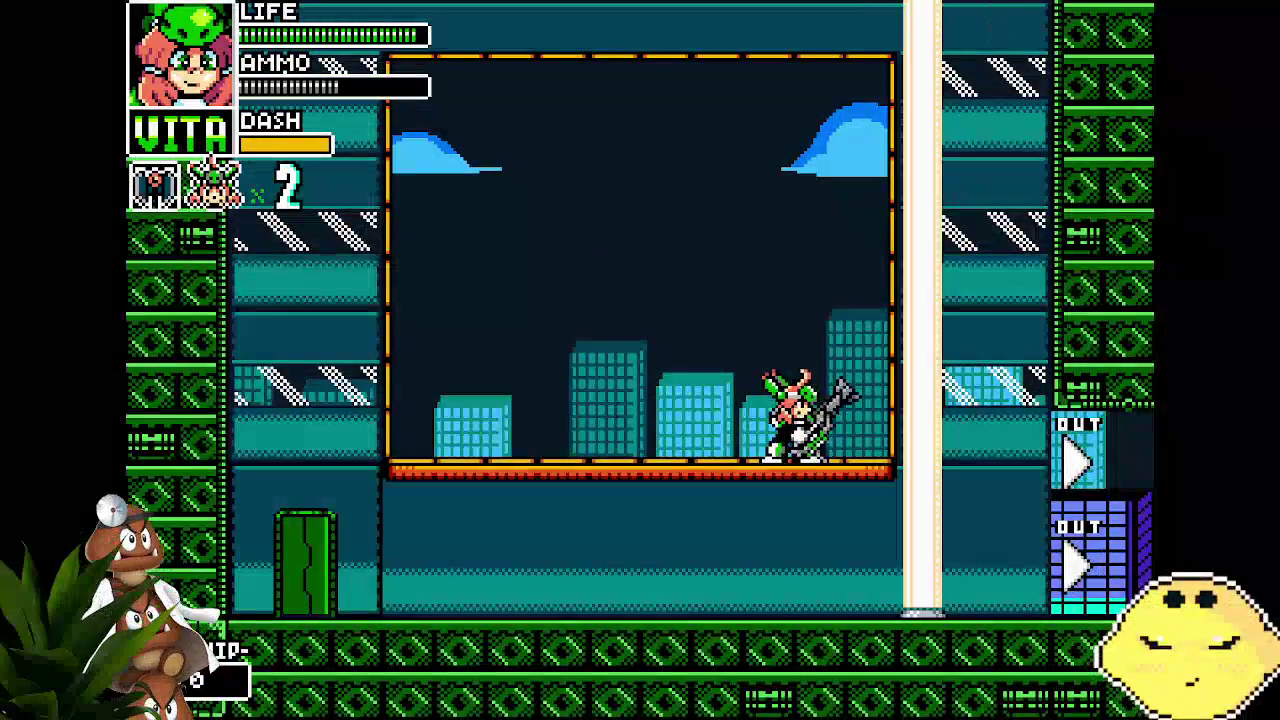
{"action": "key", "text": "Down"}
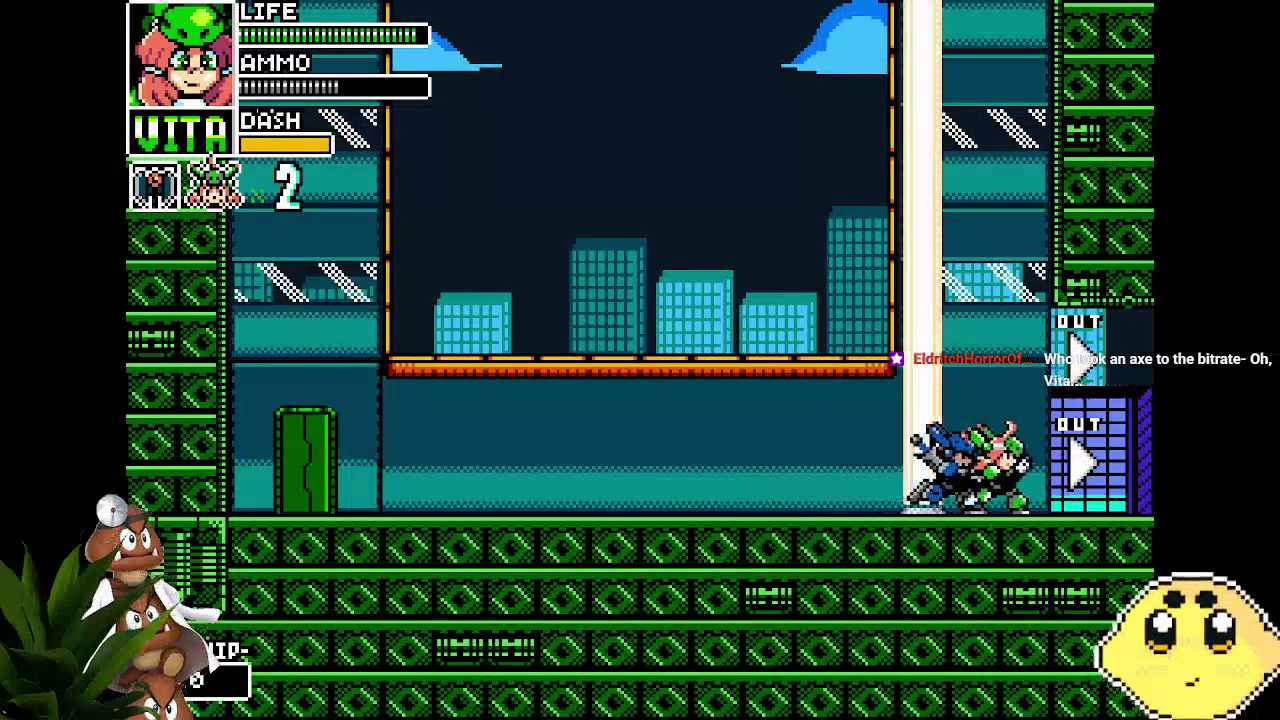
{"action": "key", "text": "Right"}
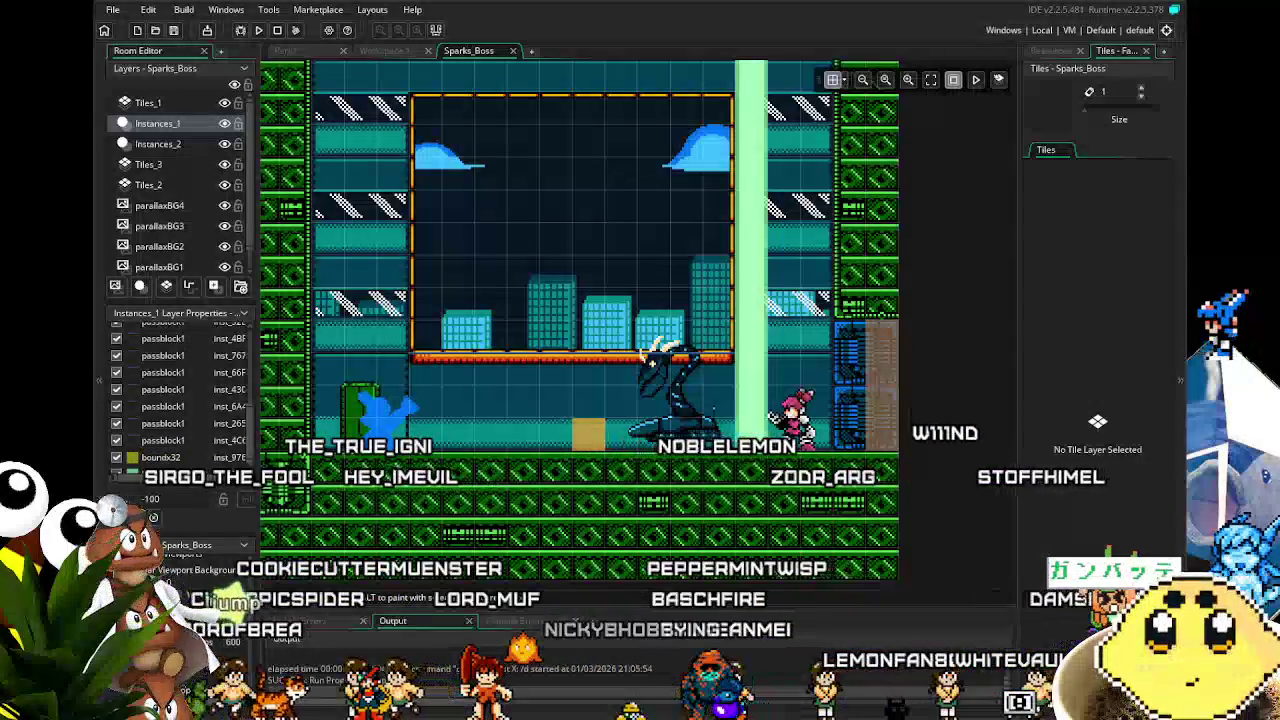
Step: Zoom the Sparks_Boss room view and bring up the project's resource list
{"action": "scroll", "coordinate": [532, 432], "scroll_direction": "up", "scroll_amount": 2}
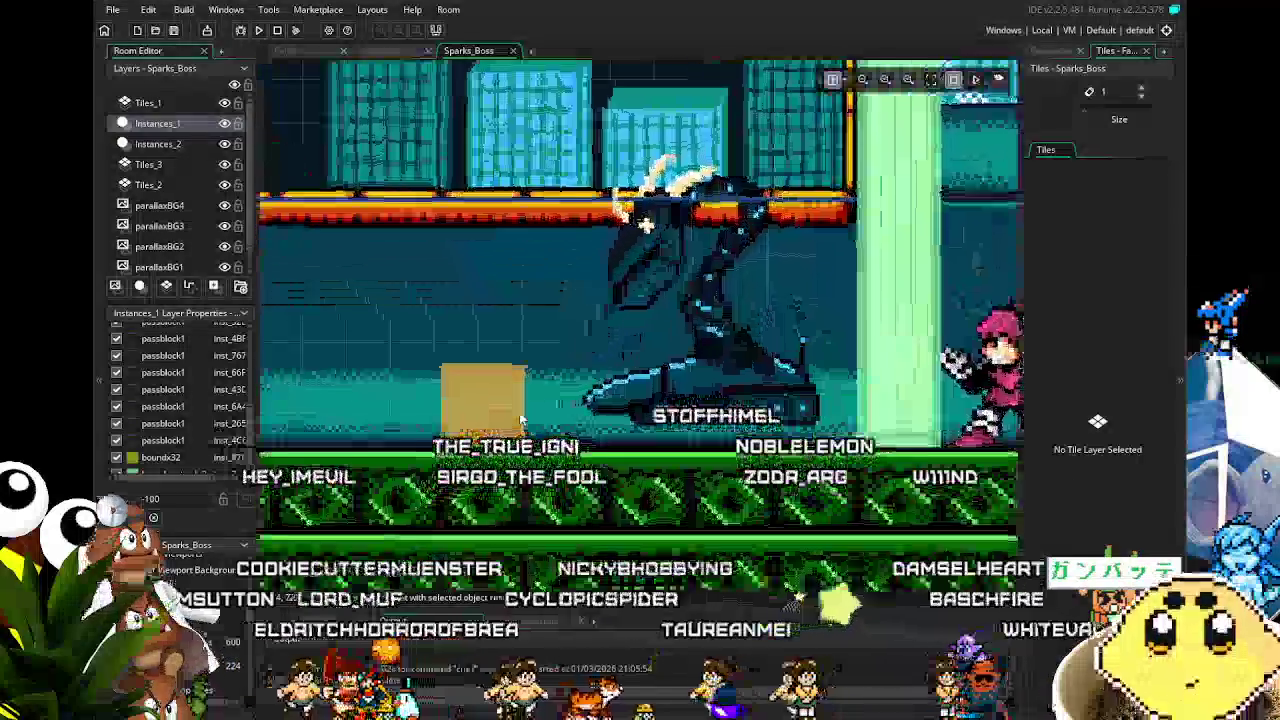
{"action": "scroll", "coordinate": [519, 418], "scroll_direction": "up", "scroll_amount": 2}
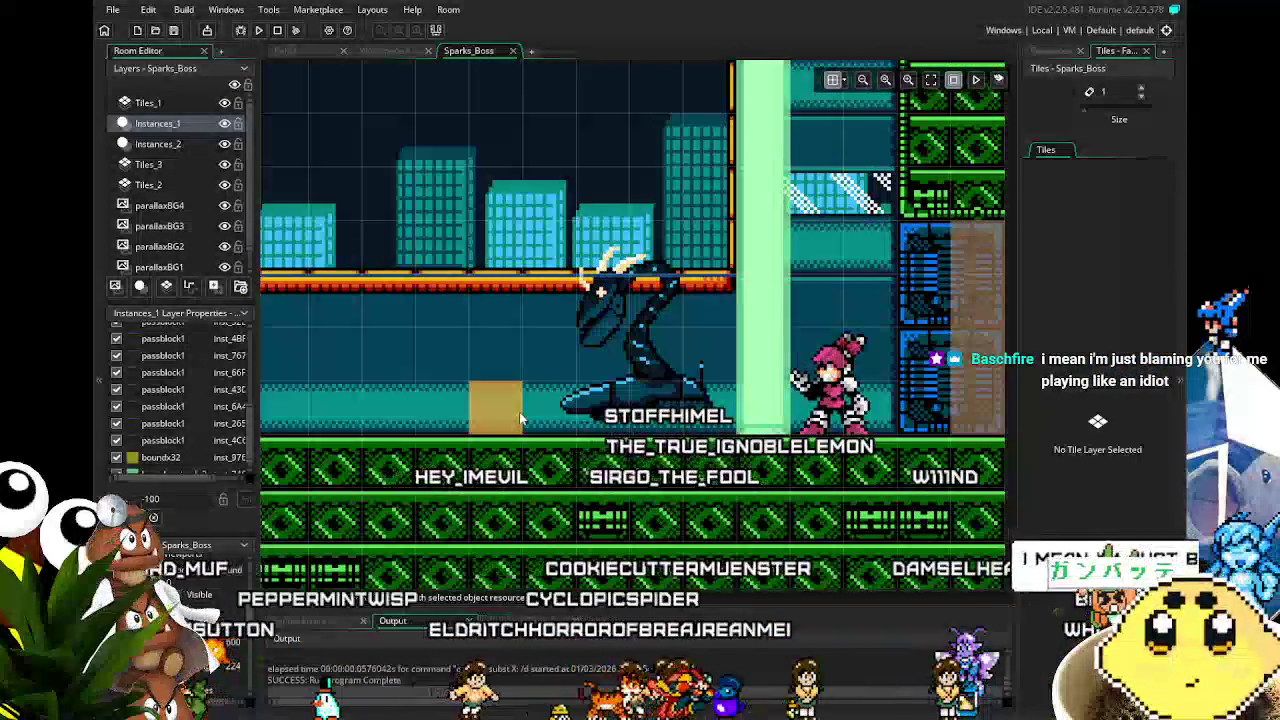
{"action": "scroll", "coordinate": [706, 293], "scroll_direction": "down", "scroll_amount": 4}
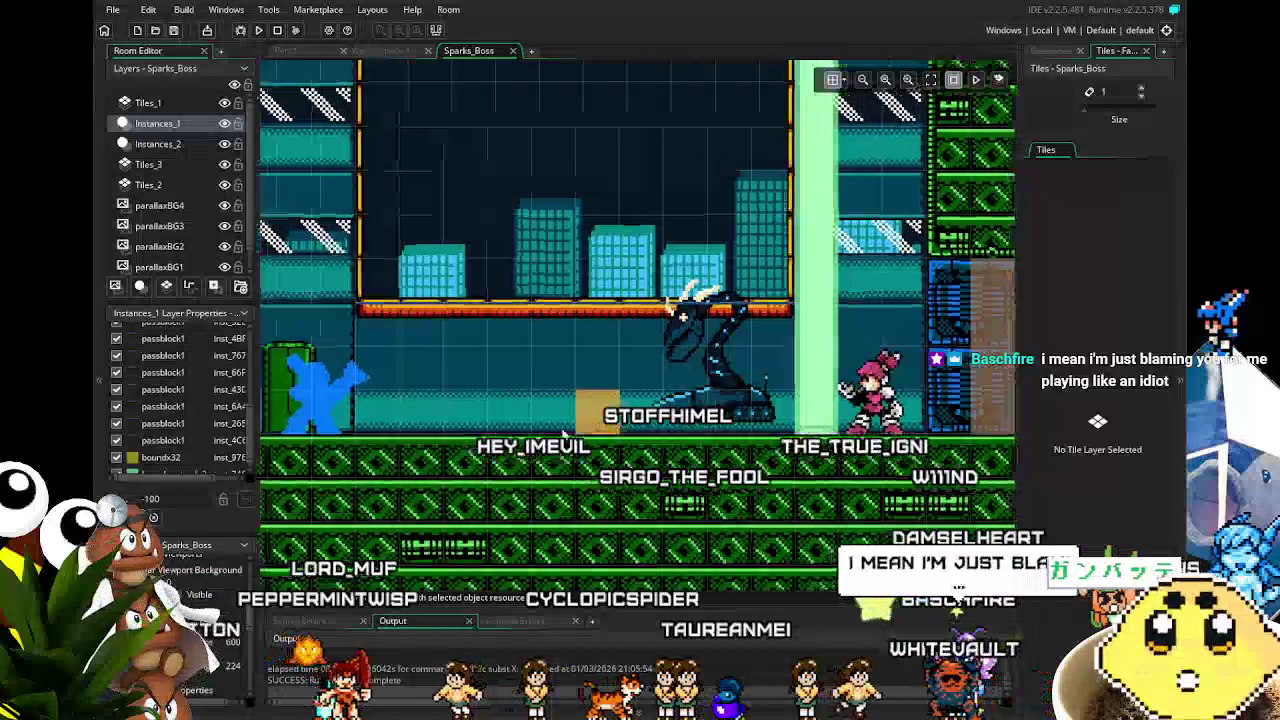
{"action": "scroll", "coordinate": [596, 356], "scroll_direction": "down", "scroll_amount": 1}
{"action": "scroll", "coordinate": [520, 350], "scroll_direction": "up", "scroll_amount": 2}
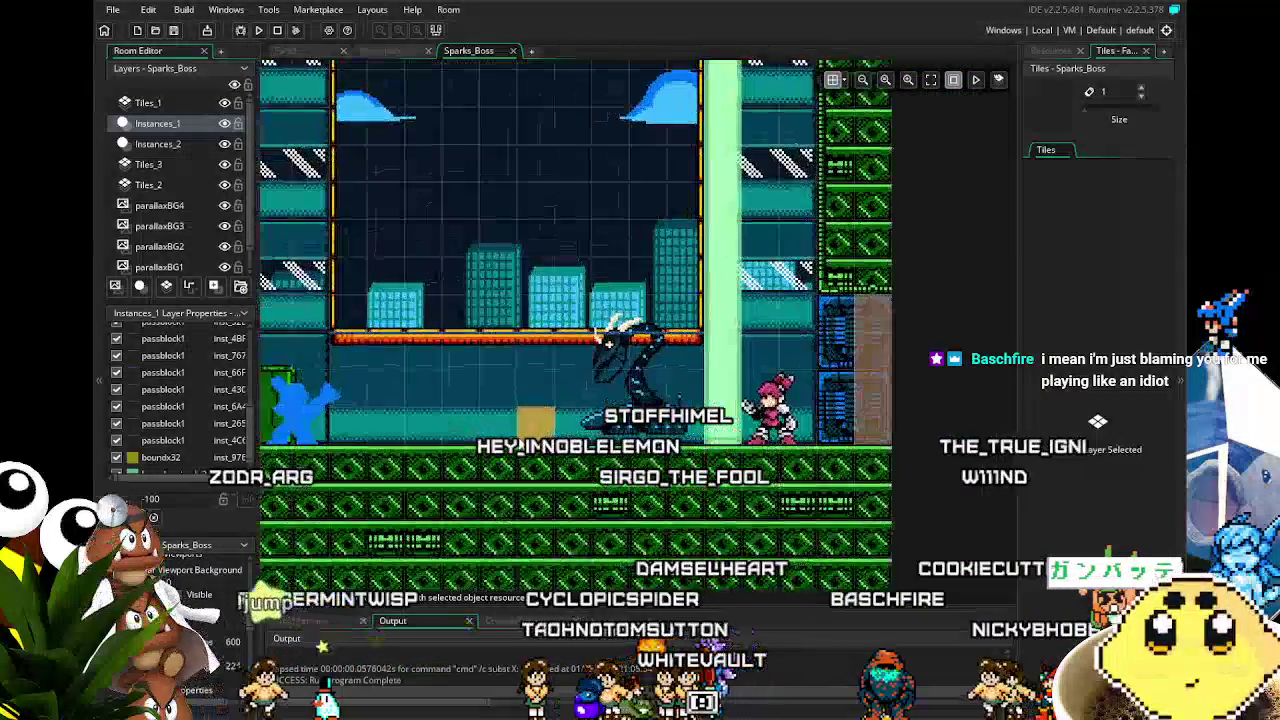
{"action": "left_click", "coordinate": [1050, 52]}
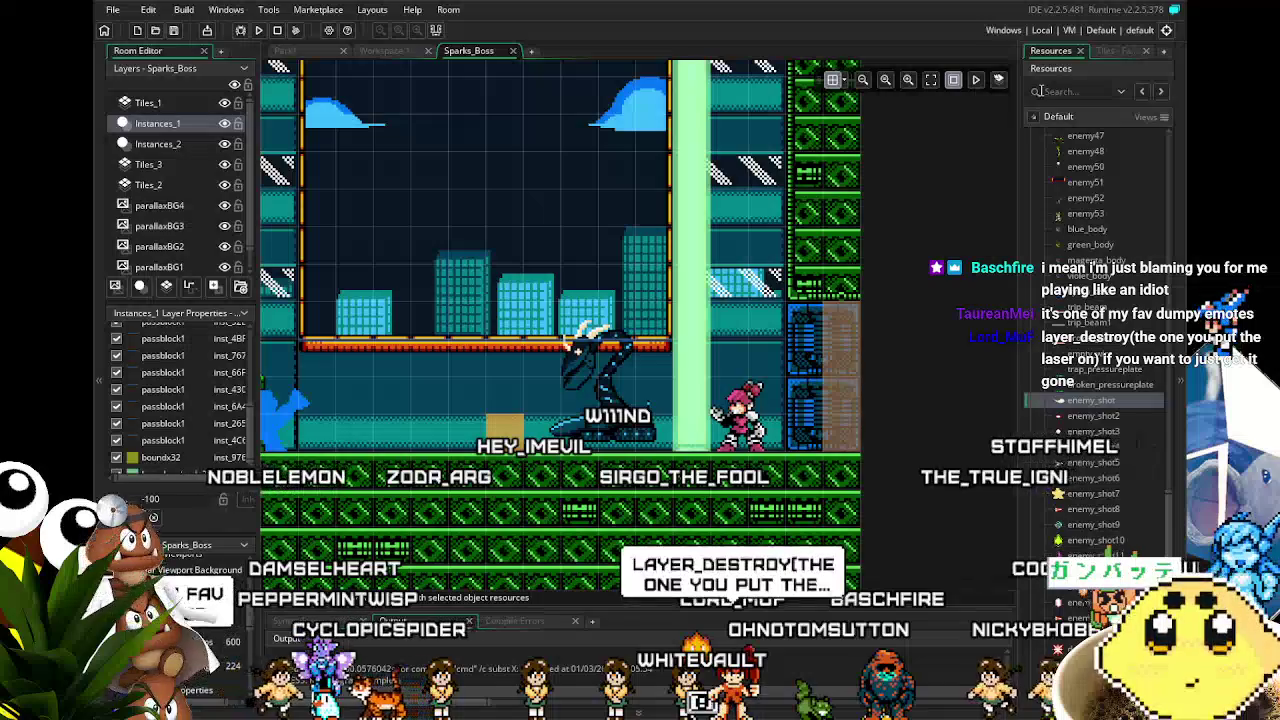
Step: Hide and re-show the Tiles_3 layer to check which tiles it holds
{"action": "left_click", "coordinate": [226, 167]}
{"action": "left_click", "coordinate": [226, 166]}
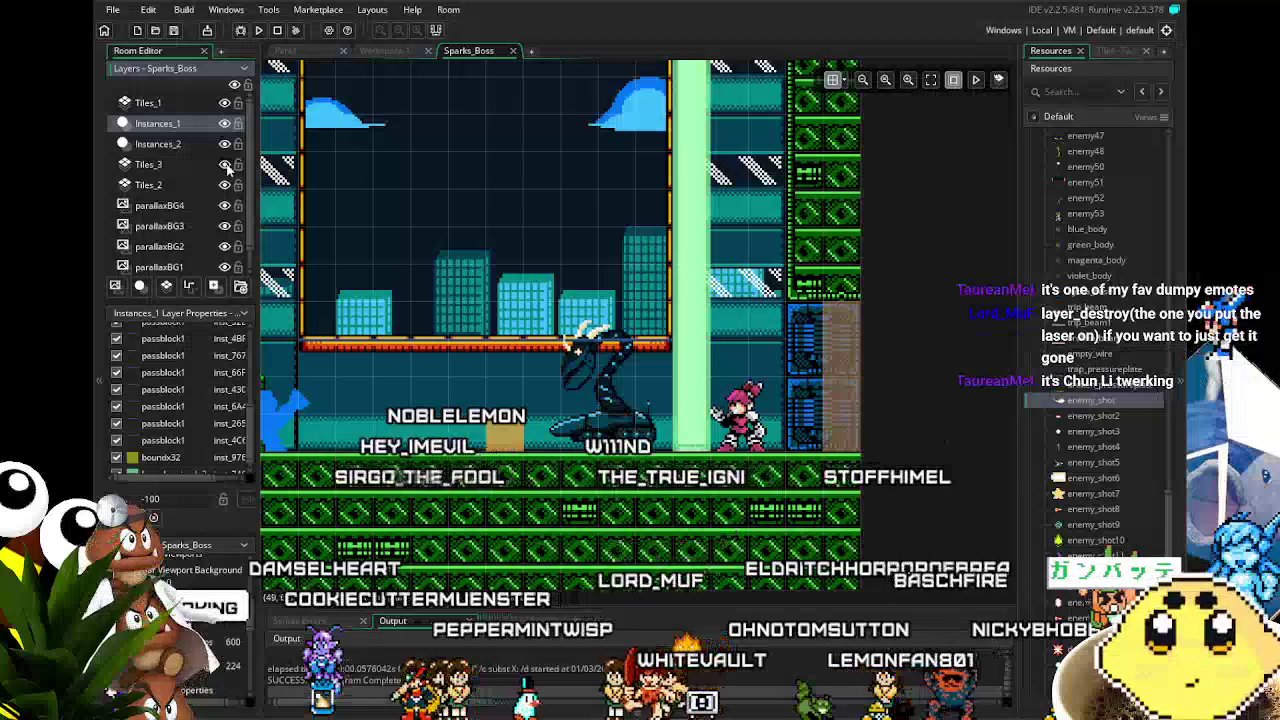
{"action": "scroll", "coordinate": [393, 367], "scroll_direction": "up", "scroll_amount": 2}
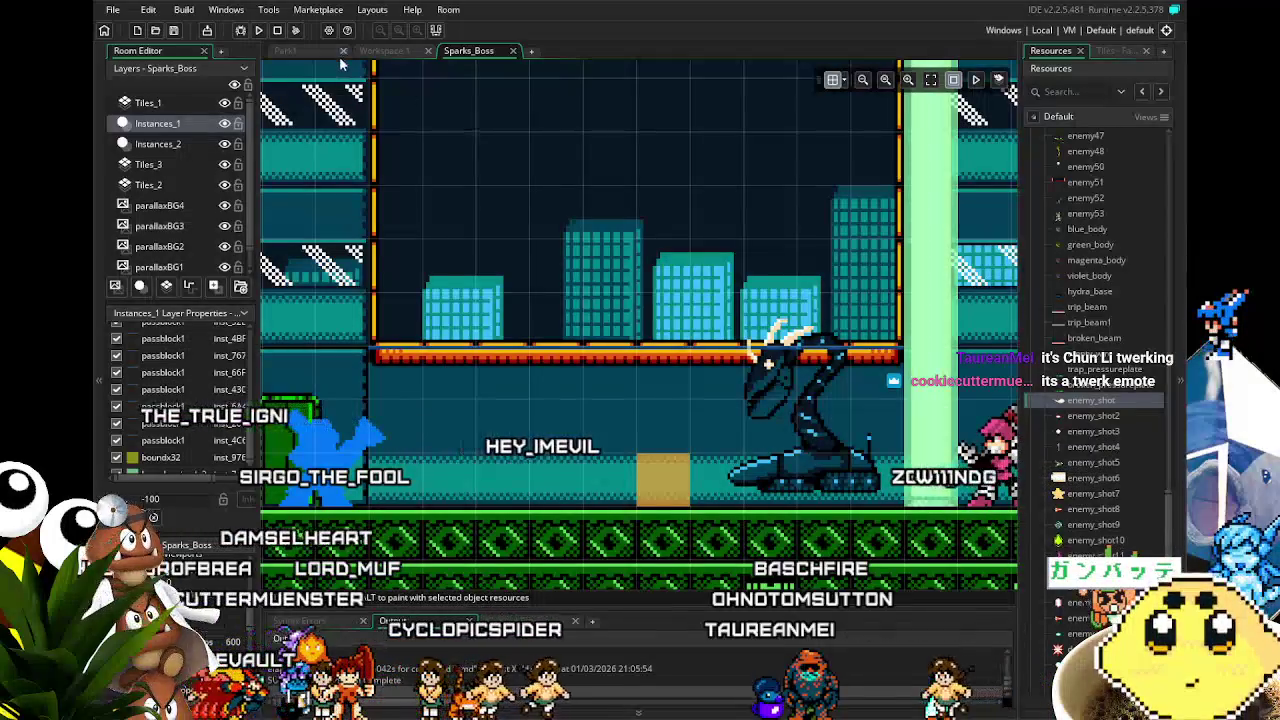
Step: Create a new tile layer, Tiles_4, from the Tiles_3 layer's options
{"action": "left_click", "coordinate": [148, 164]}
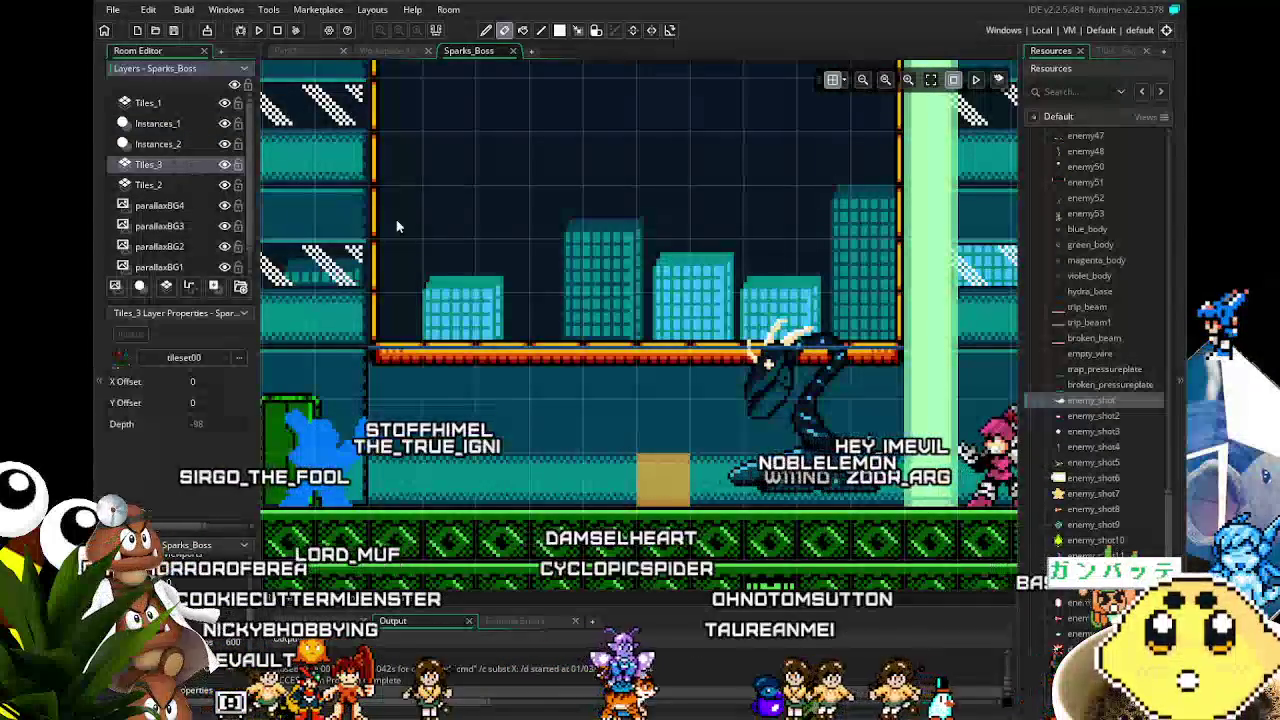
{"action": "left_click_drag", "start_coordinate": [641, 253], "coordinate": [414, 279]}
{"action": "scroll", "coordinate": [414, 279], "scroll_direction": "down", "scroll_amount": 1}
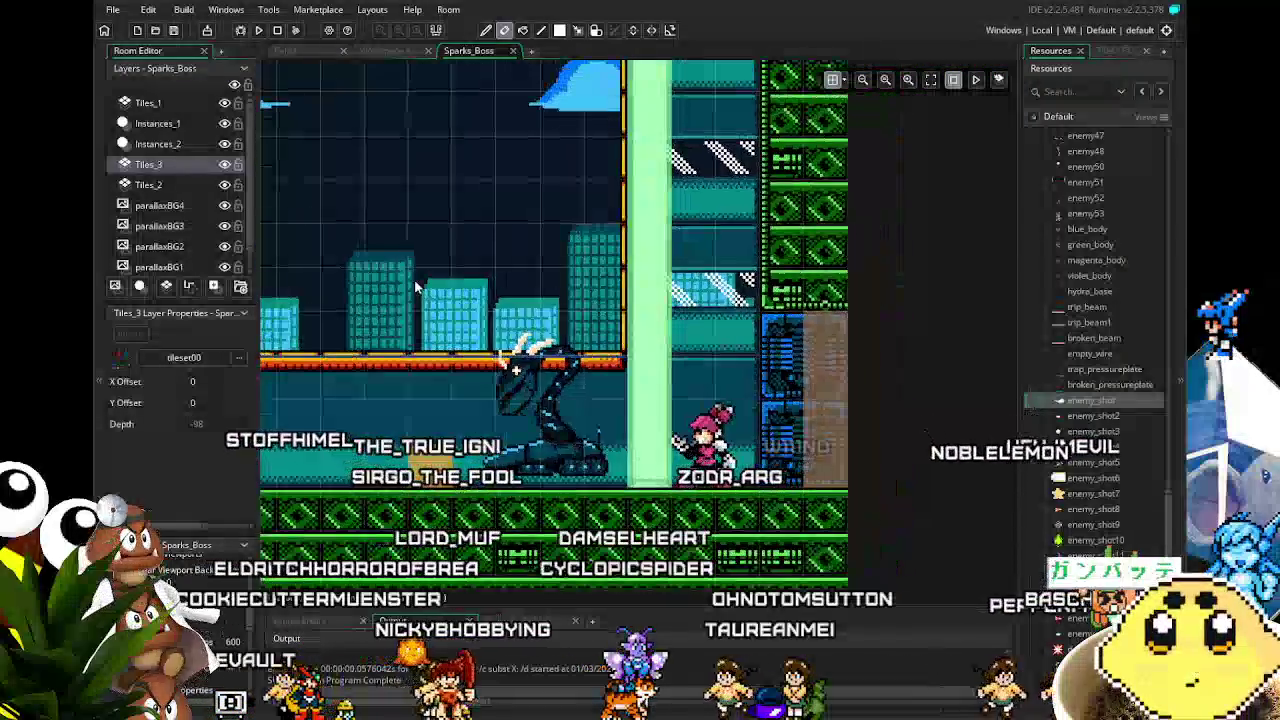
{"action": "right_click", "coordinate": [165, 168]}
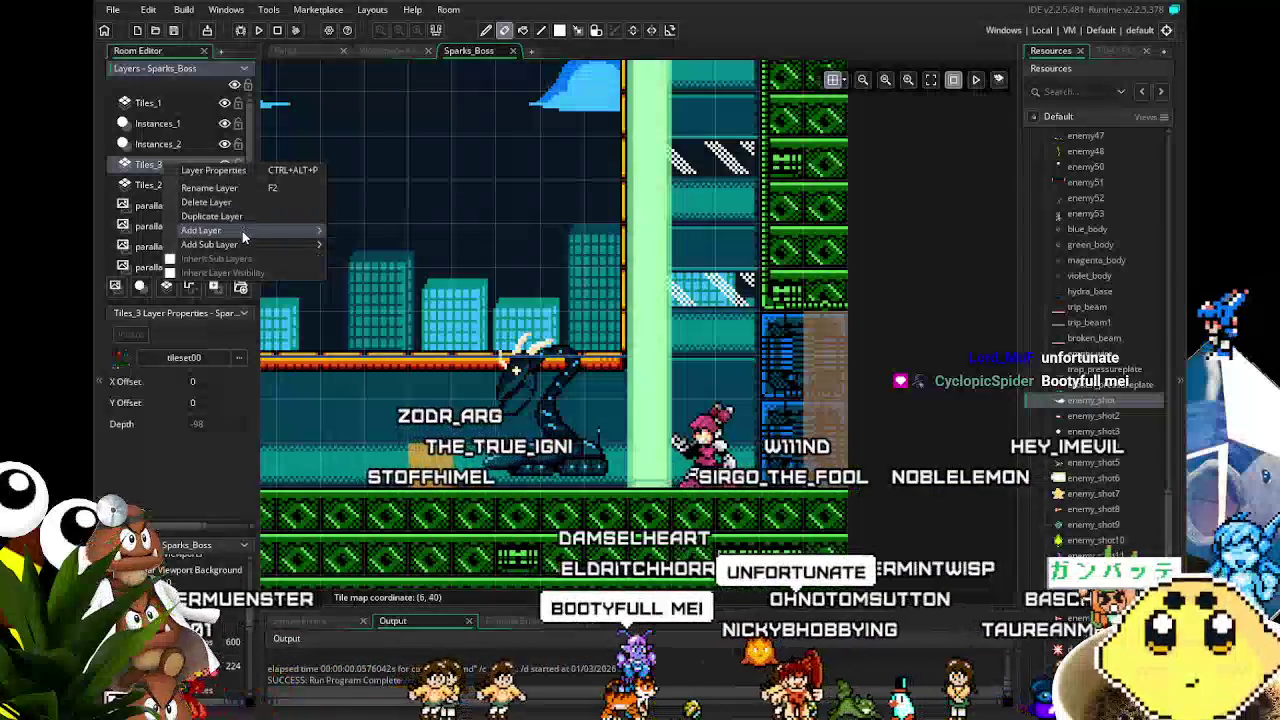
{"action": "mouse_move", "coordinate": [238, 232]}
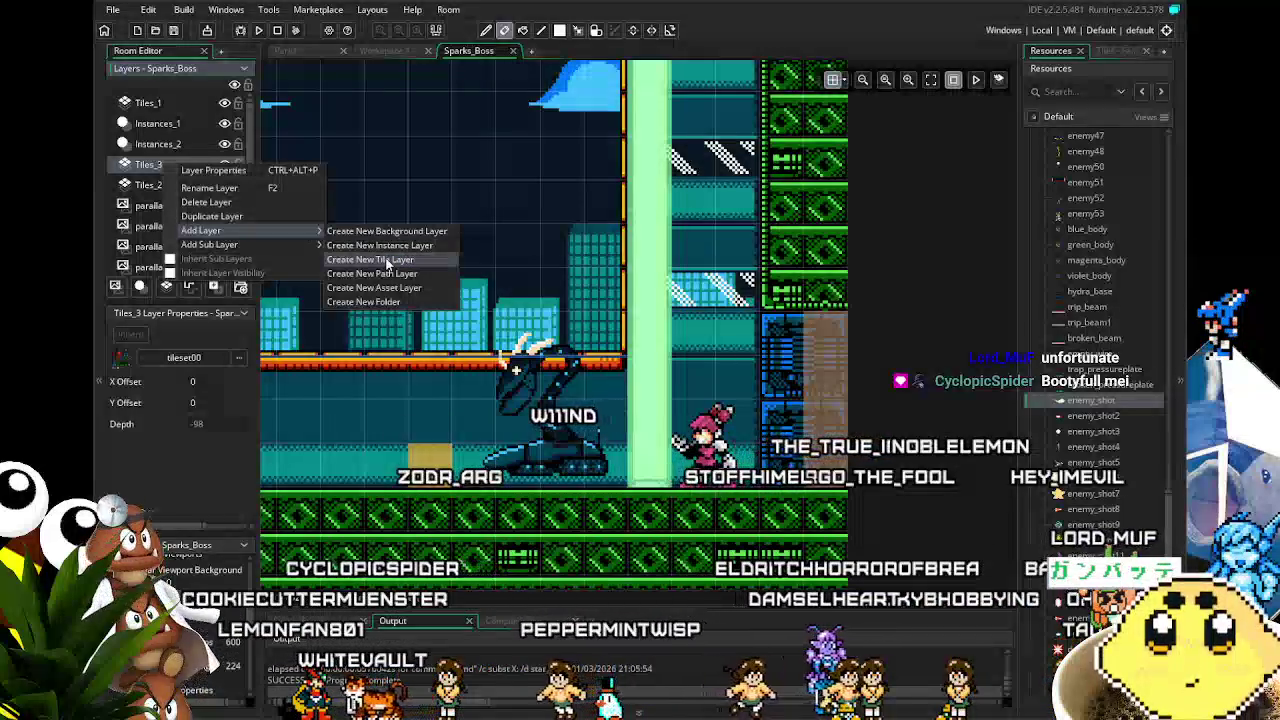
{"action": "left_click", "coordinate": [385, 261]}
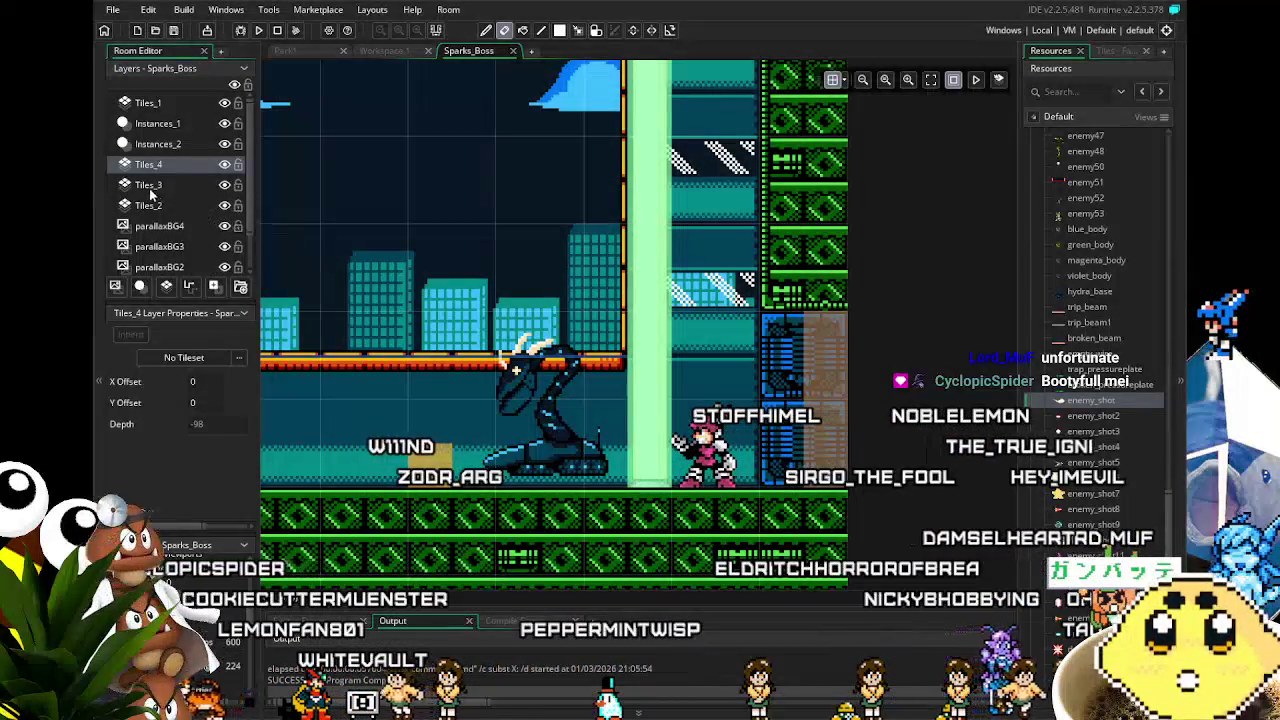
Step: Select Tiles_3, then the new Tiles_4 layer, switching to the tile paint and erase tools
{"action": "left_click", "coordinate": [150, 185]}
{"action": "scroll", "coordinate": [461, 292], "scroll_direction": "down", "scroll_amount": 3}
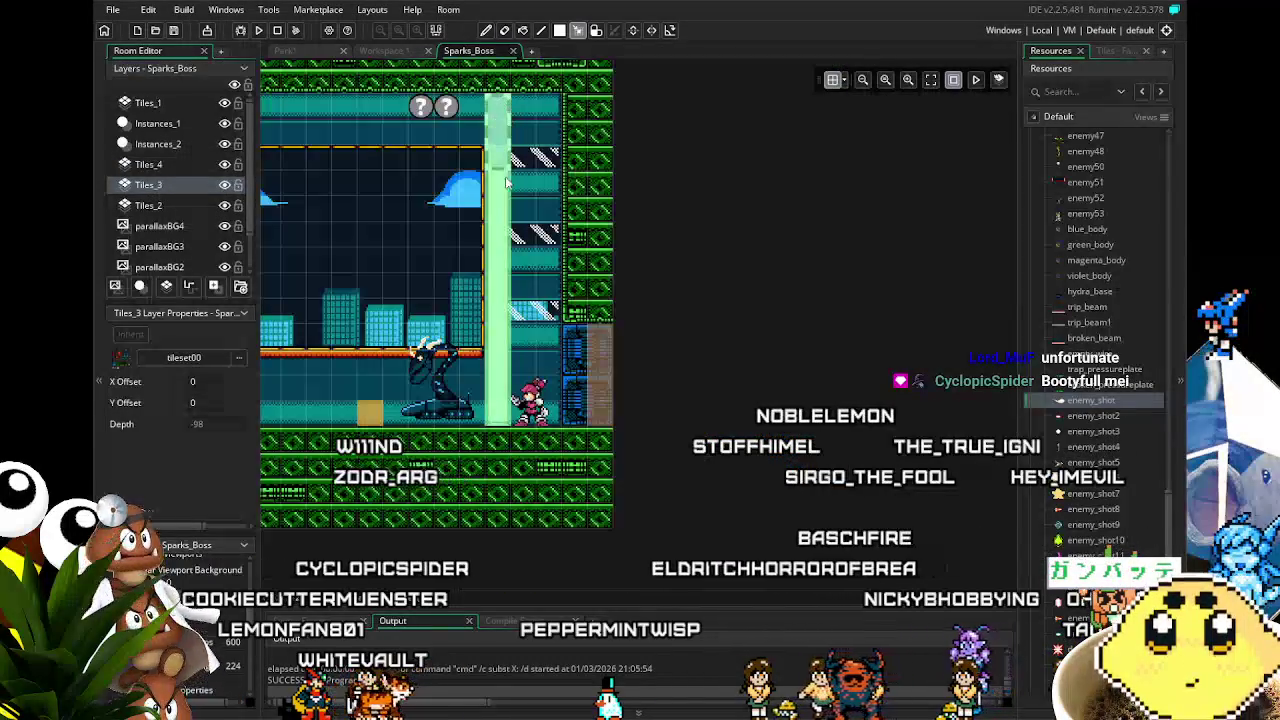
{"action": "key", "text": "d"}
{"action": "scroll", "coordinate": [505, 438], "scroll_direction": "up", "scroll_amount": 2}
{"action": "left_click", "coordinate": [148, 164]}
{"action": "key", "text": "e"}
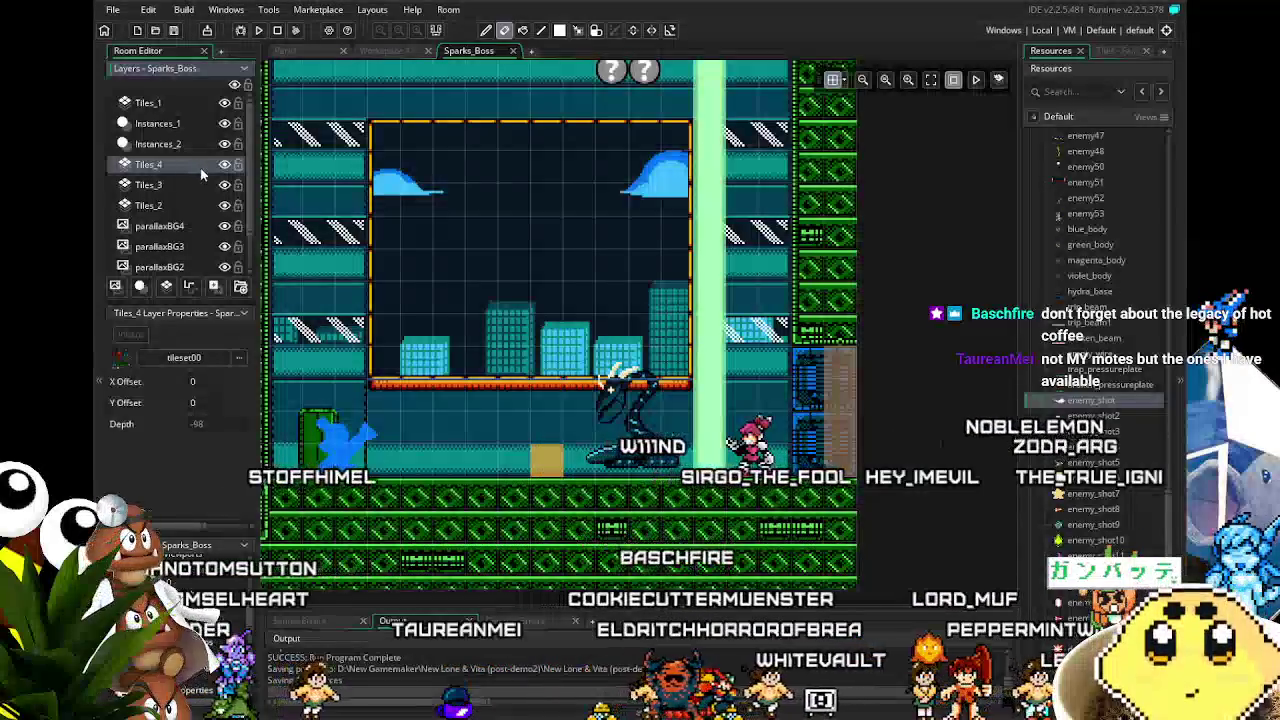
Step: Pan around the arena to the boss, then open the enemy_shot object
{"action": "mouse_move", "coordinate": [320, 238]}
{"action": "left_mouse_down"}
{"action": "mouse_move", "coordinate": [393, 230]}
{"action": "mouse_move", "coordinate": [501, 282]}
{"action": "mouse_move", "coordinate": [507, 330]}
{"action": "mouse_move", "coordinate": [575, 462]}
{"action": "mouse_move", "coordinate": [398, 445]}
{"action": "mouse_move", "coordinate": [300, 460]}
{"action": "mouse_move", "coordinate": [372, 472]}
{"action": "mouse_move", "coordinate": [200, 460]}
{"action": "left_mouse_up"}
{"action": "scroll", "coordinate": [545, 408], "scroll_direction": "up", "scroll_amount": 2}
{"action": "left_click_drag", "start_coordinate": [300, 330], "coordinate": [521, 293]}
{"action": "scroll", "coordinate": [519, 293], "scroll_direction": "down", "scroll_amount": 1}
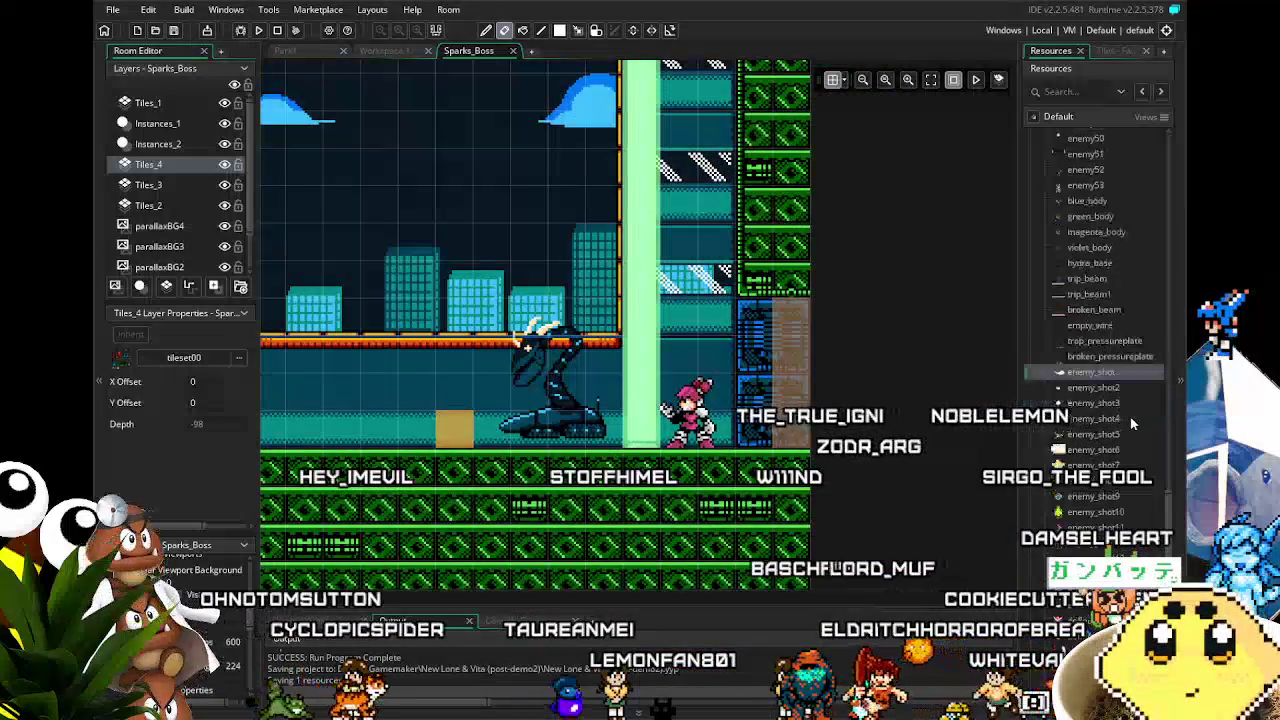
{"action": "scroll", "coordinate": [1110, 390], "scroll_direction": "down", "scroll_amount": 3}
{"action": "left_click", "coordinate": [1088, 315]}
{"action": "double_click", "coordinate": [1088, 313]}
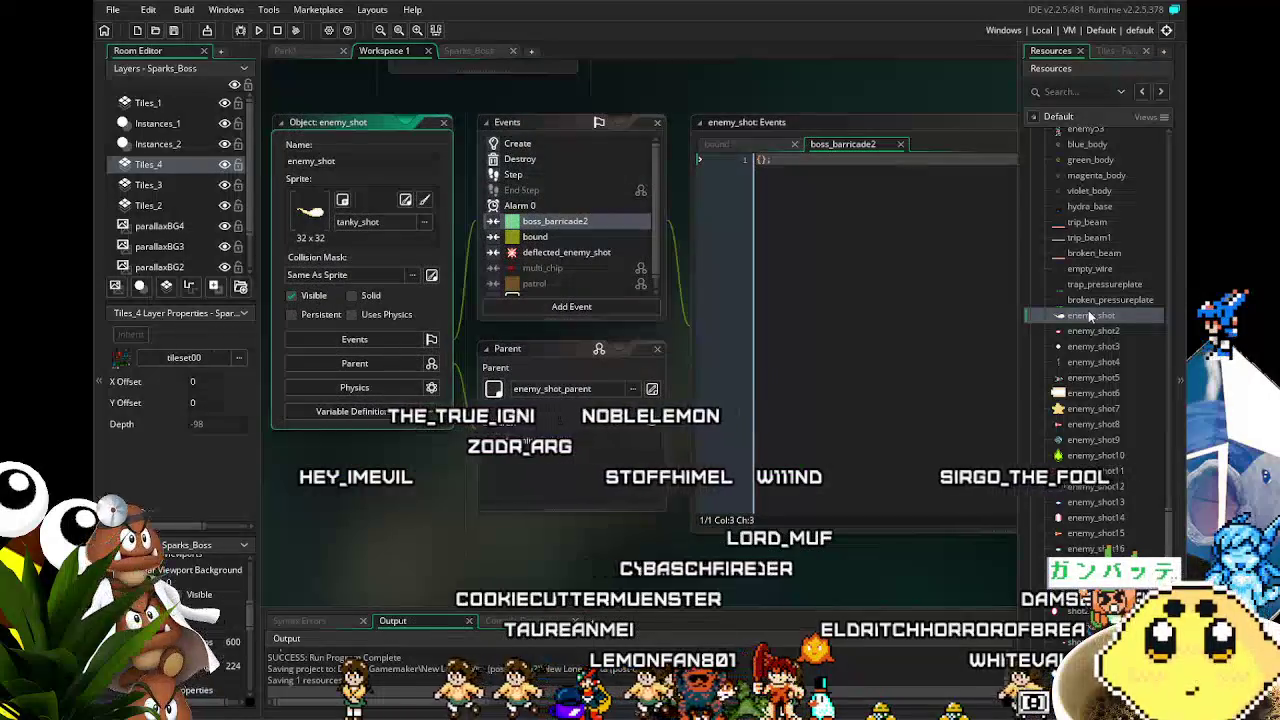
Step: Untick Solid on boss_barricade2 in the Collision group and save the project
{"action": "scroll", "coordinate": [1089, 490], "scroll_direction": "up", "scroll_amount": 3}
{"action": "scroll", "coordinate": [1090, 496], "scroll_direction": "down", "scroll_amount": 10}
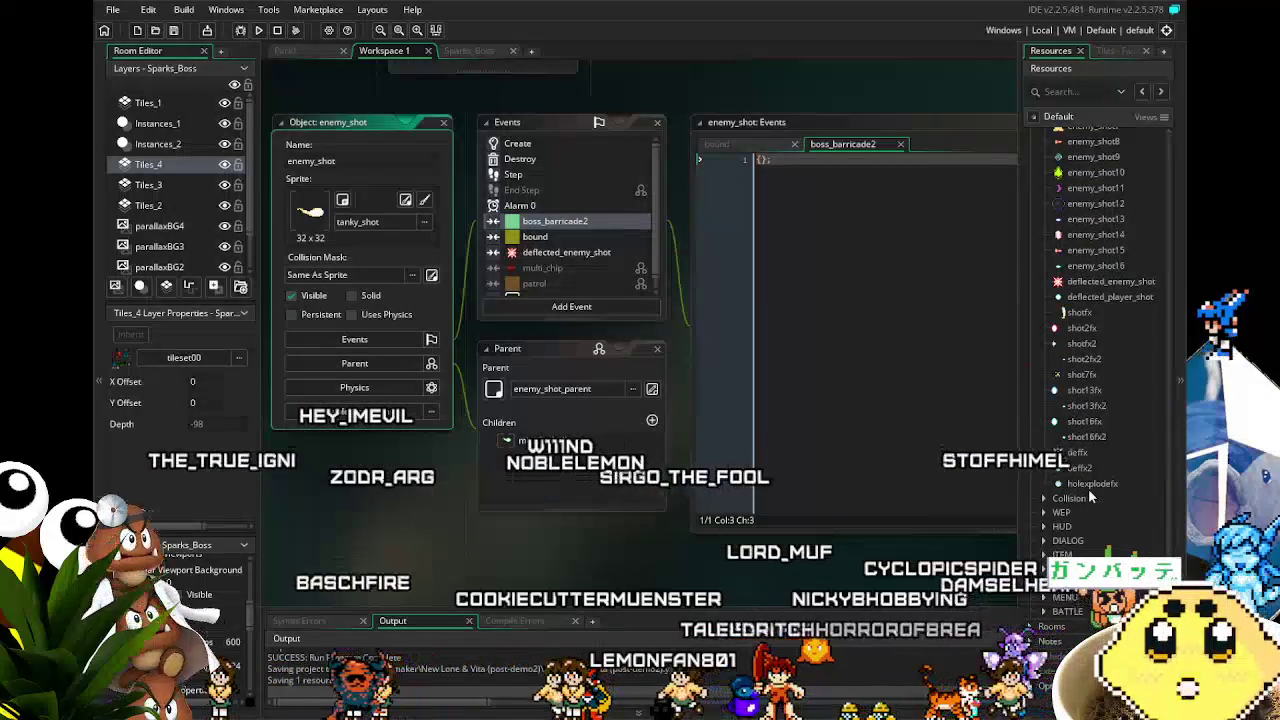
{"action": "left_click", "coordinate": [1044, 497]}
{"action": "scroll", "coordinate": [1044, 495], "scroll_direction": "down", "scroll_amount": 5}
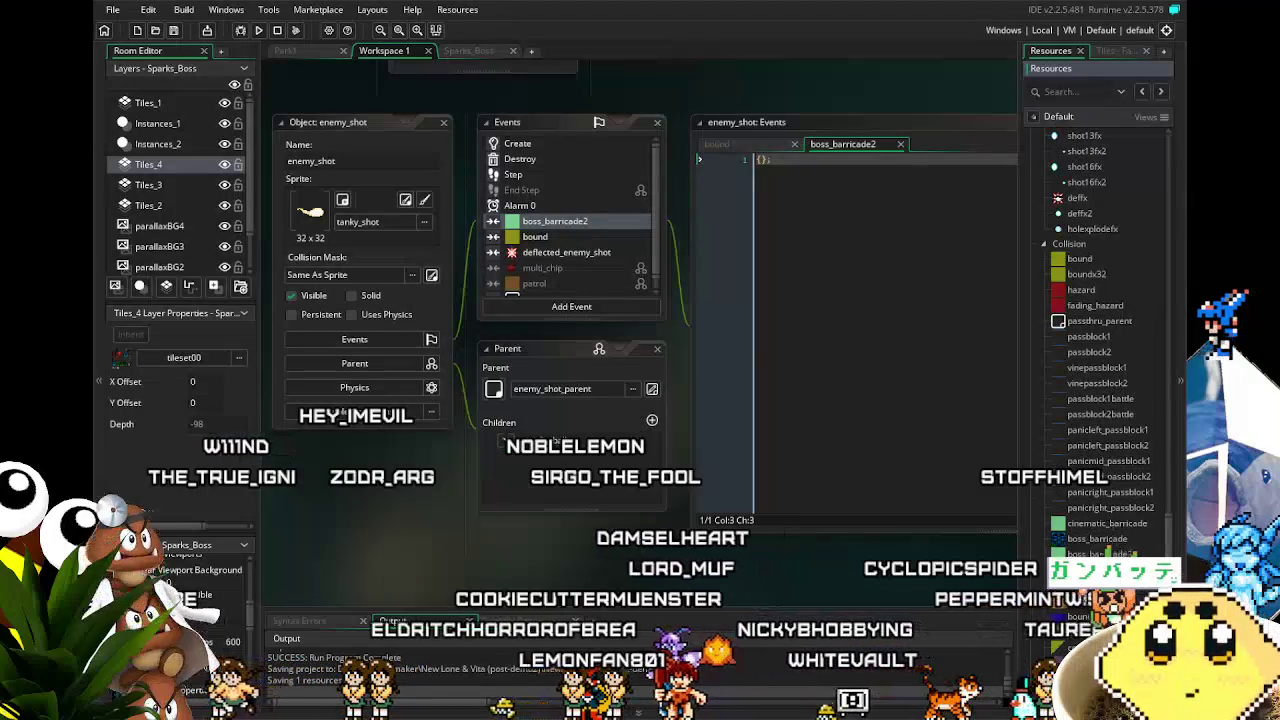
{"action": "double_click", "coordinate": [1097, 554]}
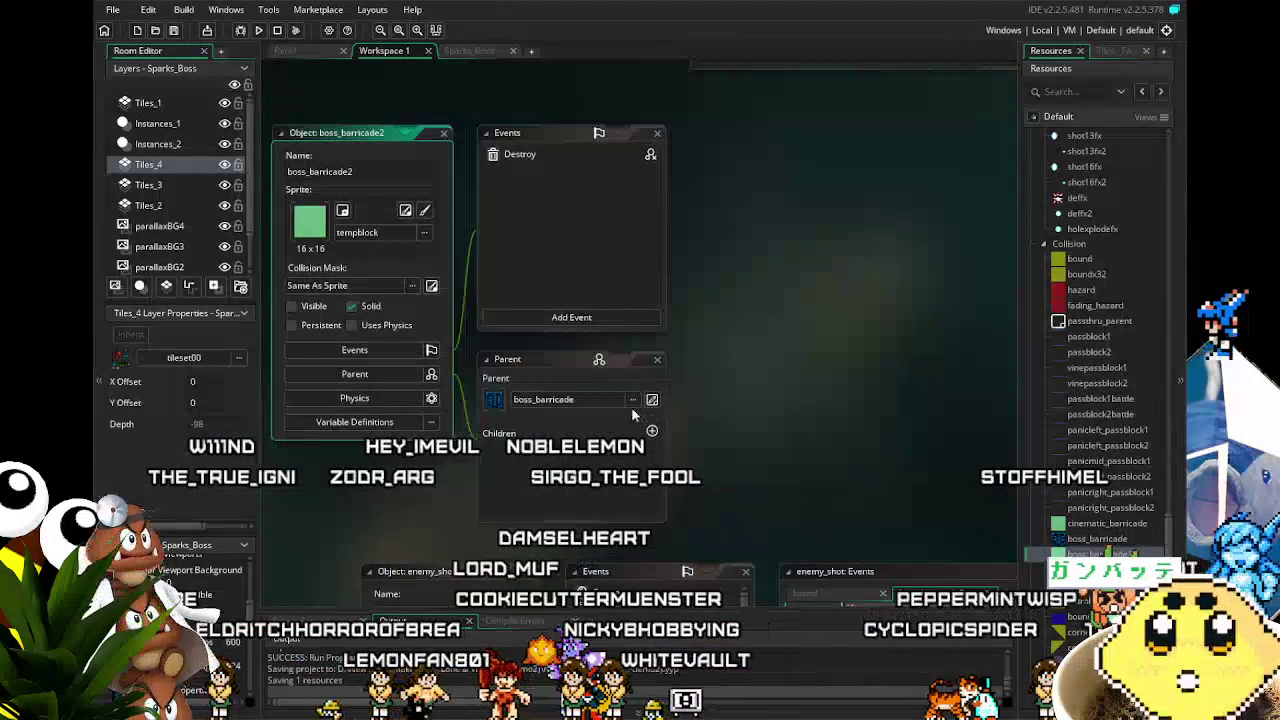
{"action": "left_click", "coordinate": [364, 310]}
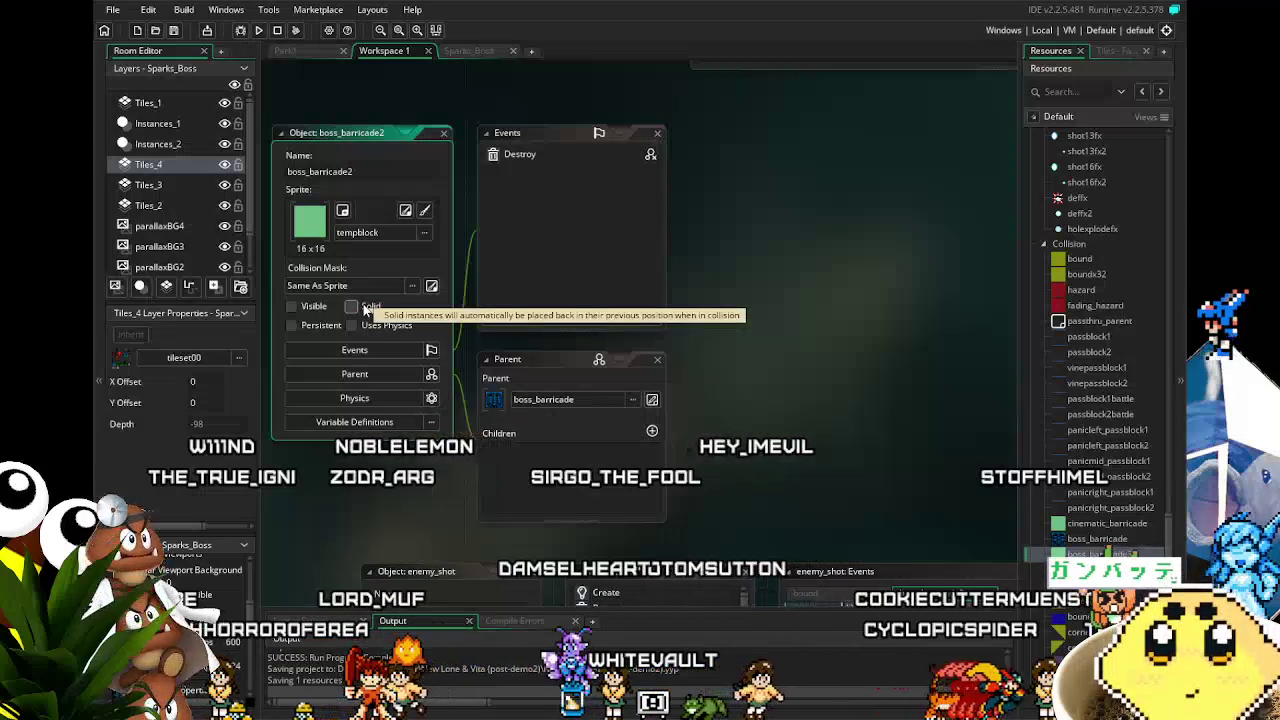
{"action": "left_click", "coordinate": [174, 30]}
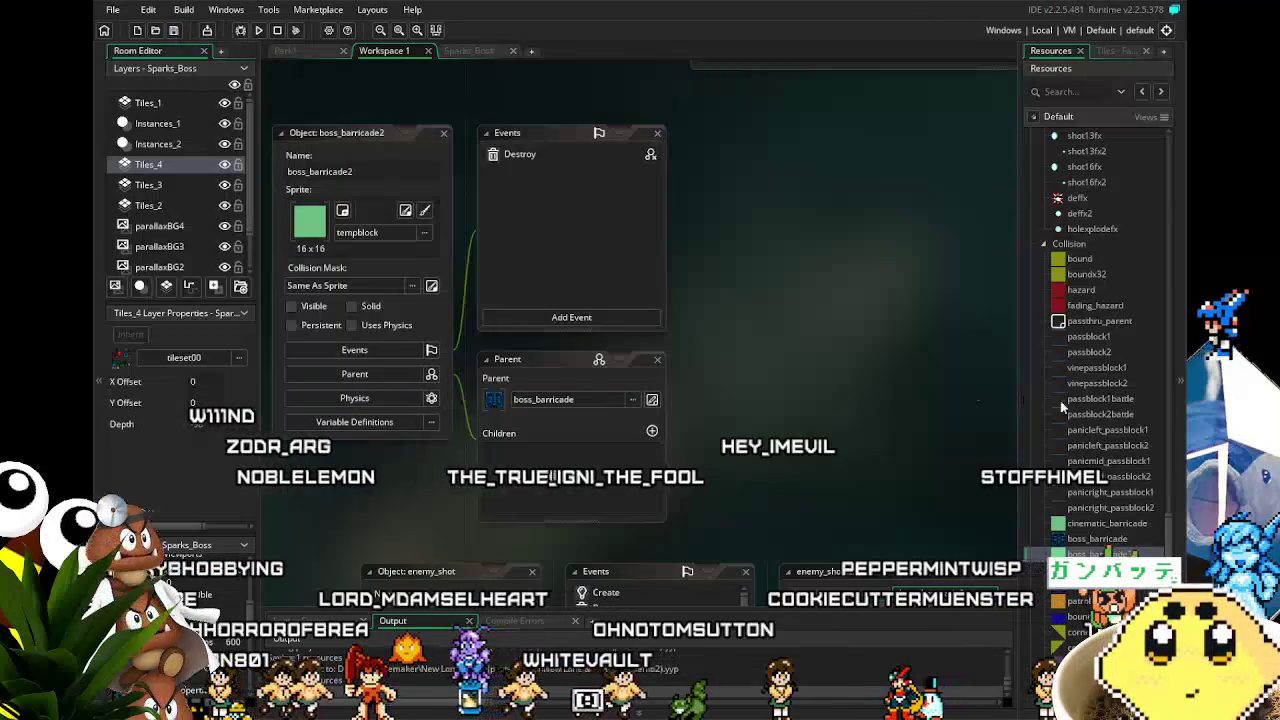
Step: Compare cinematic_barricade with boss_barricade2, then return to the Sparks_Boss room
{"action": "double_click", "coordinate": [1112, 525]}
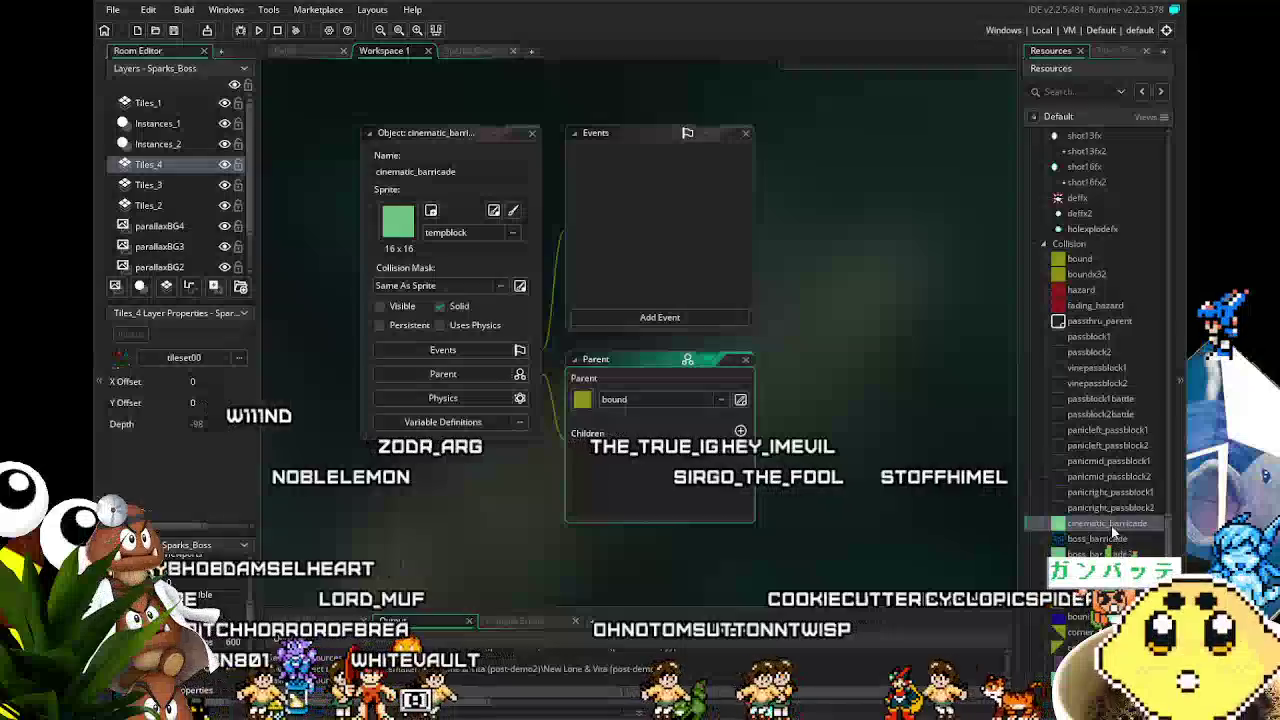
{"action": "double_click", "coordinate": [1100, 553]}
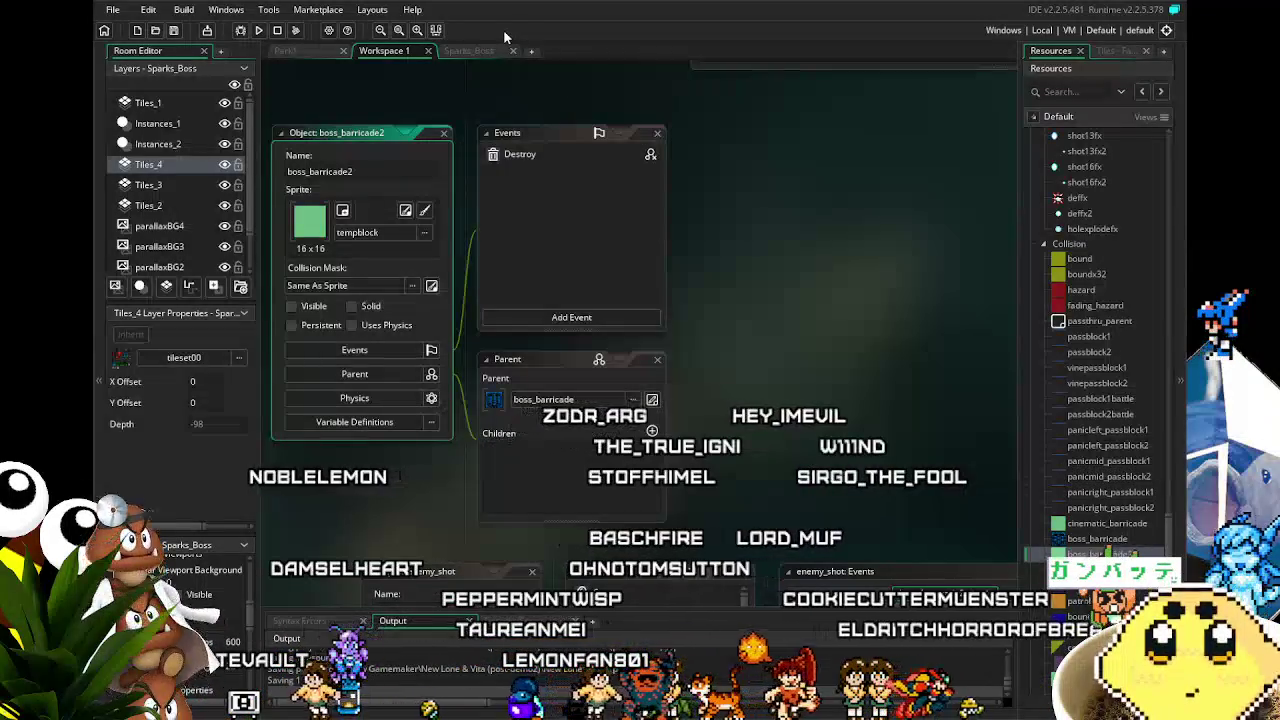
{"action": "scroll", "coordinate": [1149, 521], "scroll_direction": "up", "scroll_amount": 2}
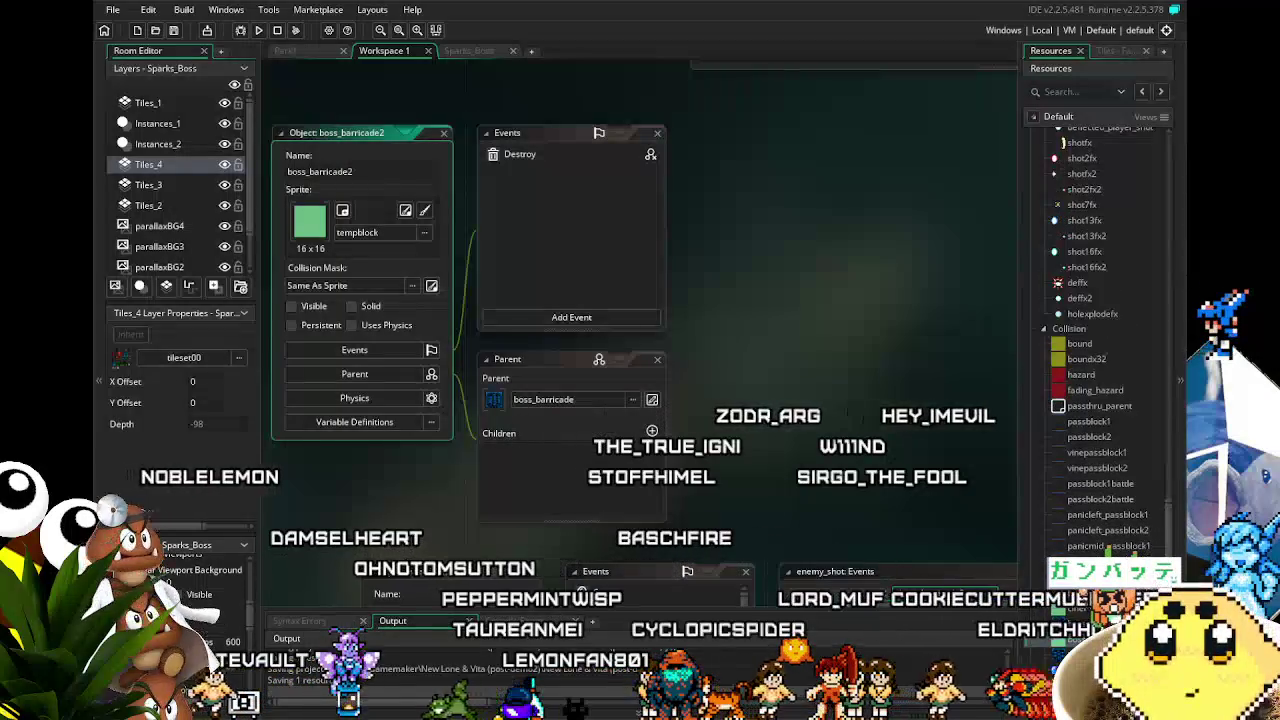
{"action": "scroll", "coordinate": [1110, 550], "scroll_direction": "up", "scroll_amount": 3}
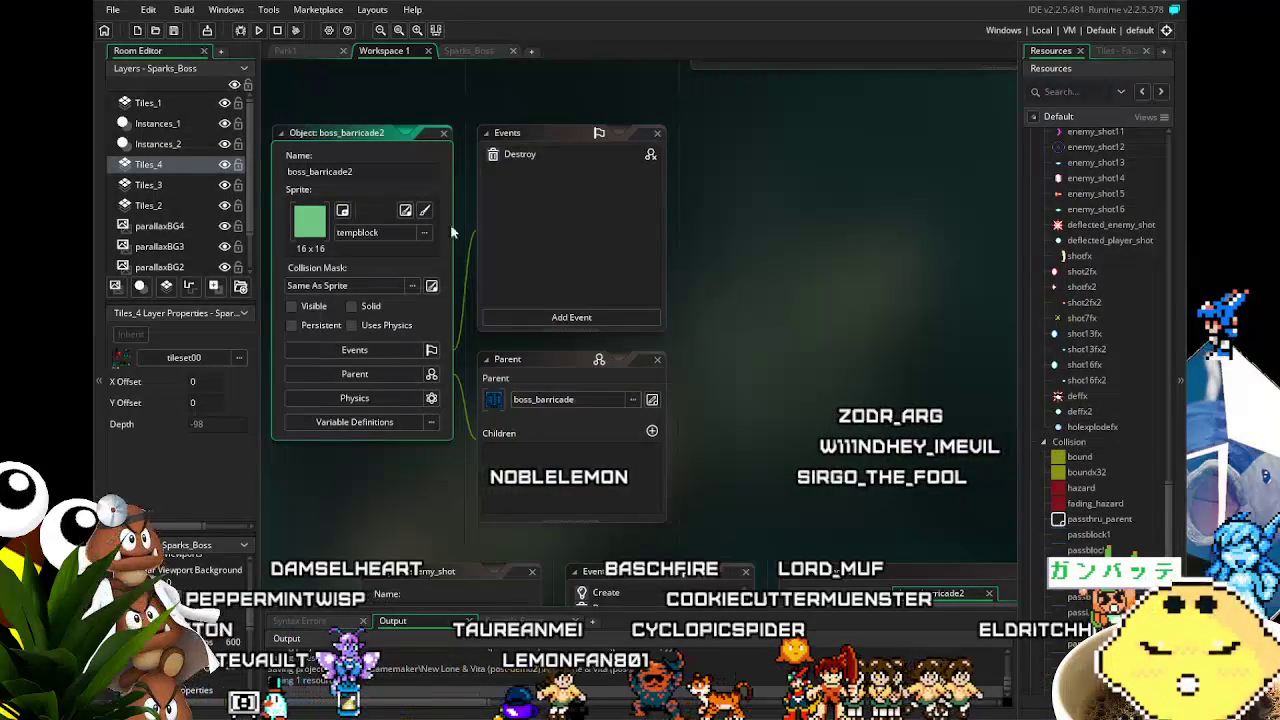
{"action": "left_click", "coordinate": [467, 50]}
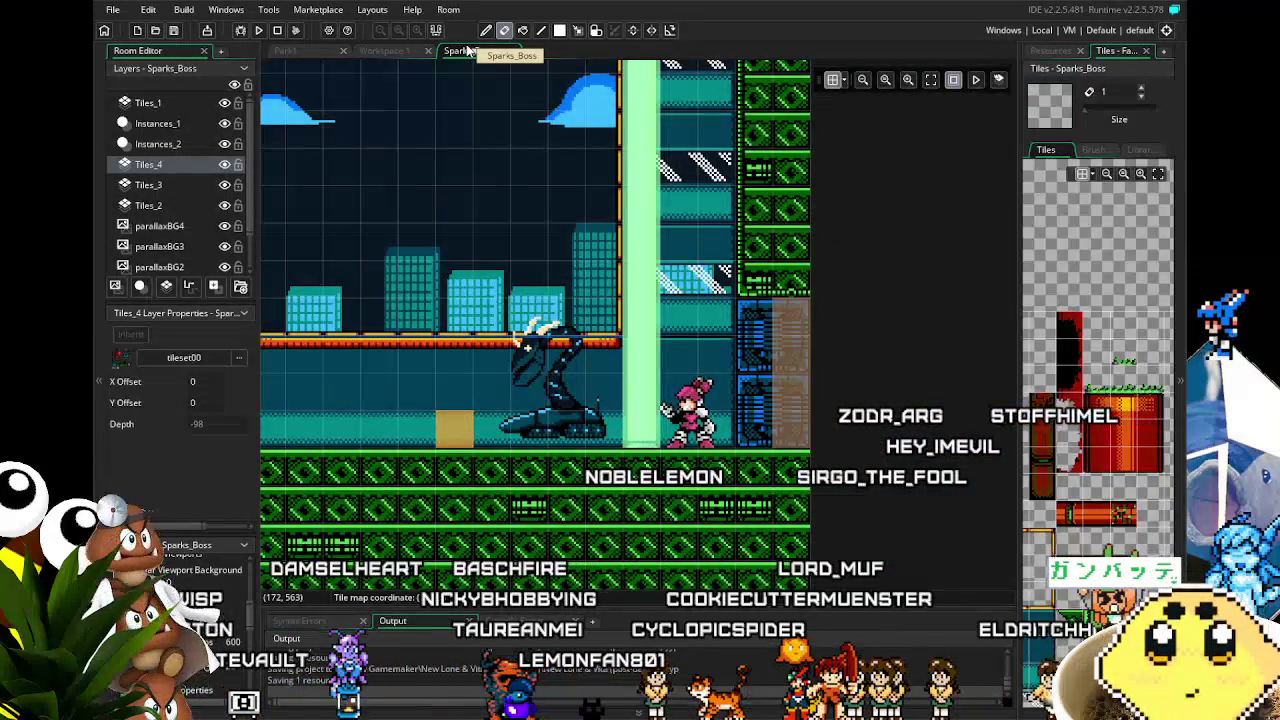
Step: Pan the Sparks_Boss room view from its left edge to its right edge around the arena
{"action": "scroll", "coordinate": [542, 384], "scroll_direction": "left", "scroll_amount": 2}
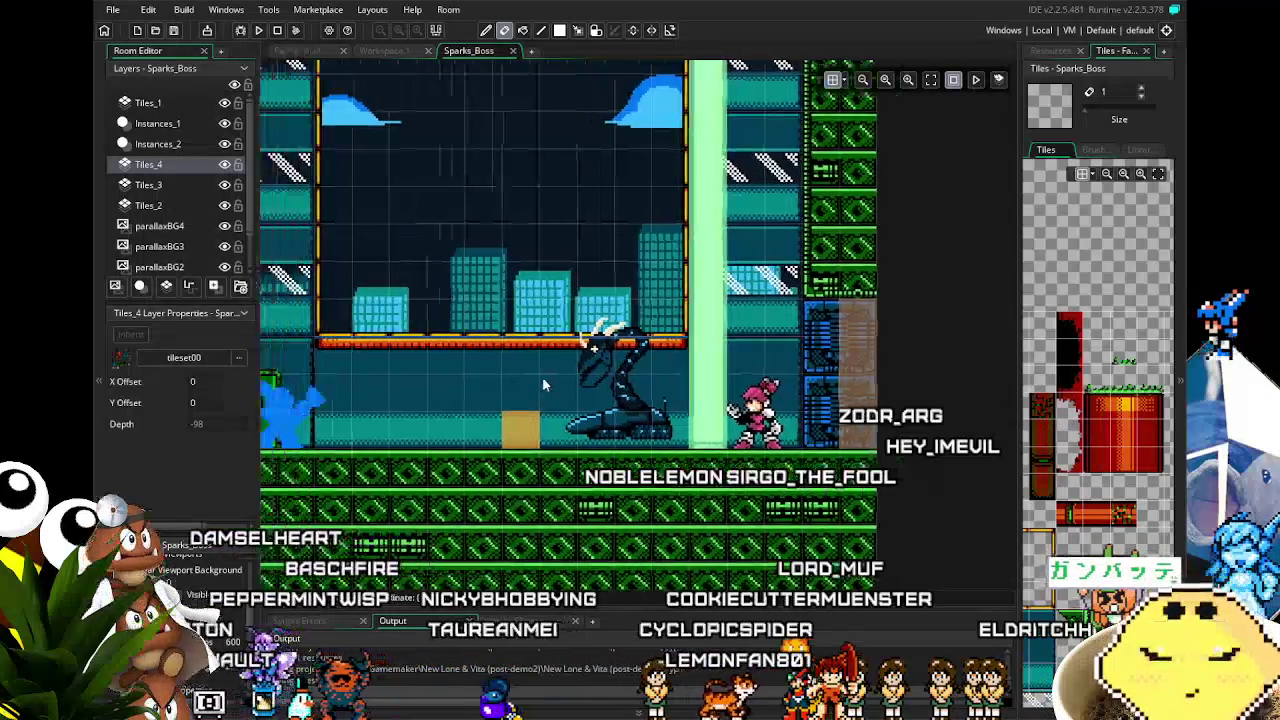
{"action": "left_click_drag", "start_coordinate": [542, 384], "coordinate": [682, 372]}
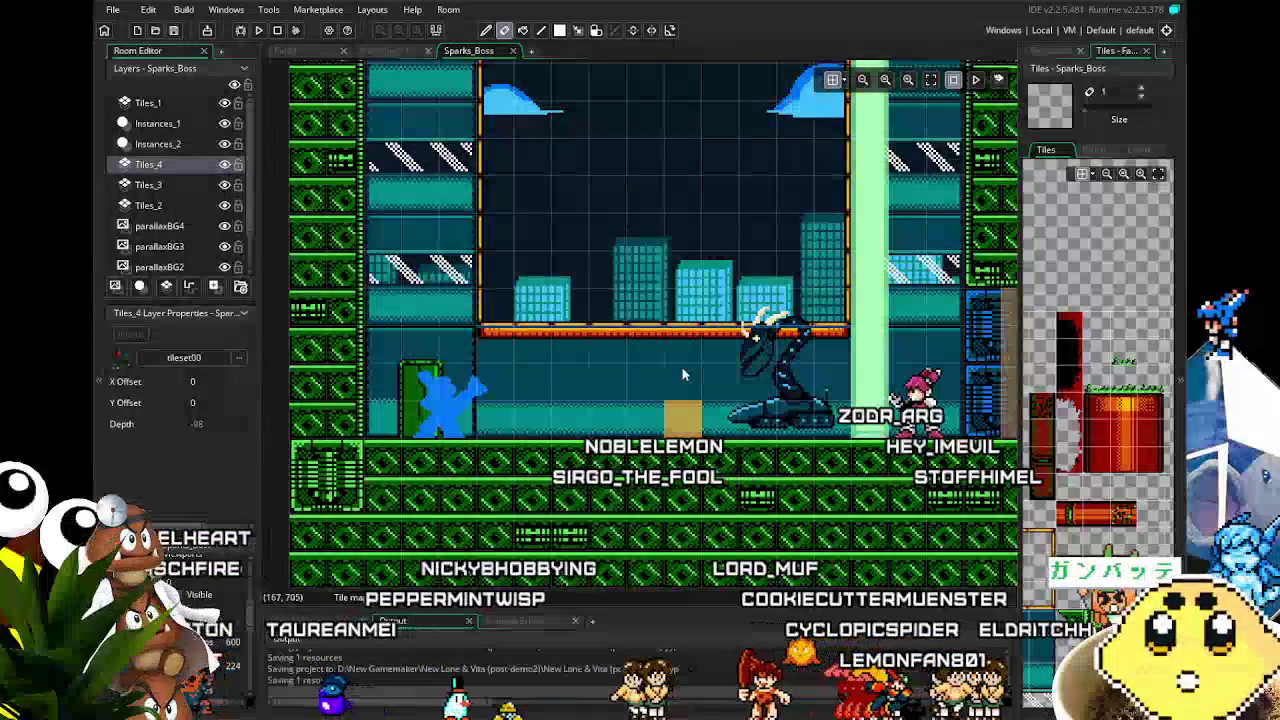
{"action": "left_click_drag", "start_coordinate": [682, 374], "coordinate": [536, 370]}
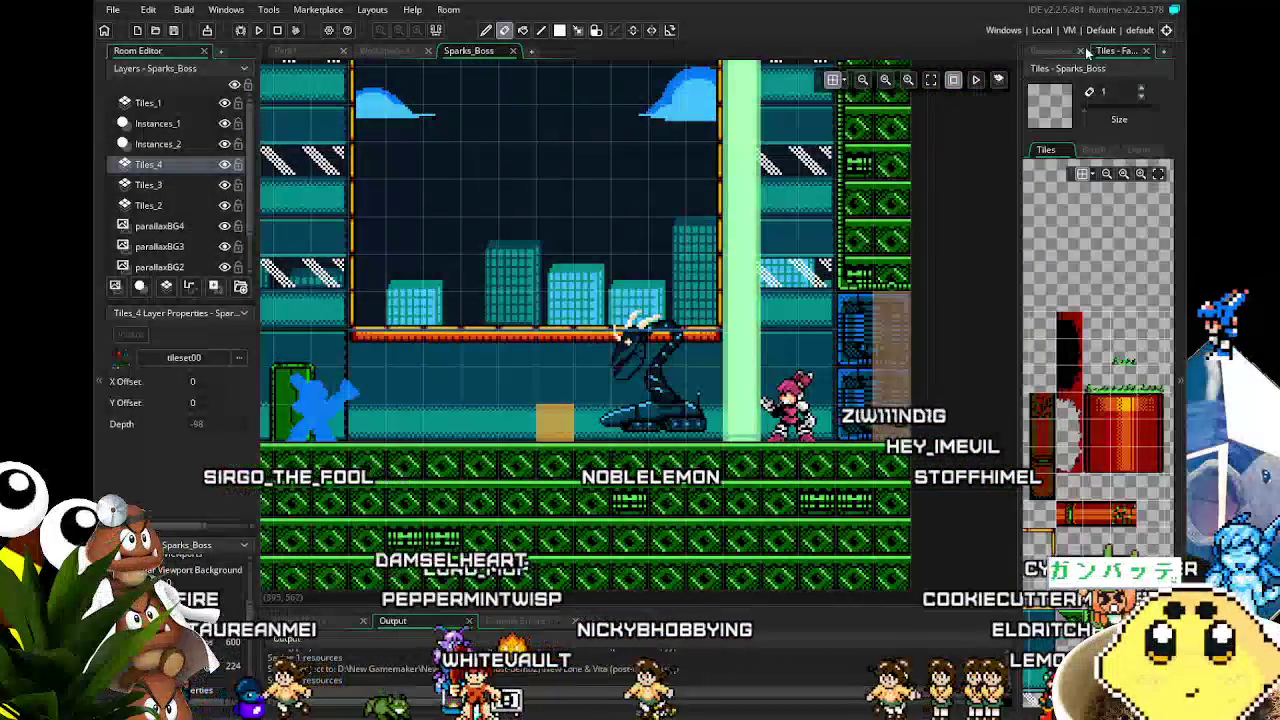
{"action": "left_click", "coordinate": [1055, 51]}
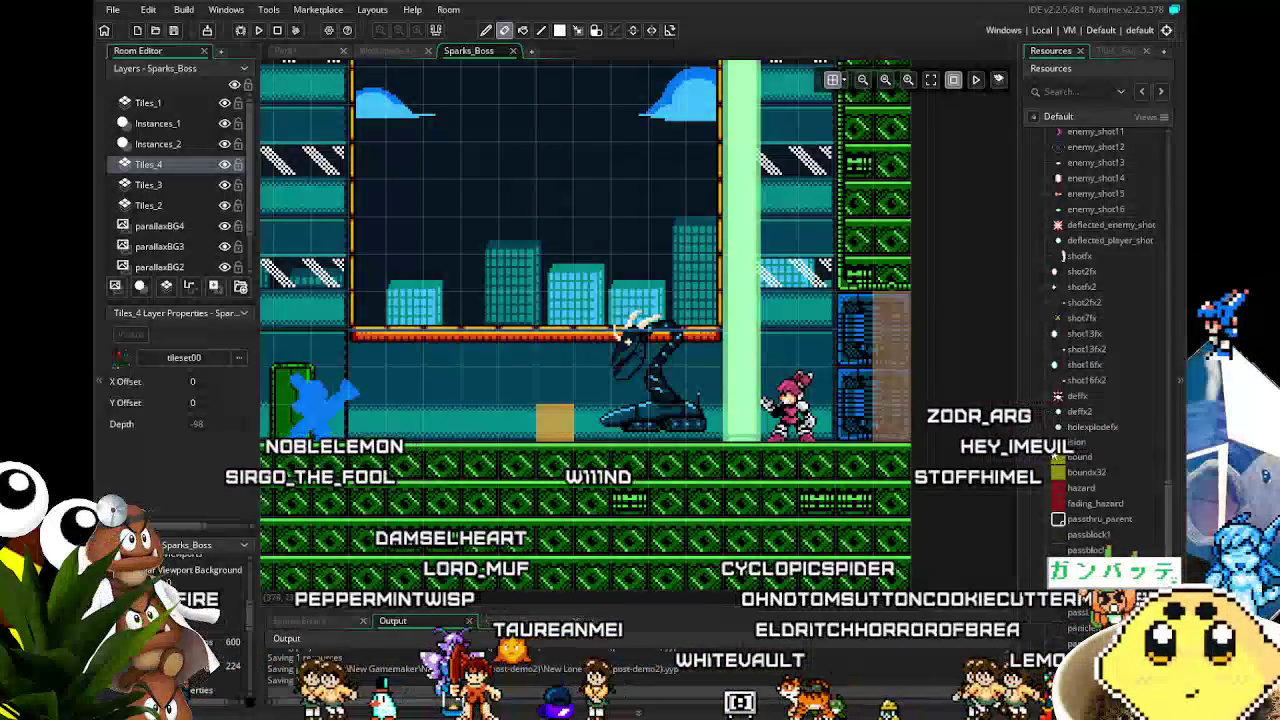
{"action": "scroll", "coordinate": [1070, 525], "scroll_direction": "down", "scroll_amount": 3}
{"action": "scroll", "coordinate": [1070, 527], "scroll_direction": "down", "scroll_amount": 5}
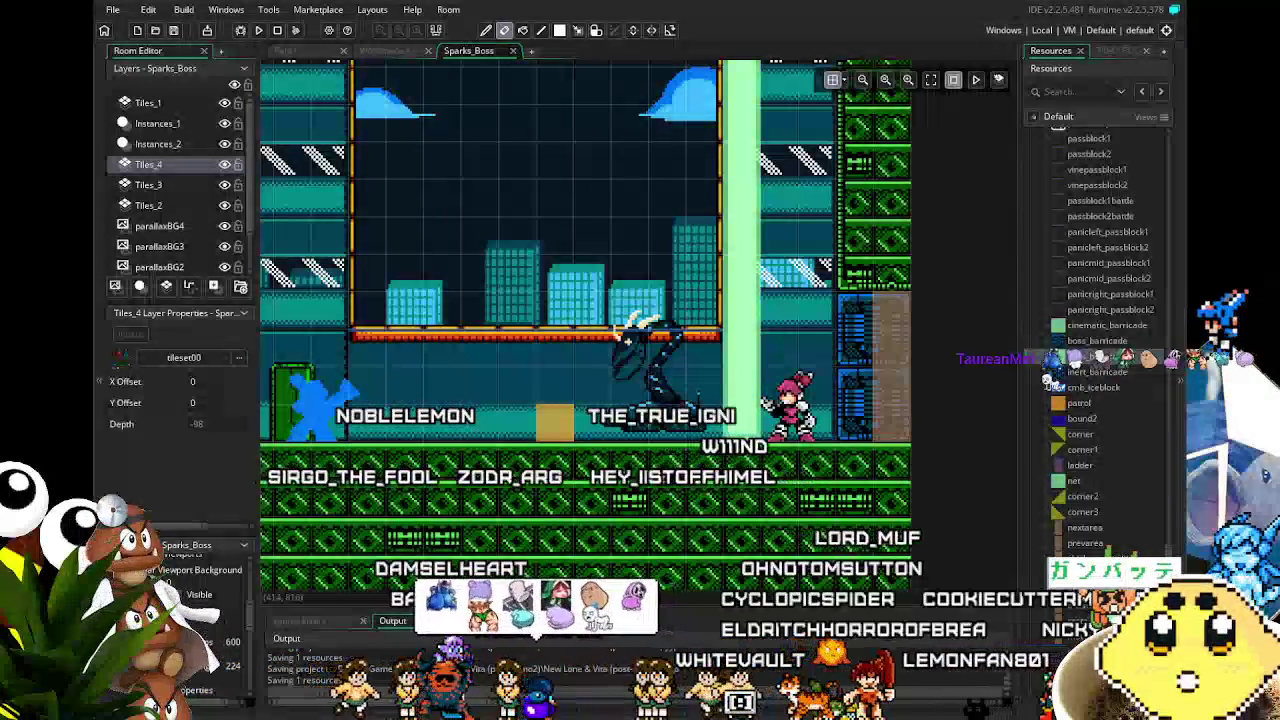
{"action": "mouse_move", "coordinate": [656, 412]}
{"action": "left_mouse_down"}
{"action": "mouse_move", "coordinate": [806, 454]}
{"action": "mouse_move", "coordinate": [797, 477]}
{"action": "mouse_move", "coordinate": [748, 421]}
{"action": "left_mouse_up"}
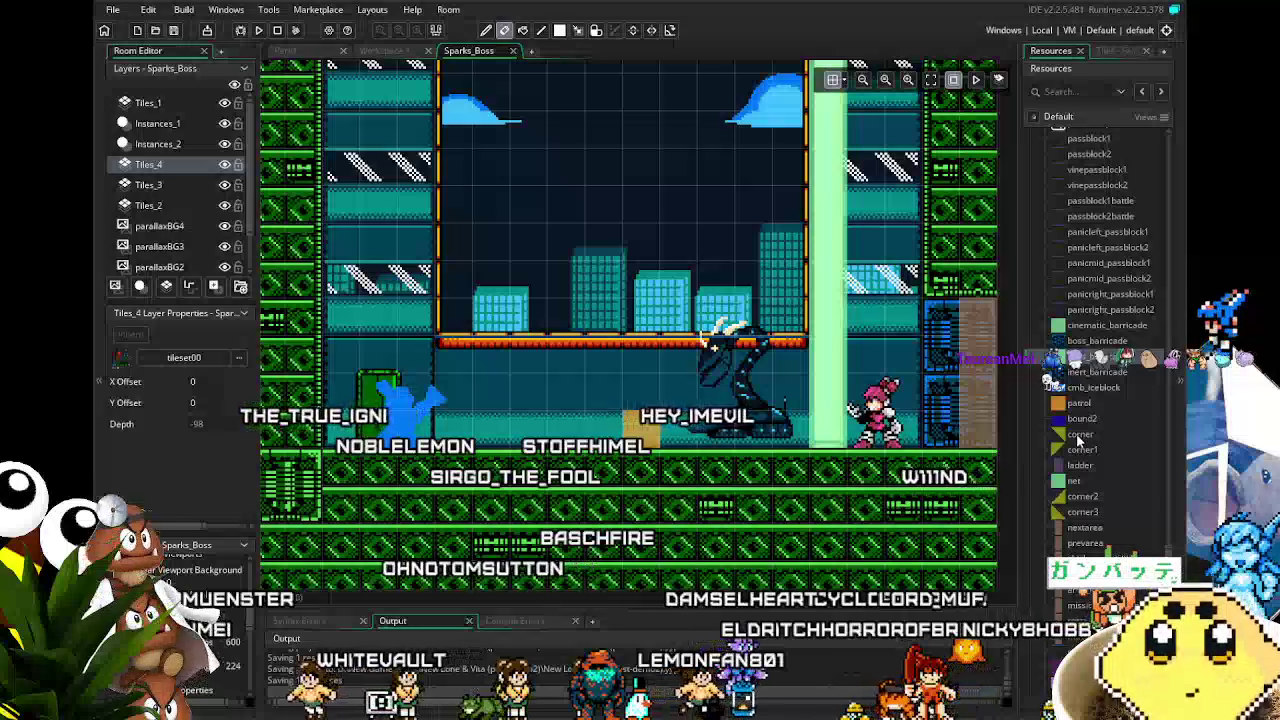
{"action": "scroll", "coordinate": [1082, 425], "scroll_direction": "down", "scroll_amount": 4}
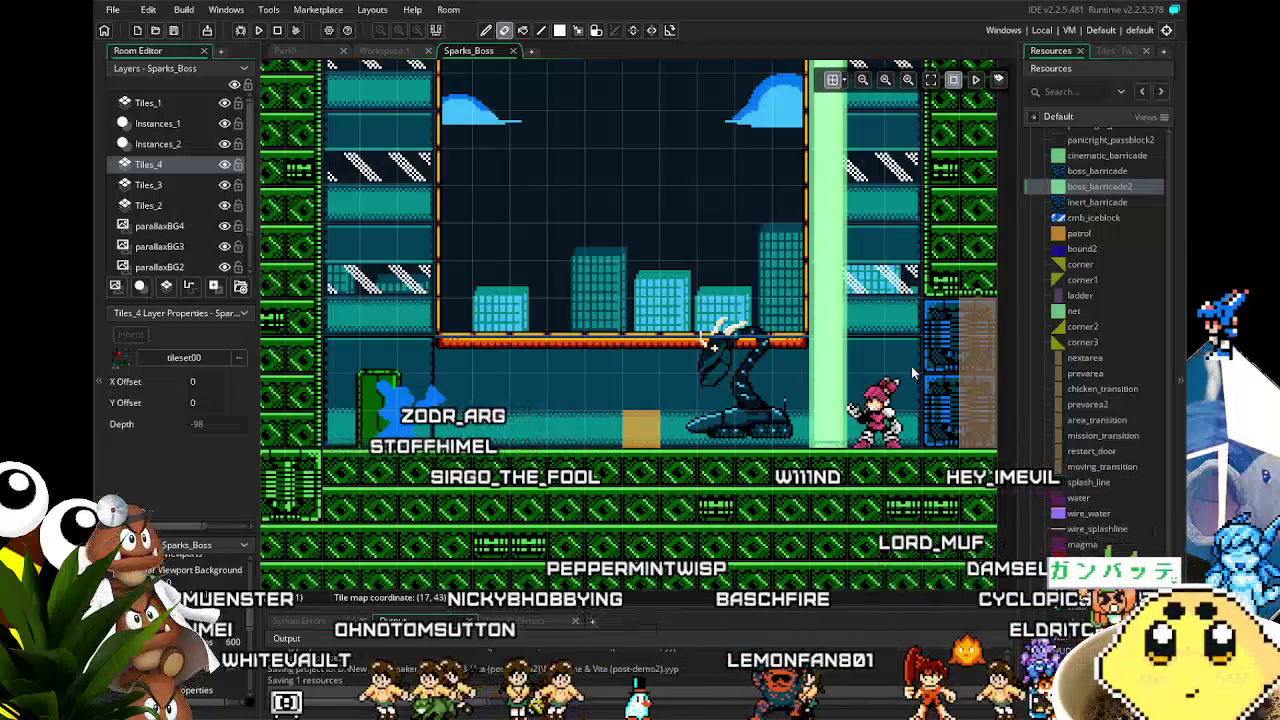
{"action": "scroll", "coordinate": [1055, 387], "scroll_direction": "down", "scroll_amount": 2}
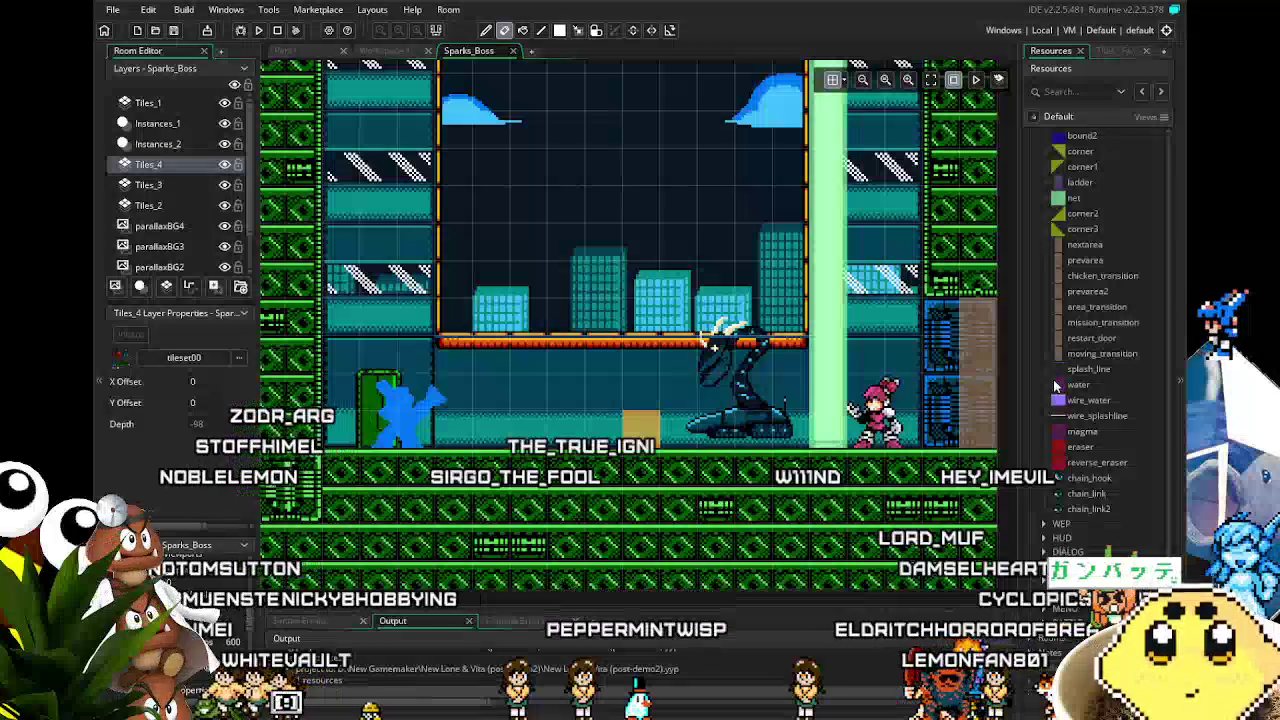
{"action": "scroll", "coordinate": [1055, 387], "scroll_direction": "down", "scroll_amount": 1}
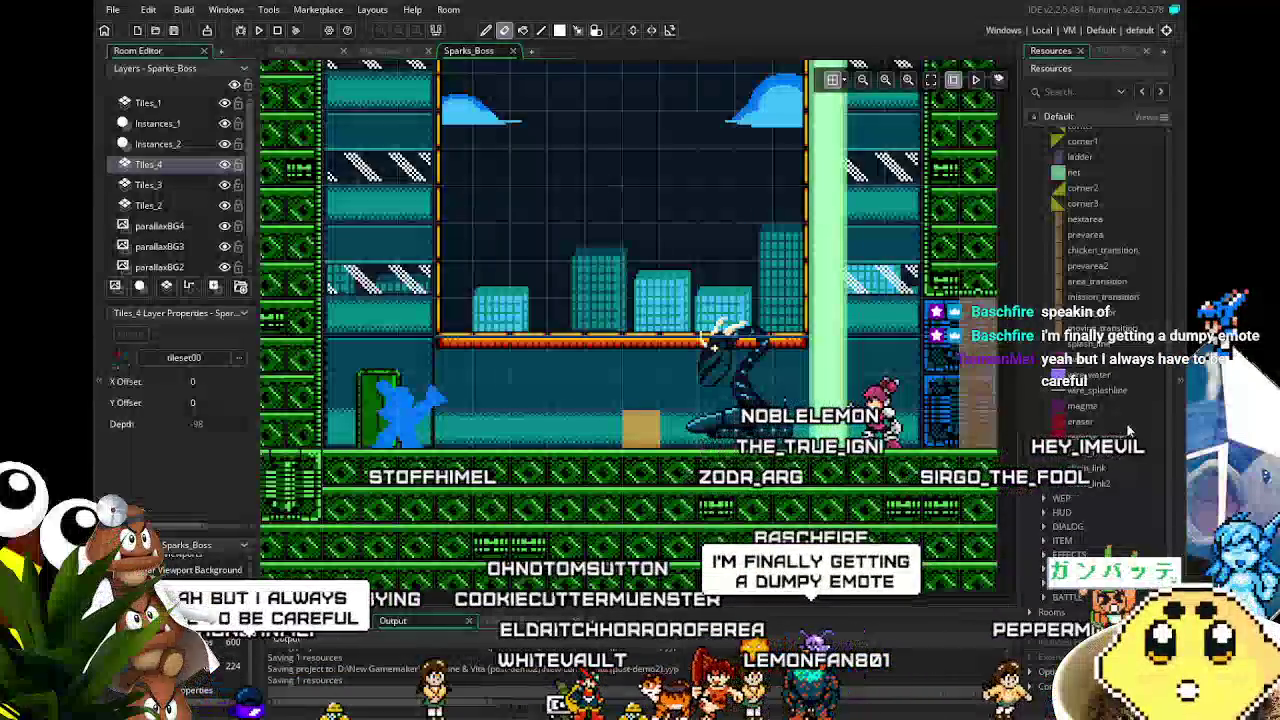
{"action": "left_click_drag", "start_coordinate": [903, 425], "coordinate": [813, 402]}
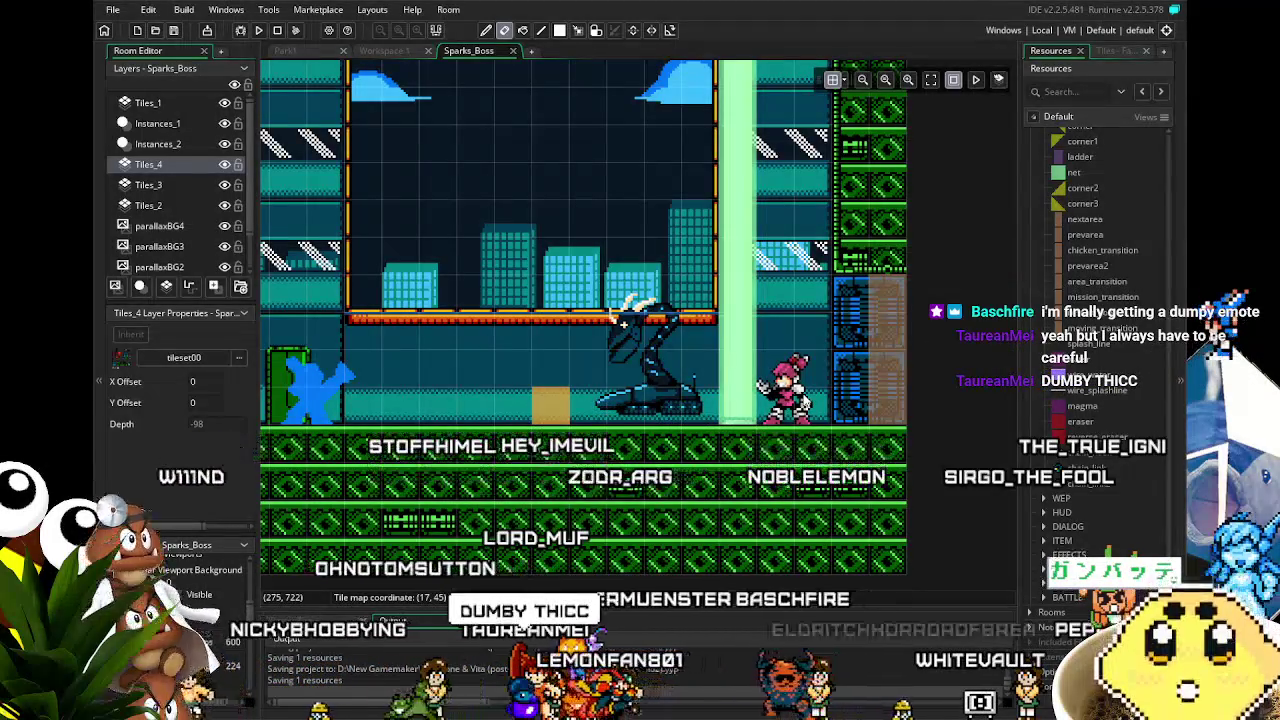
{"action": "mouse_move", "coordinate": [612, 472]}
{"action": "left_mouse_down"}
{"action": "mouse_move", "coordinate": [714, 477]}
{"action": "mouse_move", "coordinate": [618, 441]}
{"action": "mouse_move", "coordinate": [618, 545]}
{"action": "left_mouse_up"}
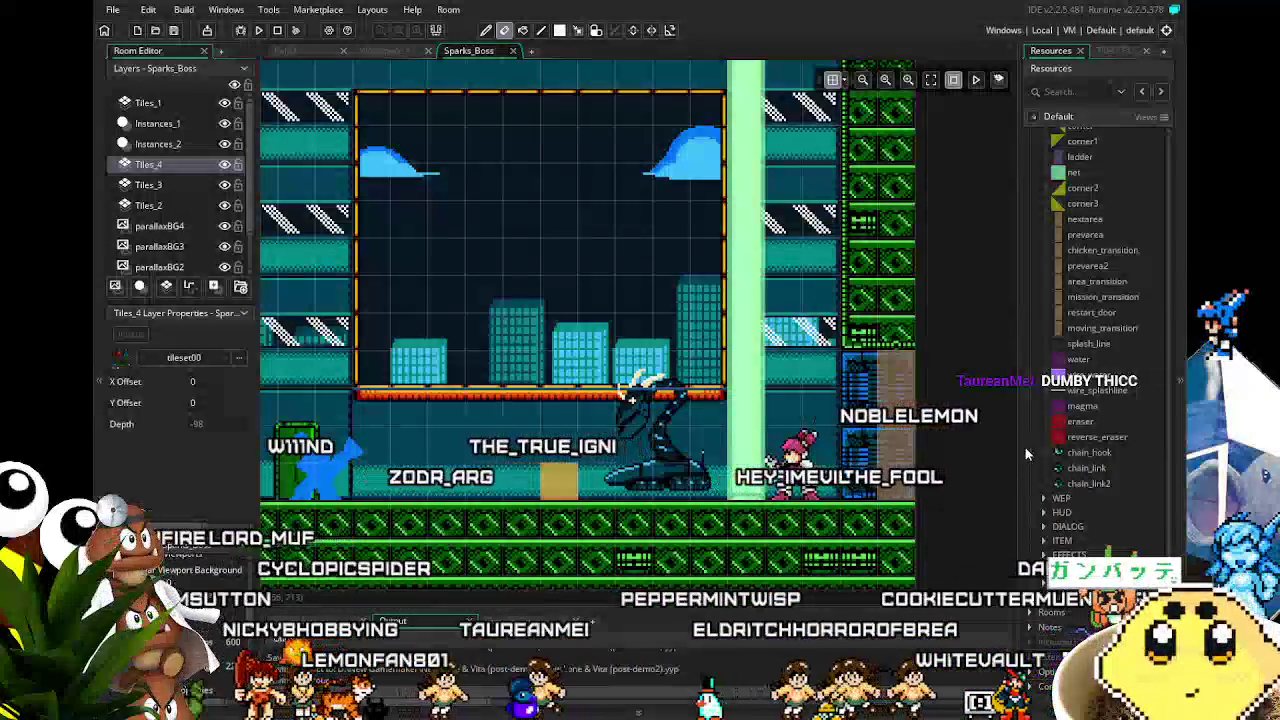
Step: Collapse the Enemy resource folder so the Collision objects like boss_barricade2 are listed
{"action": "scroll", "coordinate": [1100, 330], "scroll_direction": "up", "scroll_amount": 6}
{"action": "scroll", "coordinate": [1100, 330], "scroll_direction": "up", "scroll_amount": 6}
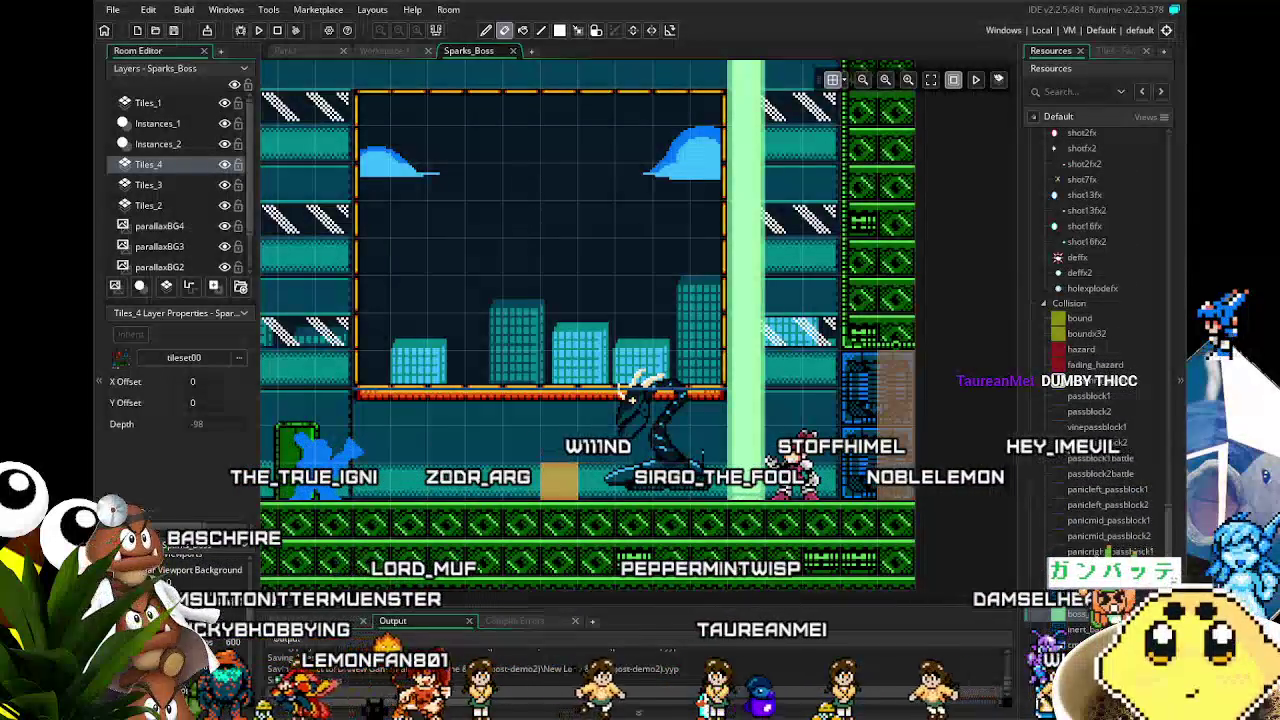
{"action": "scroll", "coordinate": [1071, 428], "scroll_direction": "down", "scroll_amount": 2}
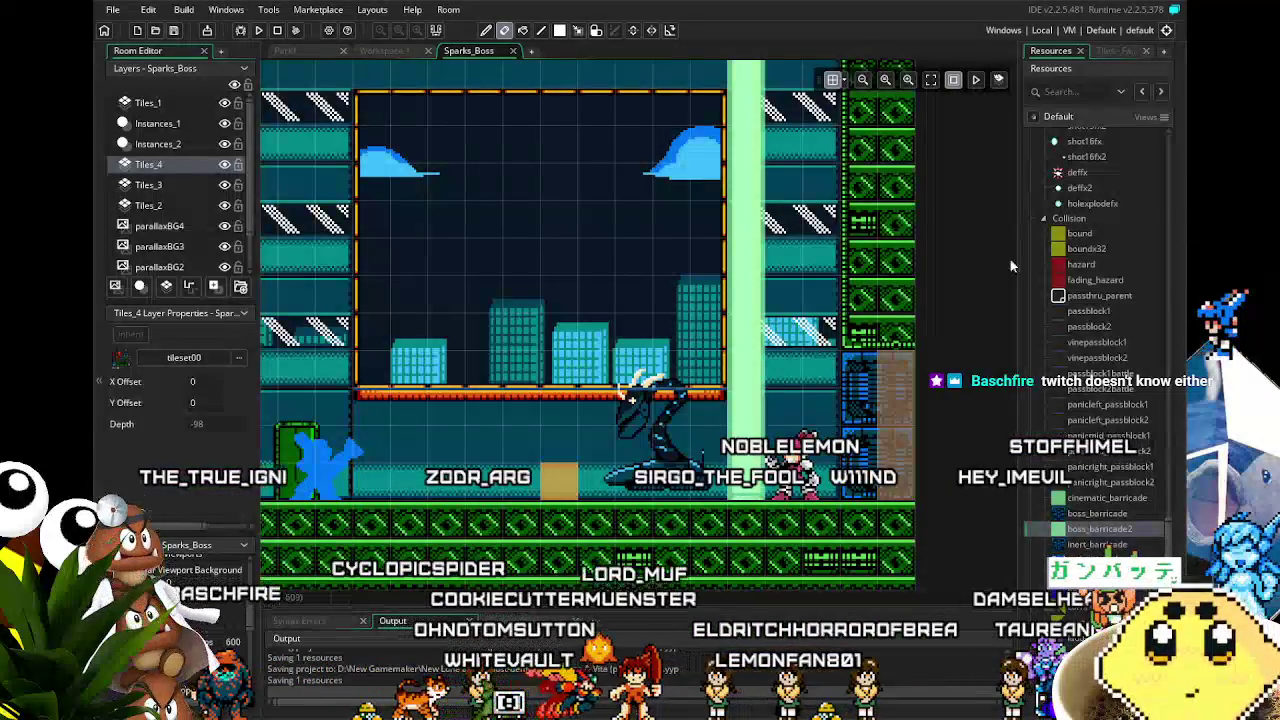
{"action": "scroll", "coordinate": [1117, 150], "scroll_direction": "down", "scroll_amount": 10}
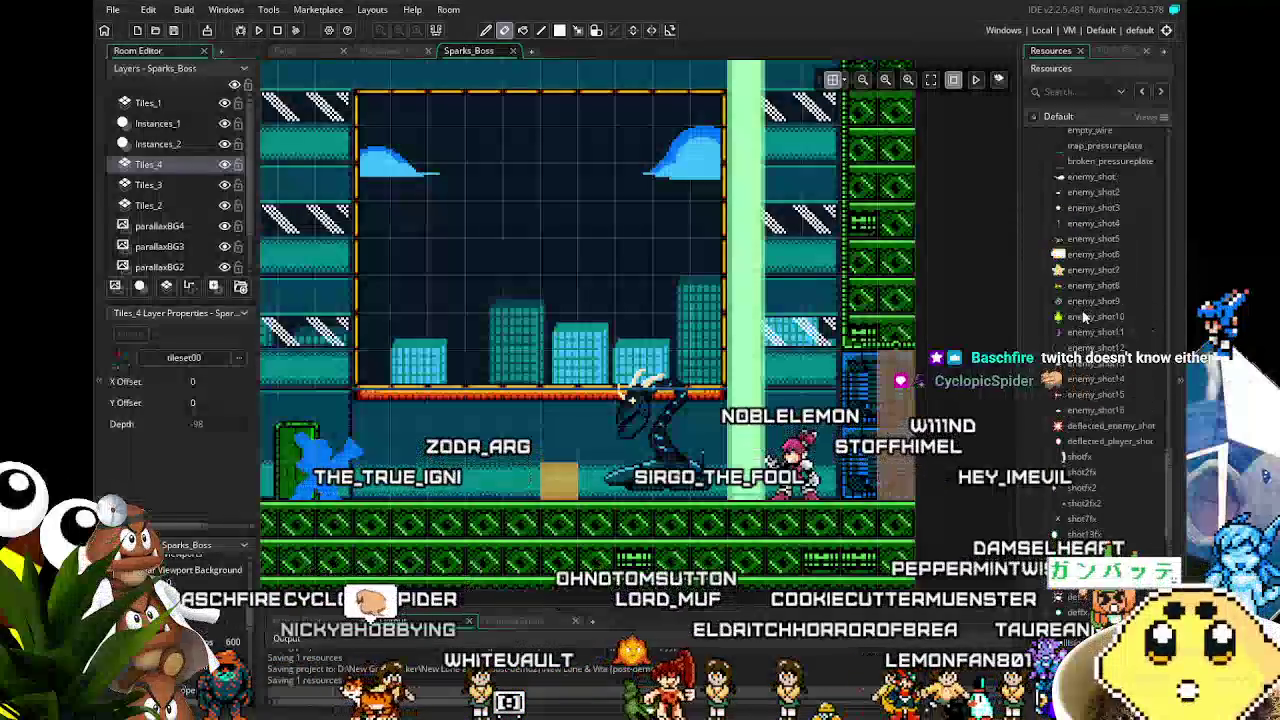
{"action": "scroll", "coordinate": [1082, 360], "scroll_direction": "up", "scroll_amount": 10}
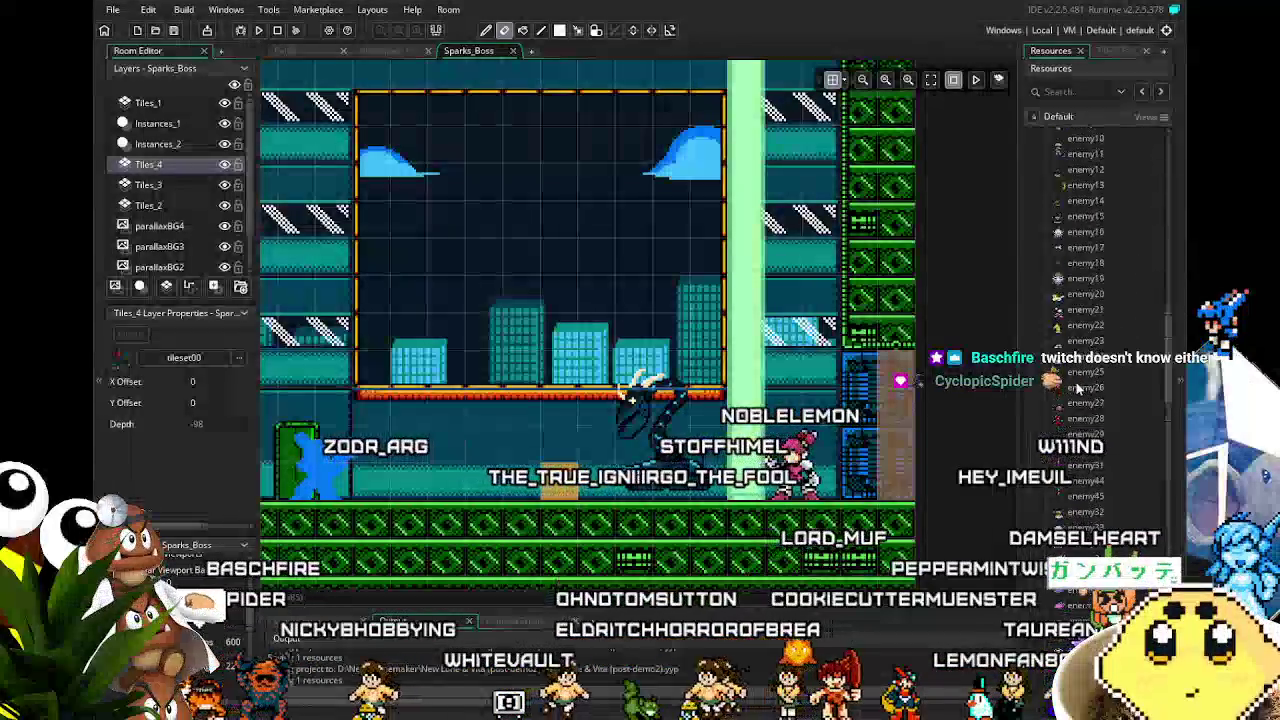
{"action": "scroll", "coordinate": [1078, 390], "scroll_direction": "up", "scroll_amount": 3}
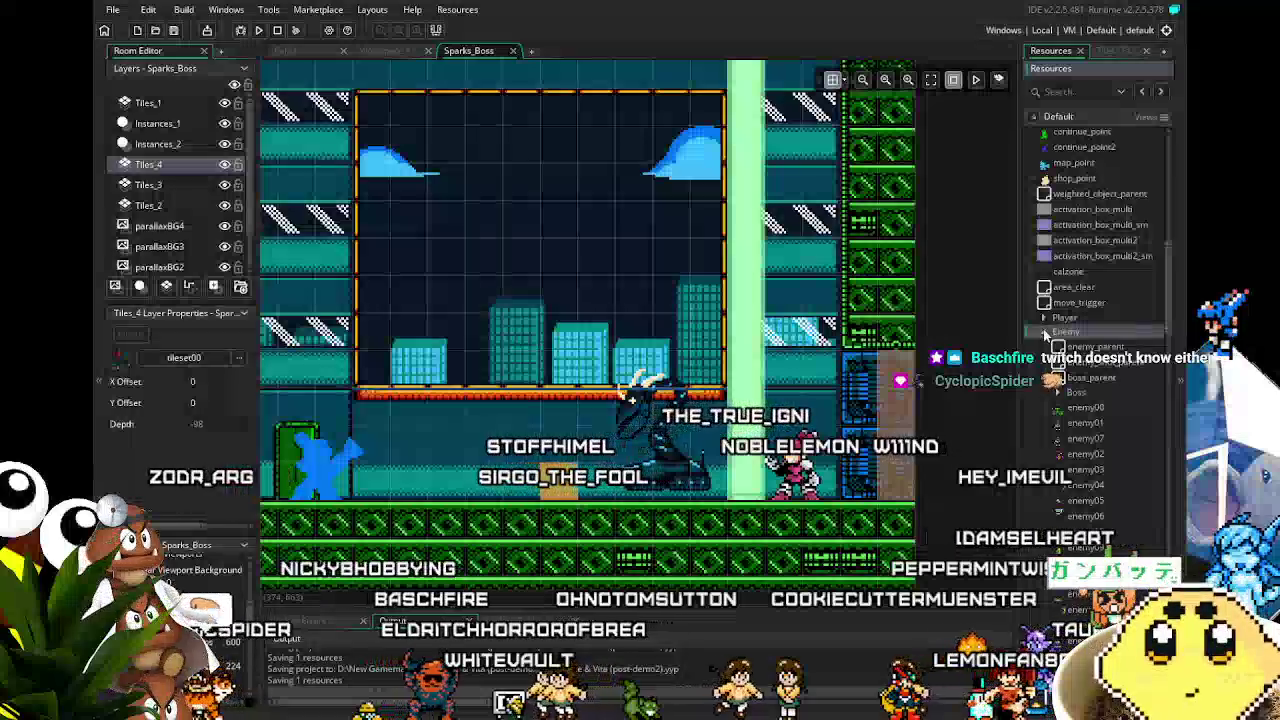
{"action": "left_click", "coordinate": [1044, 333]}
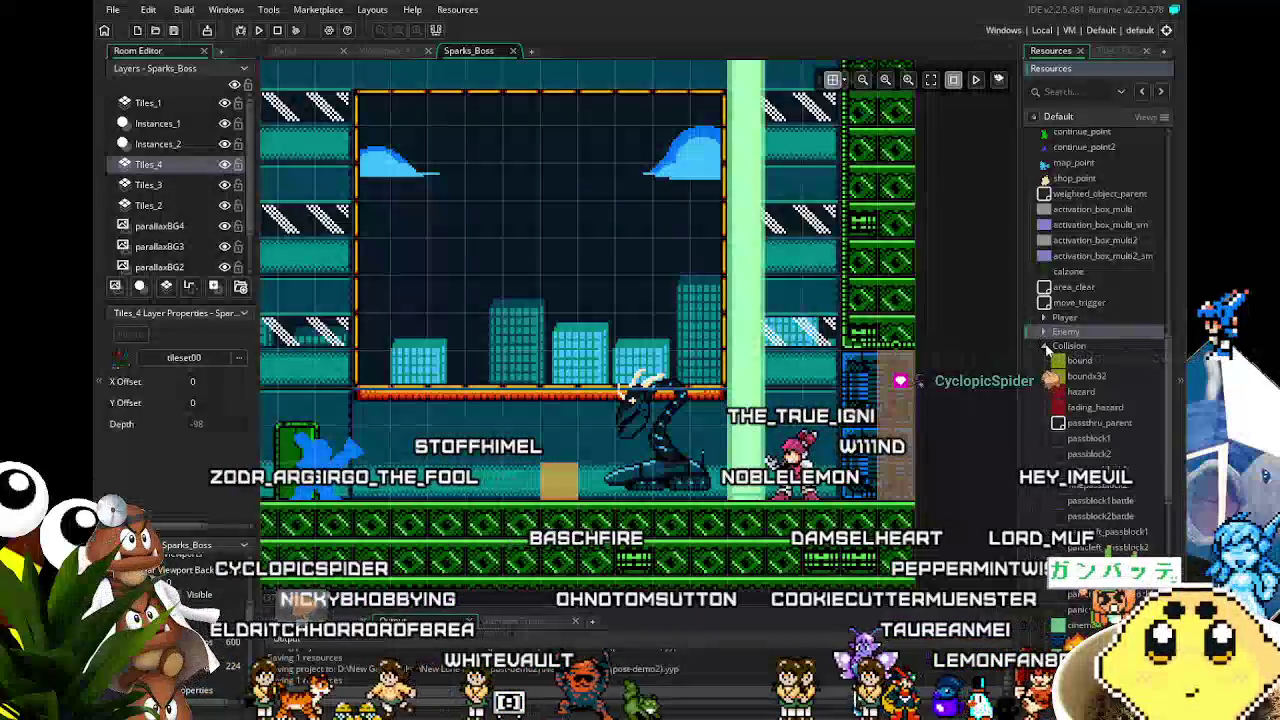
{"action": "scroll", "coordinate": [1046, 346], "scroll_direction": "down", "scroll_amount": 7}
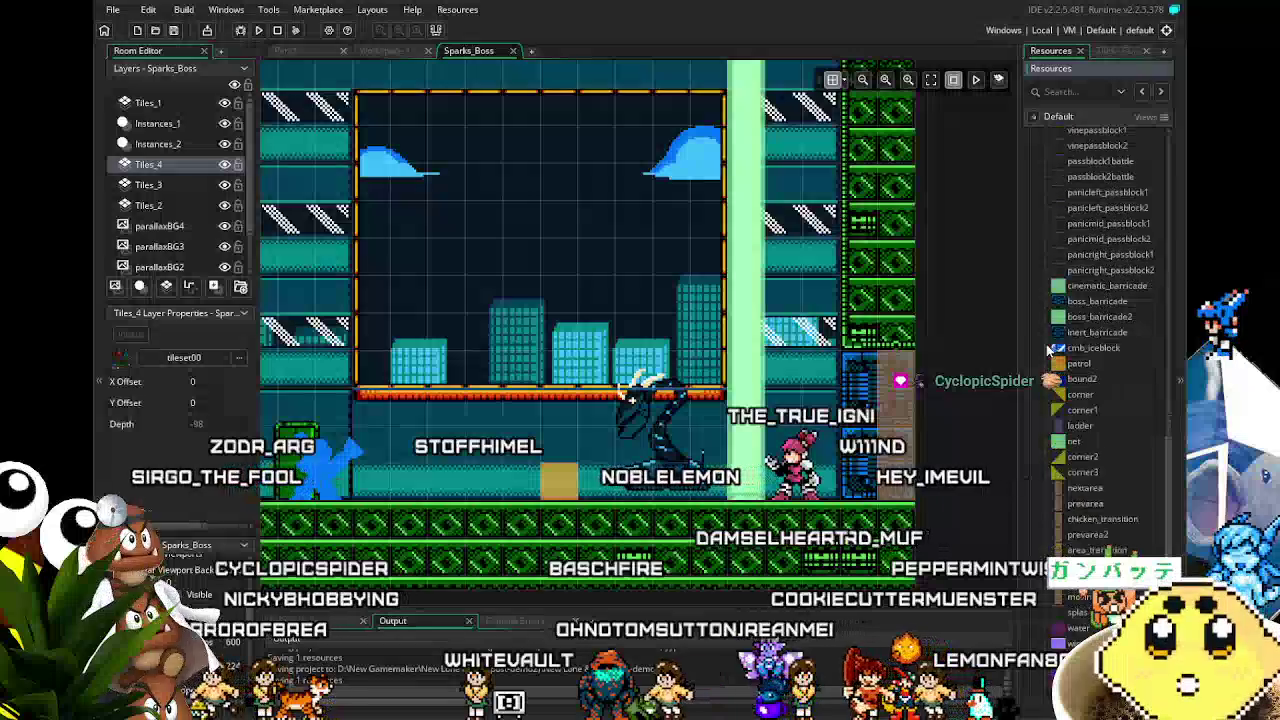
{"action": "scroll", "coordinate": [1048, 347], "scroll_direction": "down", "scroll_amount": 2}
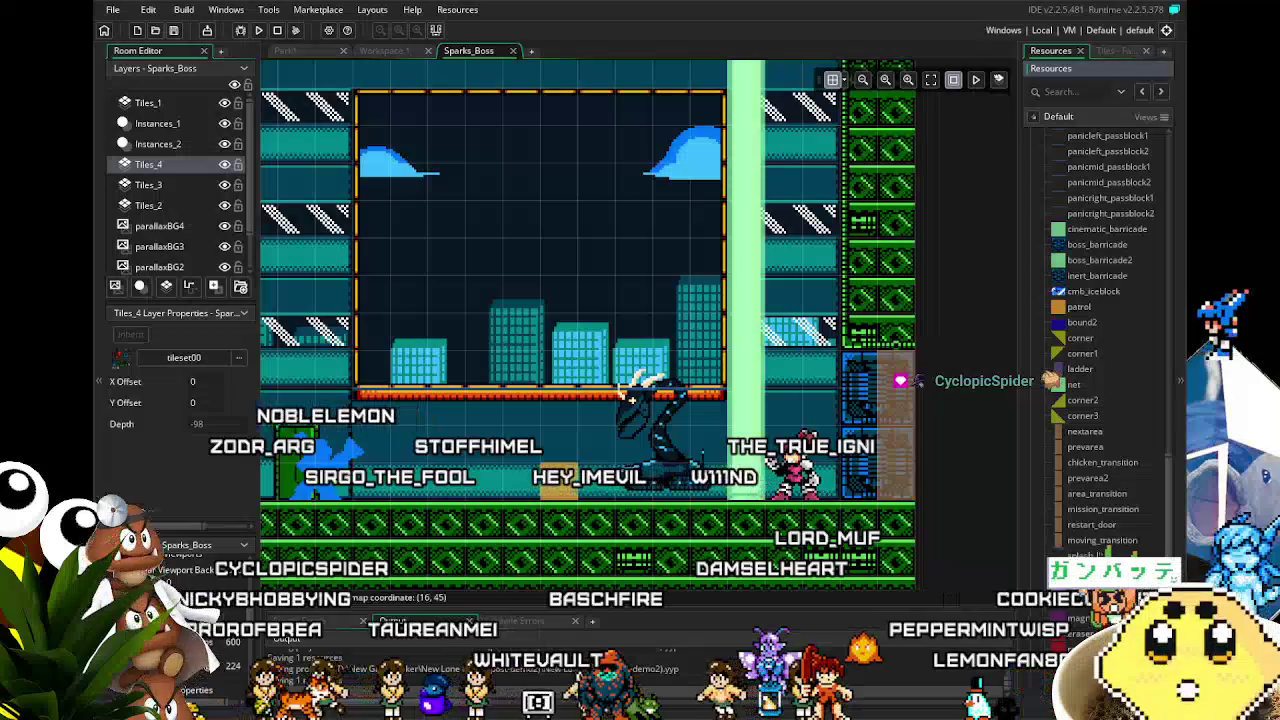
{"action": "mouse_move", "coordinate": [608, 461]}
{"action": "left_mouse_down"}
{"action": "mouse_move", "coordinate": [745, 362]}
{"action": "mouse_move", "coordinate": [681, 375]}
{"action": "left_mouse_up"}
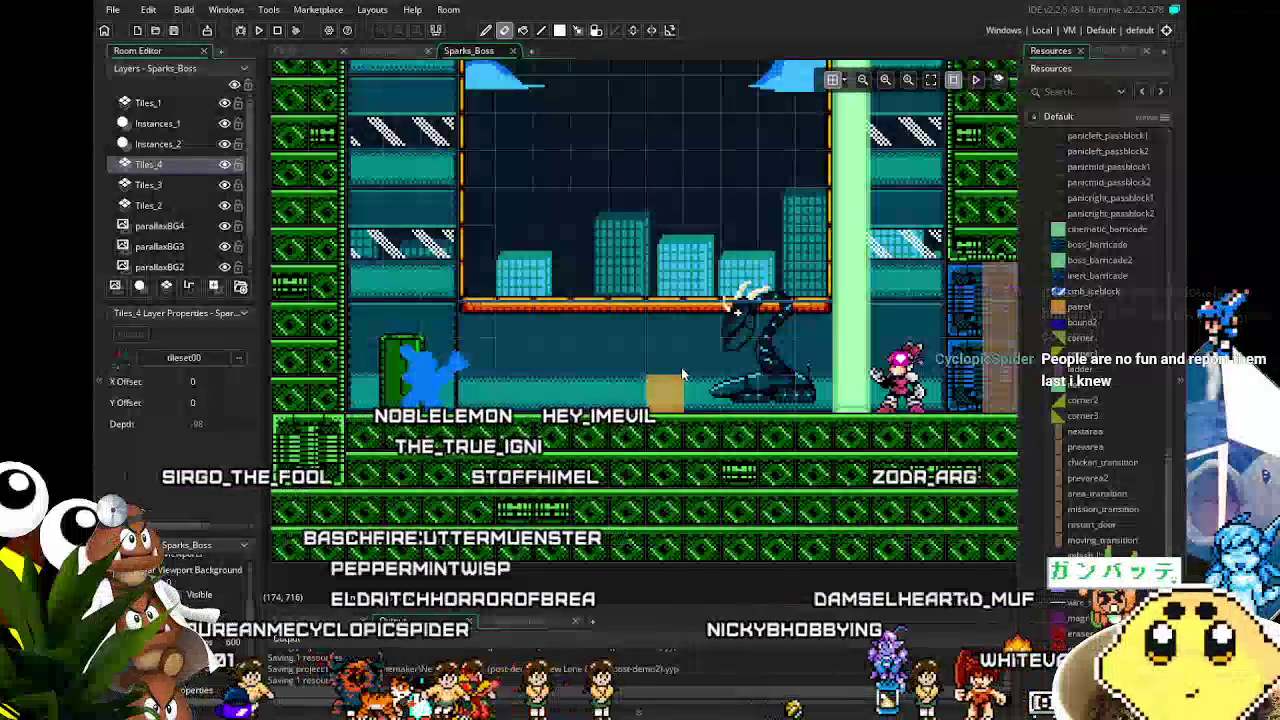
{"action": "left_click", "coordinate": [165, 189]}
{"action": "left_click", "coordinate": [210, 170]}
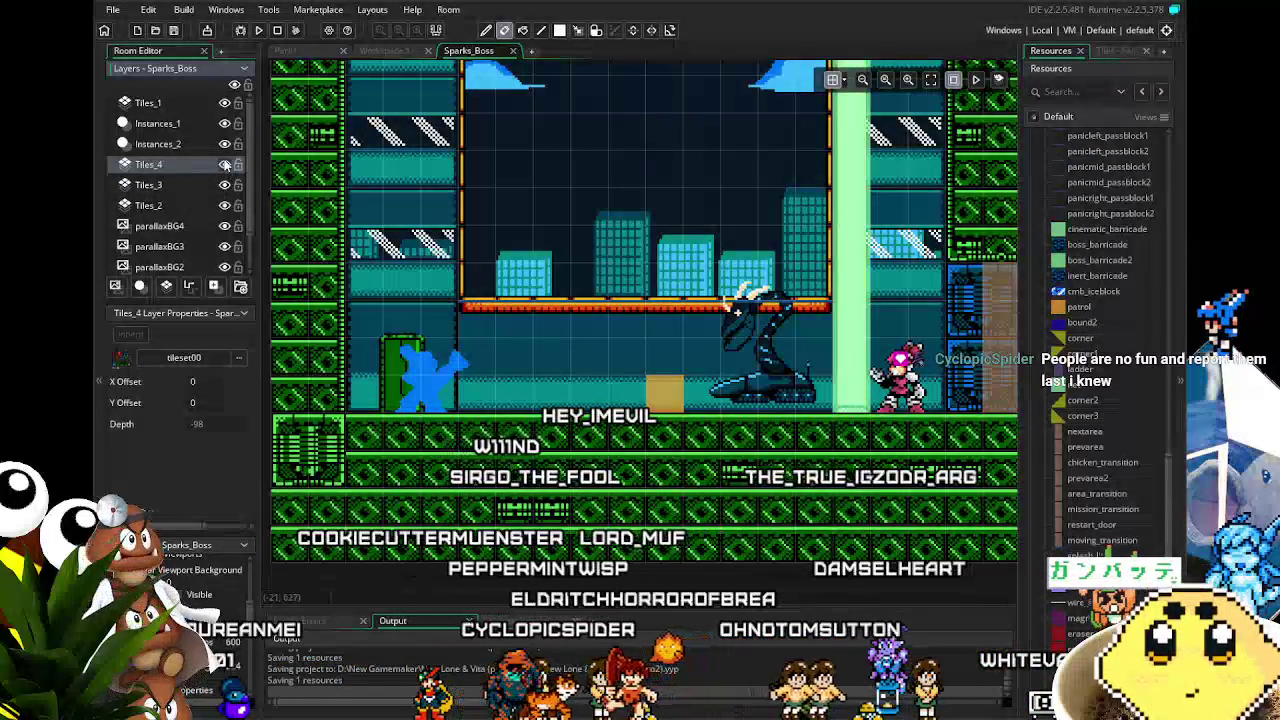
{"action": "mouse_move", "coordinate": [597, 309]}
{"action": "left_mouse_down"}
{"action": "mouse_move", "coordinate": [447, 290]}
{"action": "mouse_move", "coordinate": [490, 282]}
{"action": "left_mouse_up"}
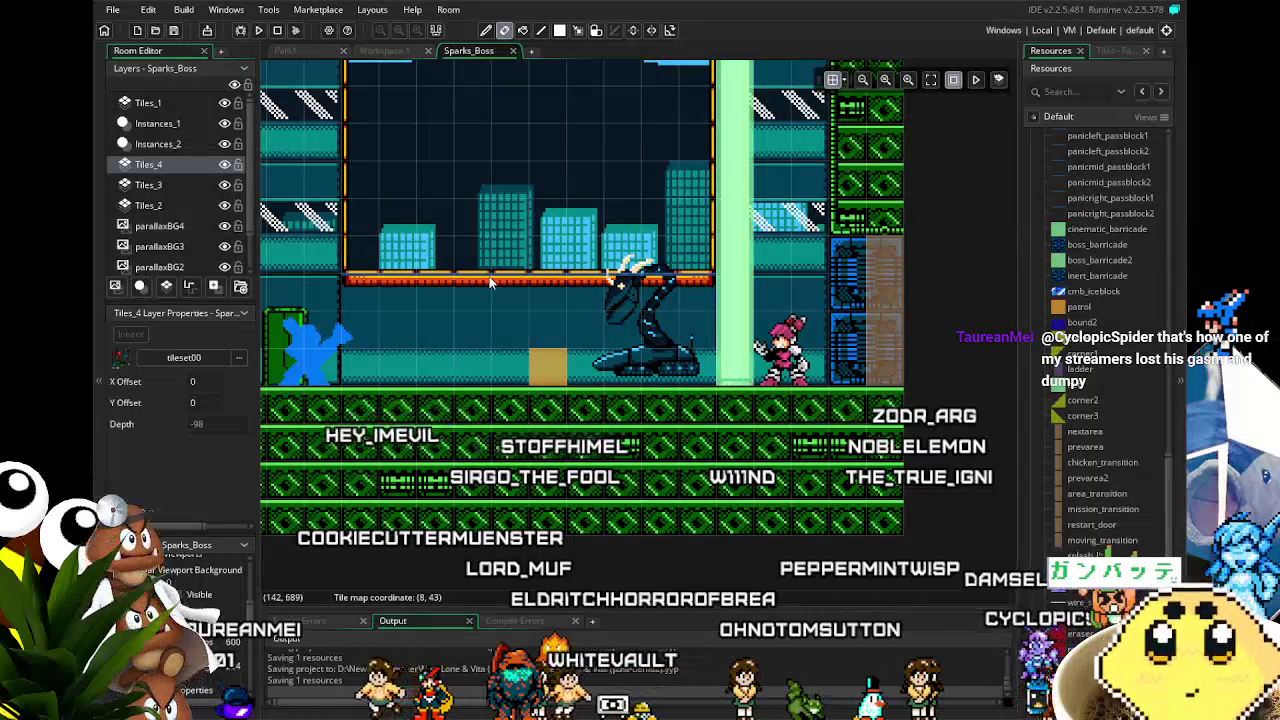
{"action": "mouse_move", "coordinate": [503, 280]}
{"action": "left_mouse_down"}
{"action": "mouse_move", "coordinate": [605, 349]}
{"action": "mouse_move", "coordinate": [603, 380]}
{"action": "mouse_move", "coordinate": [643, 393]}
{"action": "left_mouse_up"}
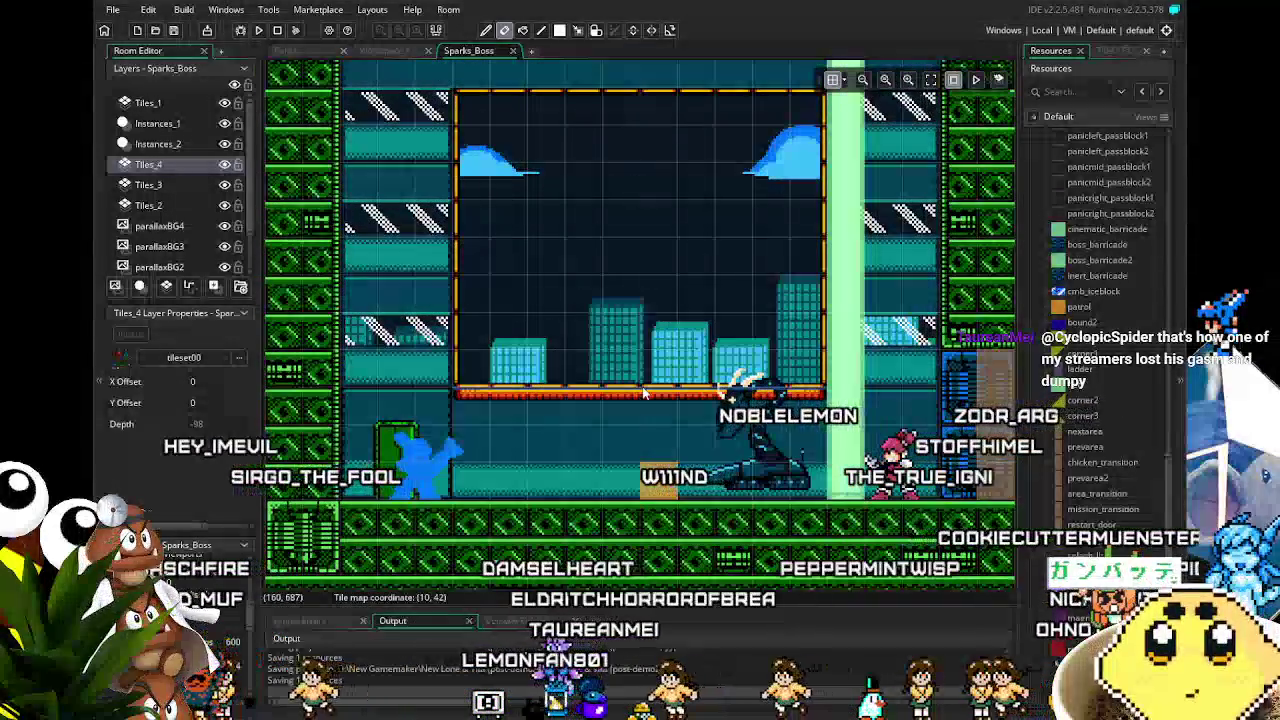
{"action": "left_click_drag", "start_coordinate": [643, 393], "coordinate": [615, 389]}
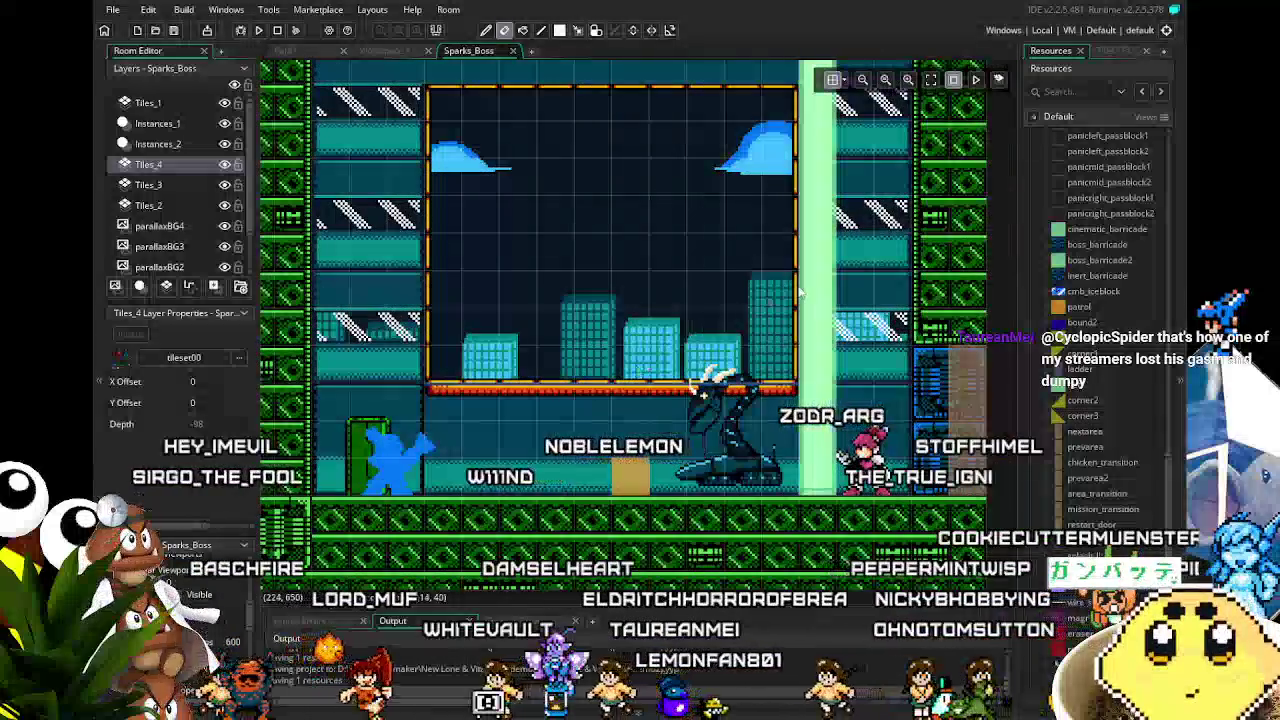
{"action": "mouse_move", "coordinate": [823, 280]}
{"action": "left_mouse_down"}
{"action": "mouse_move", "coordinate": [815, 302]}
{"action": "mouse_move", "coordinate": [768, 224]}
{"action": "left_mouse_up"}
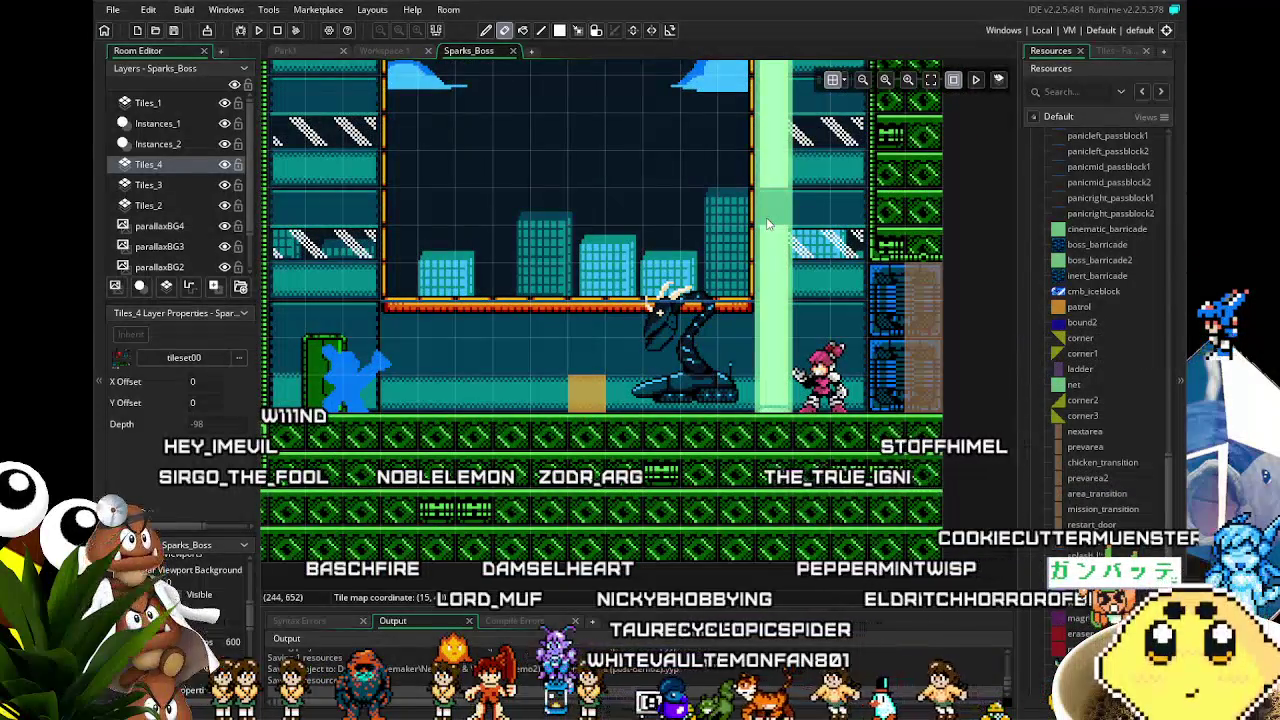
{"action": "scroll", "coordinate": [685, 410], "scroll_direction": "left", "scroll_amount": 3}
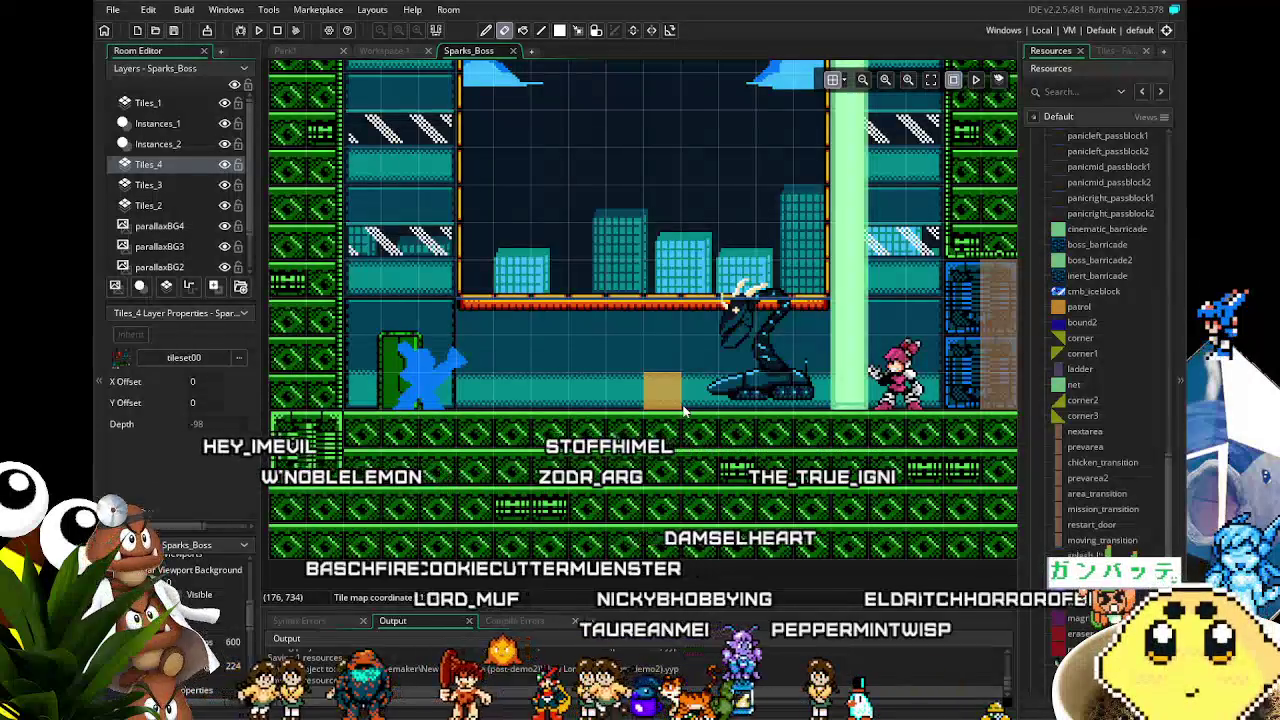
{"action": "left_click", "coordinate": [262, 31]}
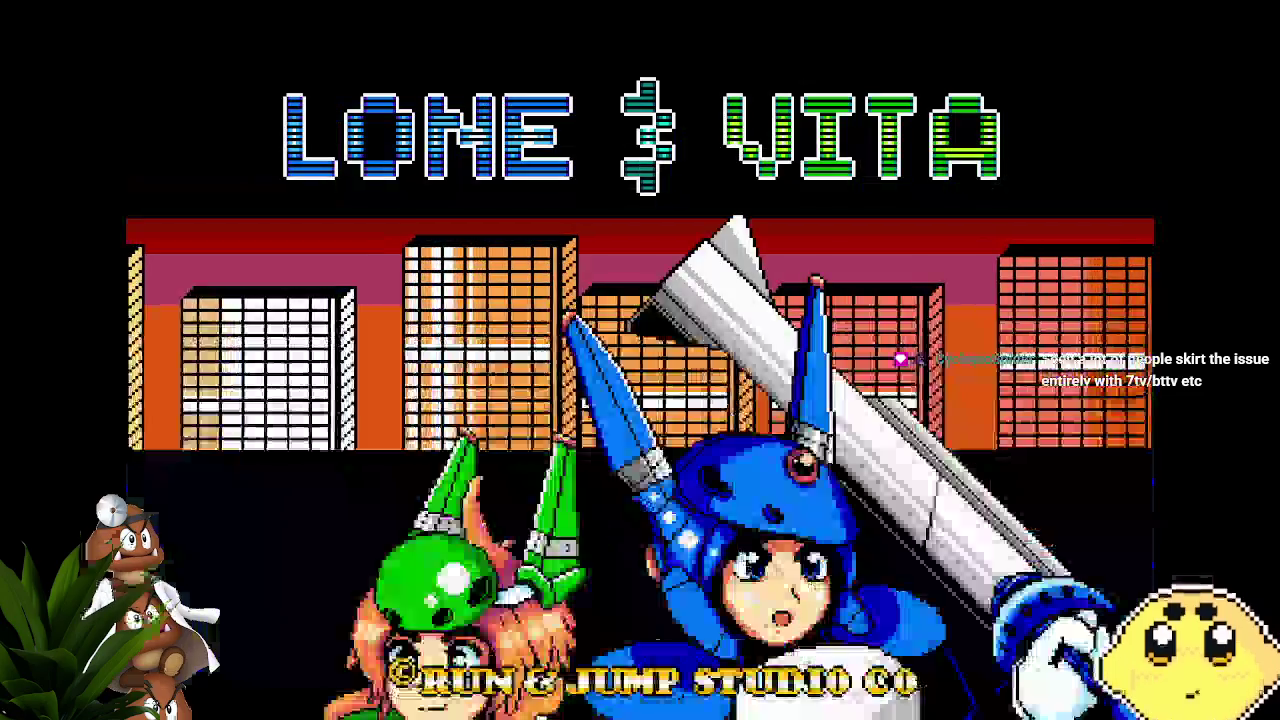
Step: Start the Lone & Vita test build in solo mode from the title screen
{"action": "key", "text": "Return"}
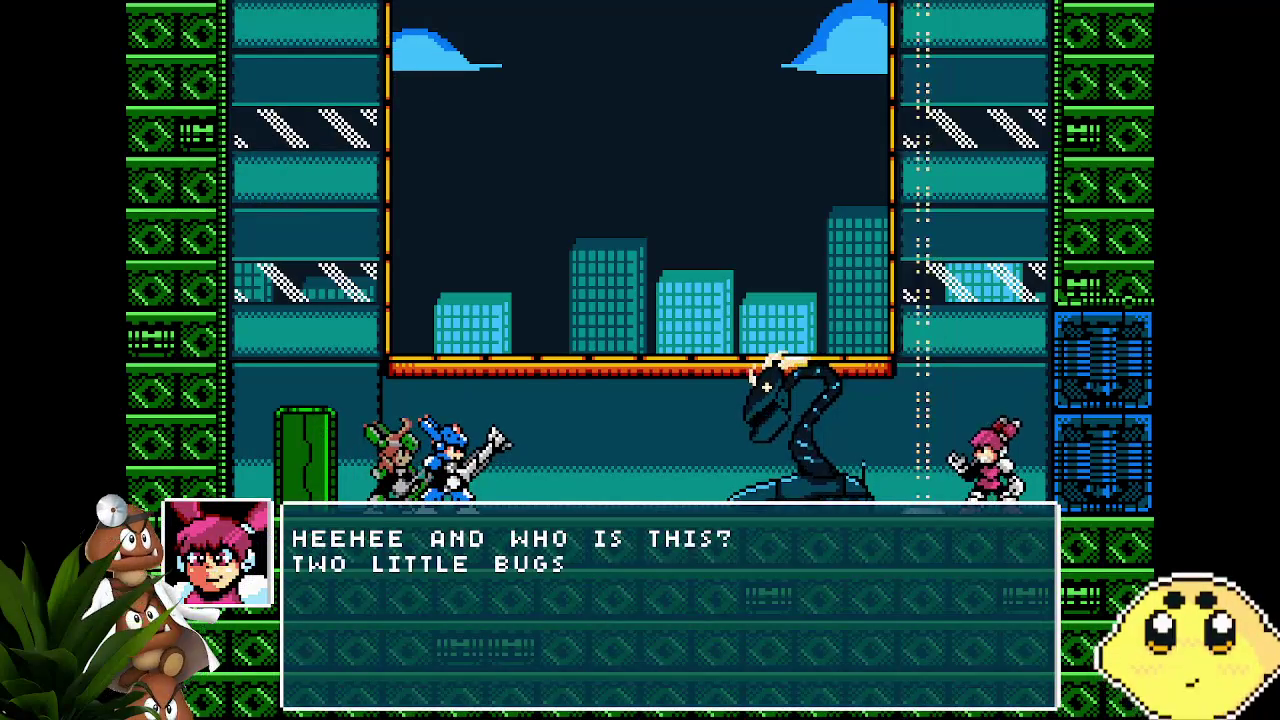
Step: Advance and skip Sparks' intro dialogue, then jump over the serpent boss as the fight starts
{"action": "key", "text": "z"}
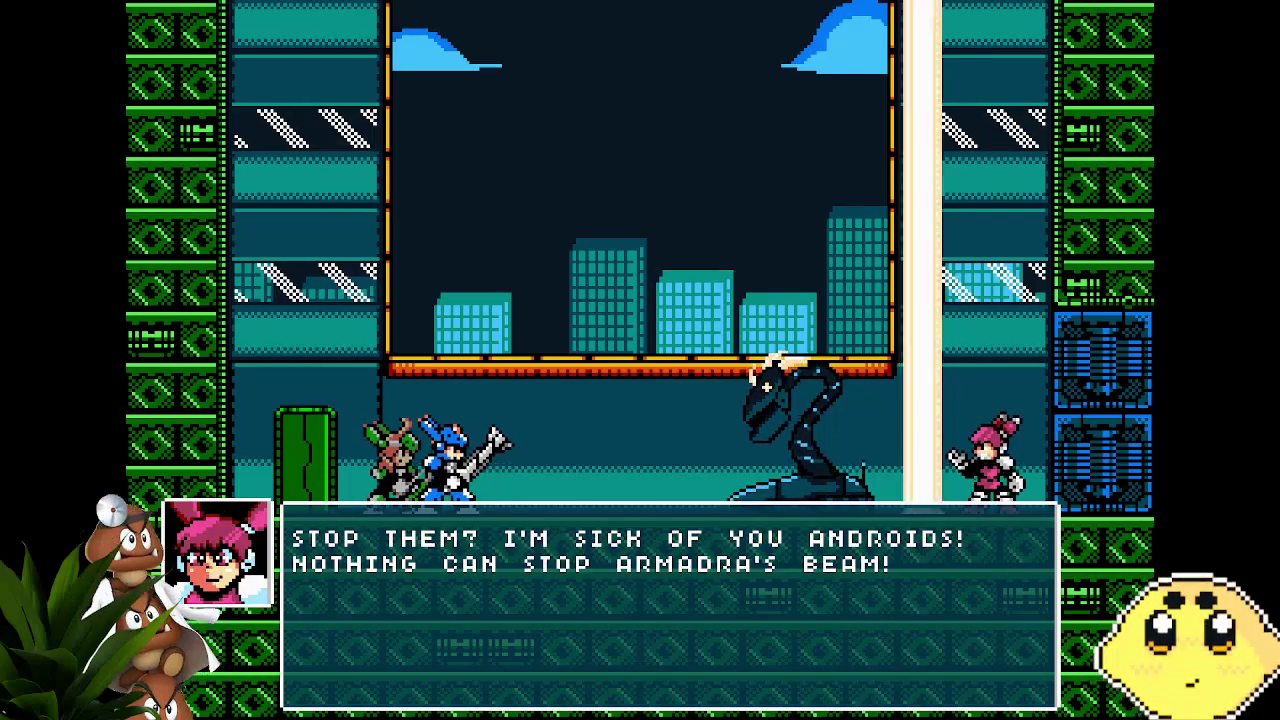
{"action": "key", "text": "Return"}
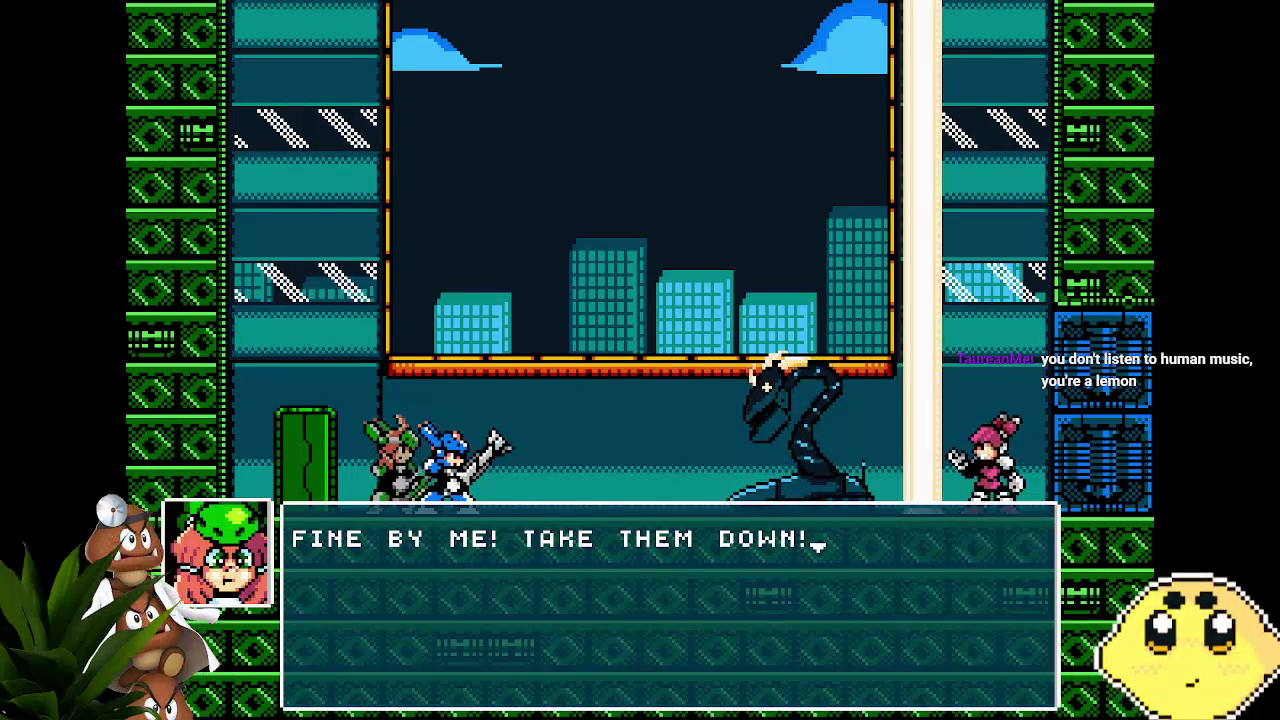
{"action": "key", "text": "Return"}
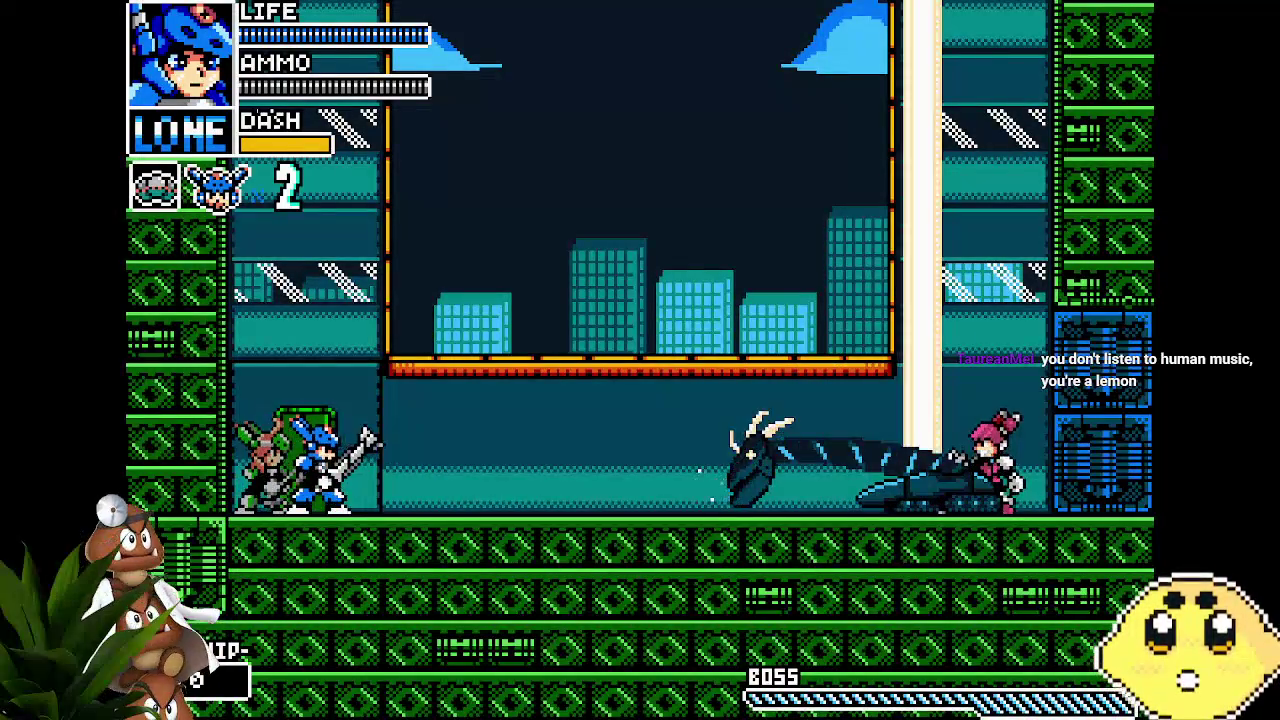
{"action": "key", "text": "Right"}
{"action": "key", "text": "space"}
Step: Jump, dash past and fire beams at the serpent boss until the final shot defeats it
{"action": "key", "text": "x"}
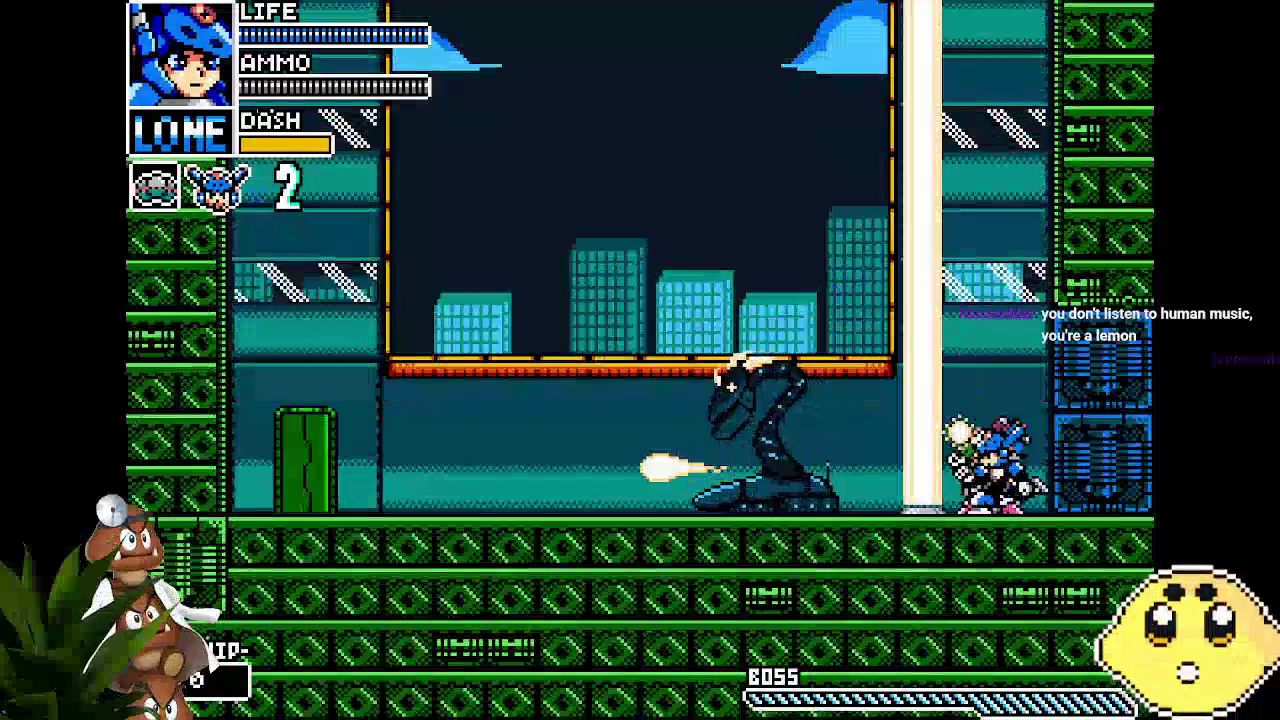
{"action": "key", "text": "space"}
{"action": "key", "text": "Left"}
{"action": "key", "text": "space"}
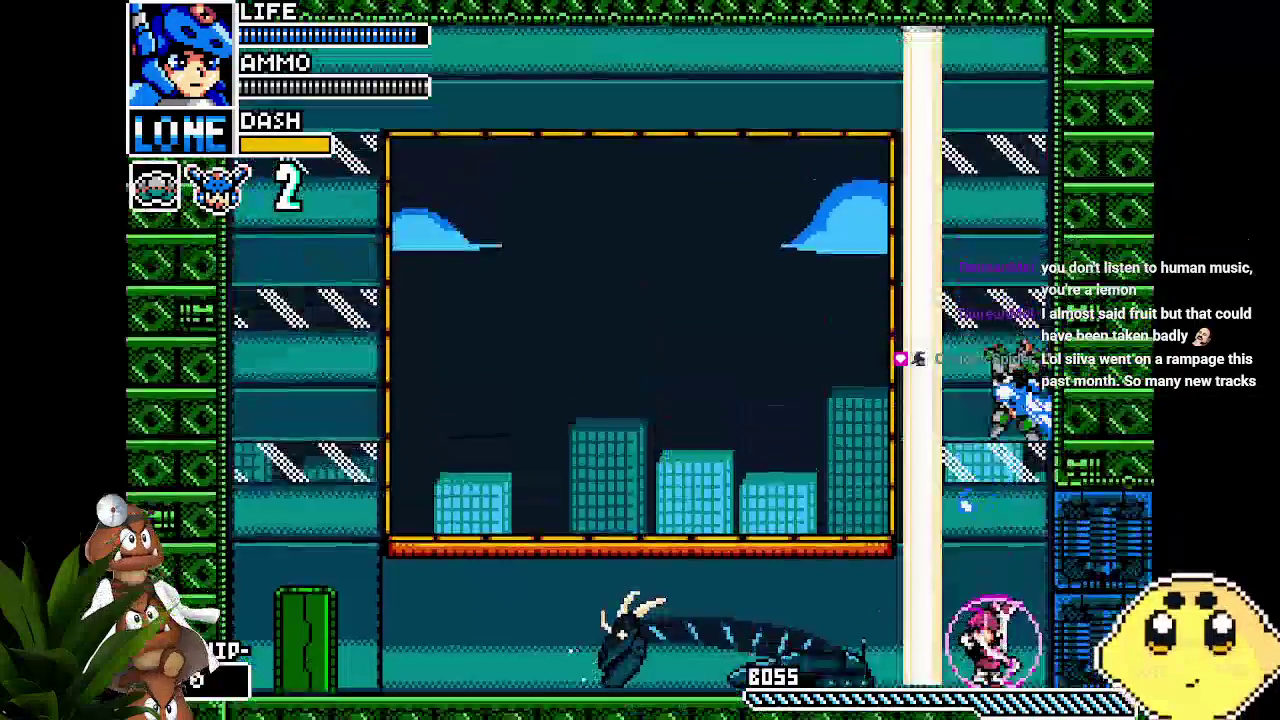
{"action": "key", "text": "space"}
{"action": "key", "text": "Left"}
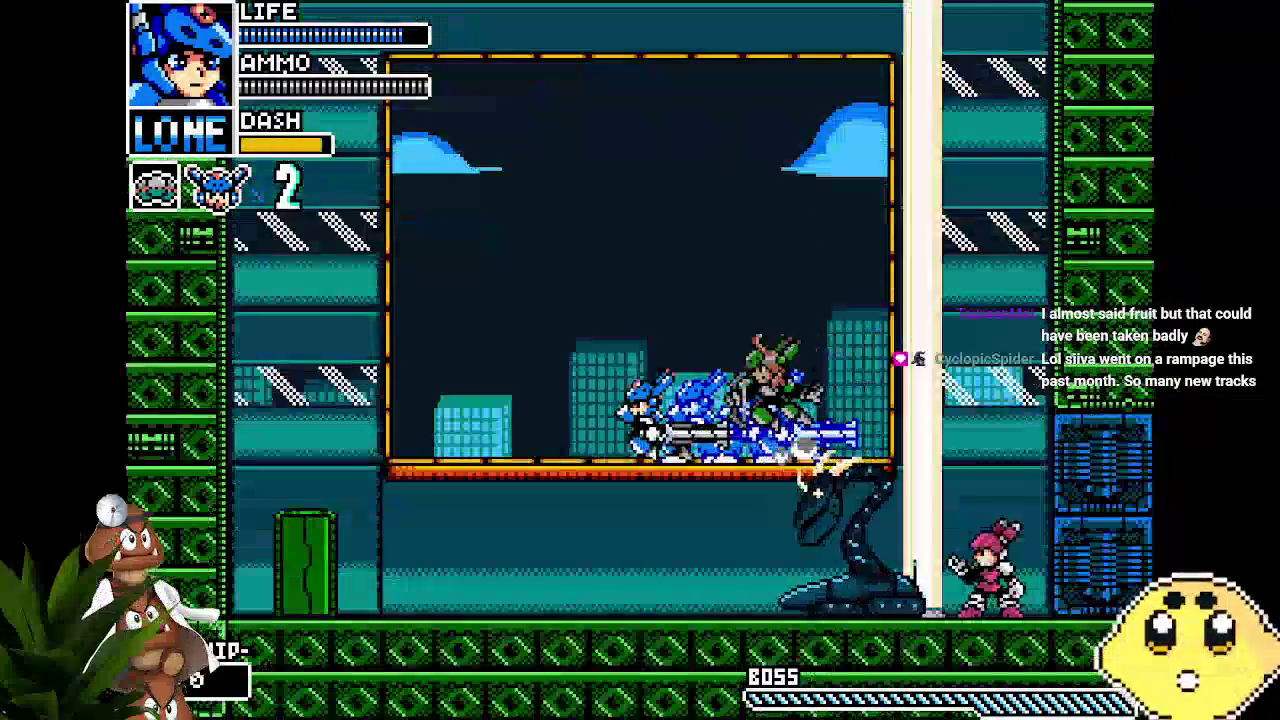
{"action": "key", "text": "x"}
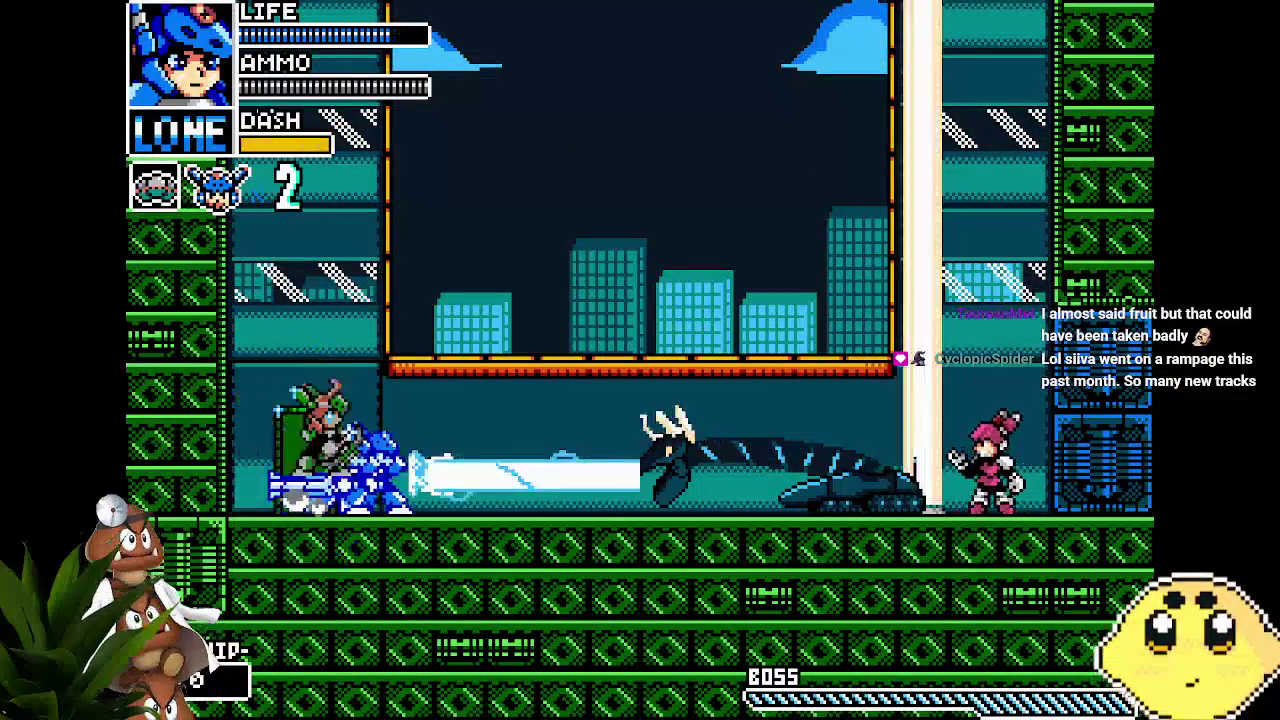
{"action": "key", "text": "x"}
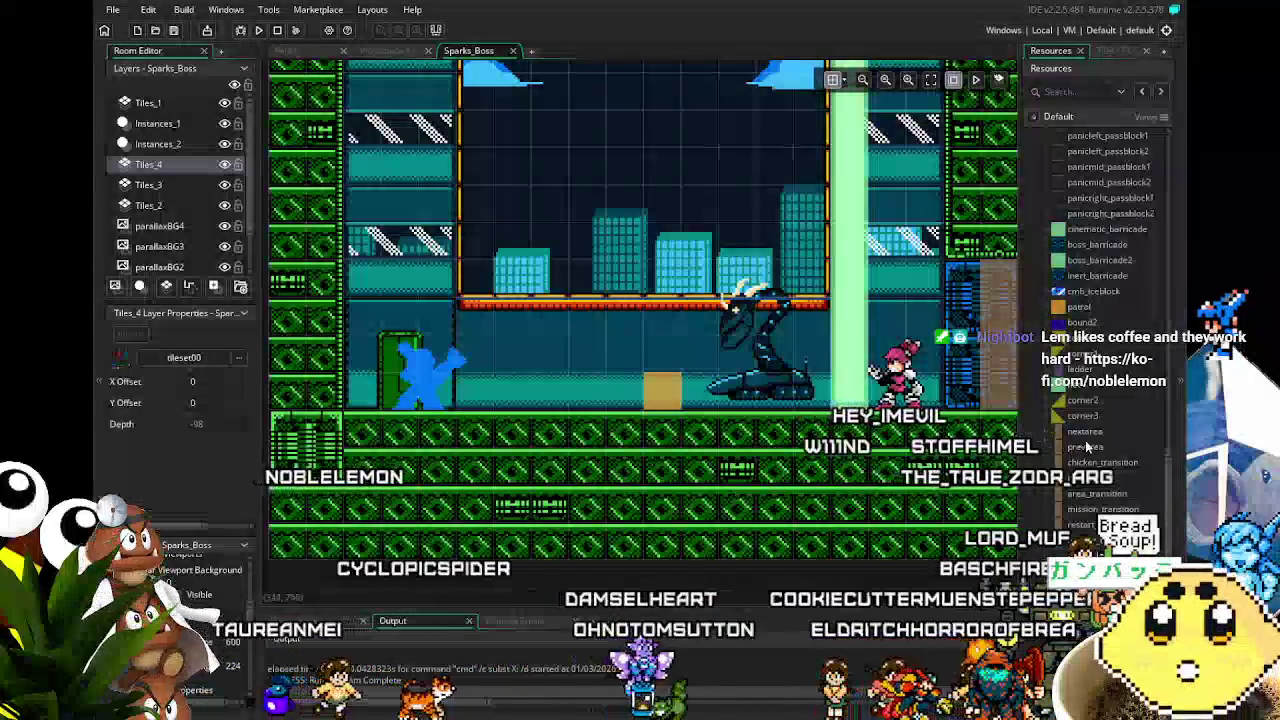
Step: Tick Solid on boss_barricade2, then scroll to enemy_shot's boss_barricade2 collision event code
{"action": "double_click", "coordinate": [1098, 260]}
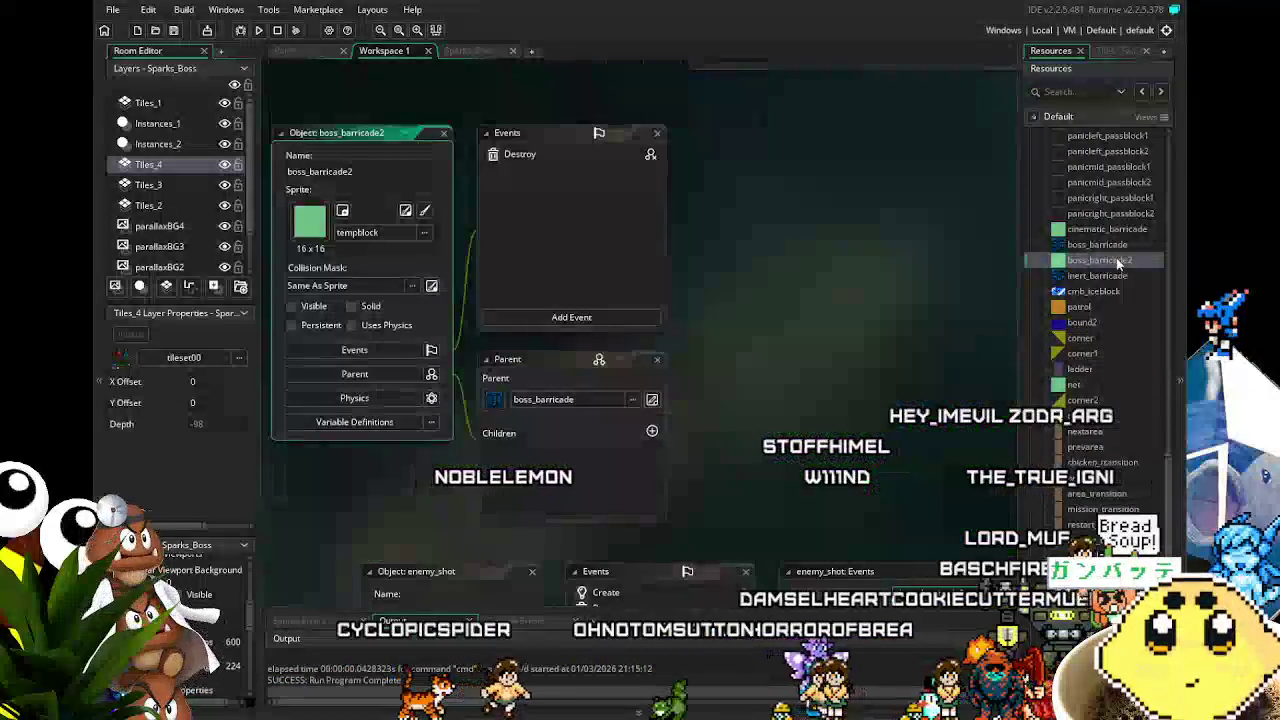
{"action": "left_click", "coordinate": [351, 306]}
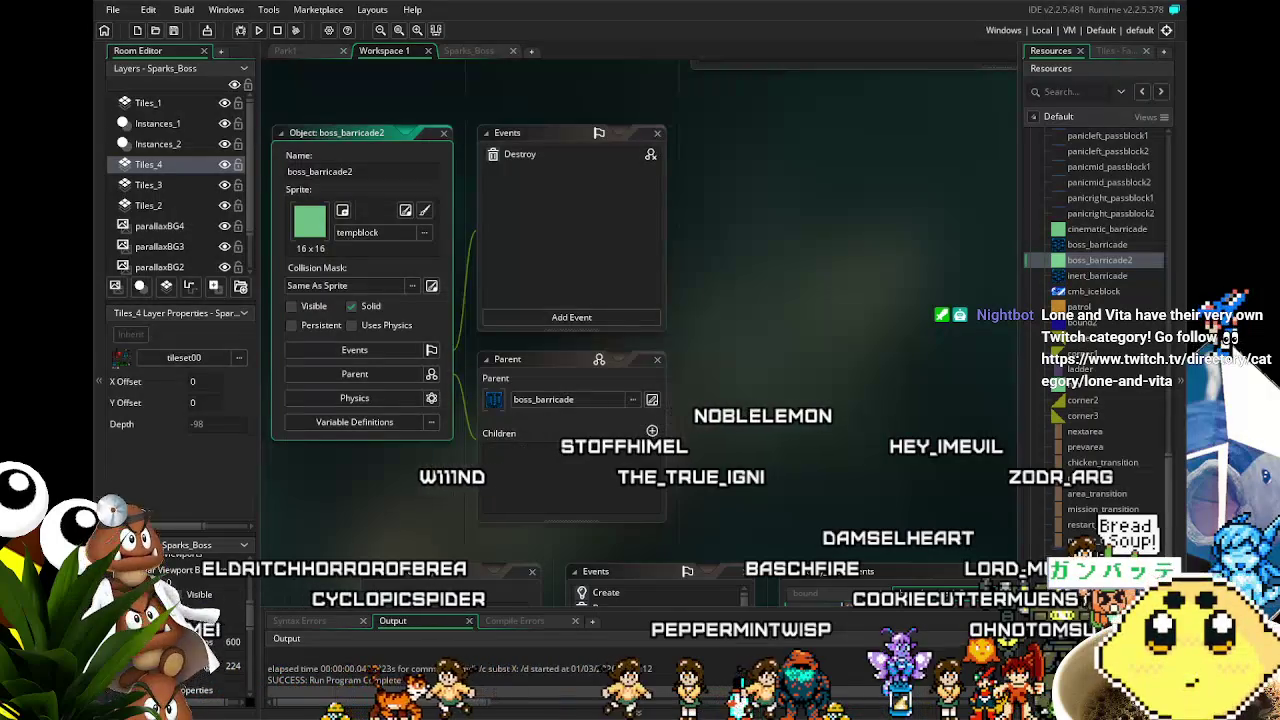
{"action": "scroll", "coordinate": [865, 499], "scroll_direction": "down", "scroll_amount": 3}
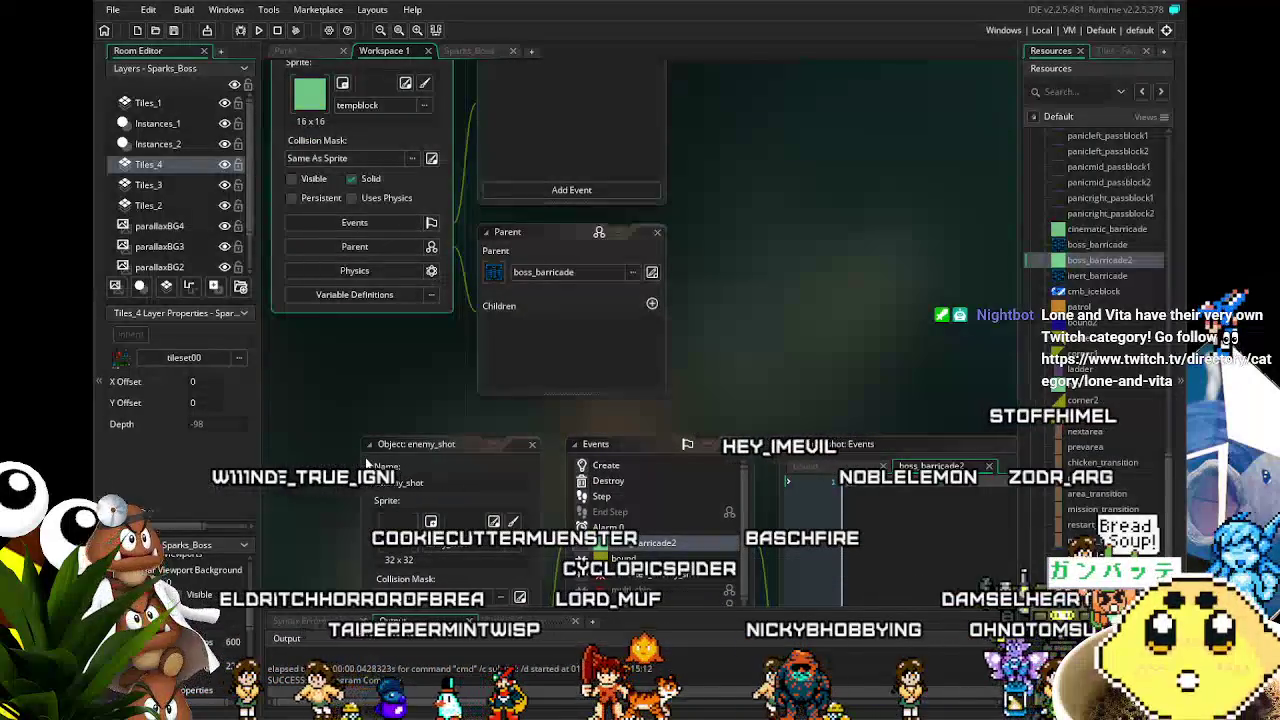
{"action": "scroll", "coordinate": [365, 457], "scroll_direction": "down", "scroll_amount": 1}
{"action": "scroll", "coordinate": [365, 457], "scroll_direction": "down", "scroll_amount": 5}
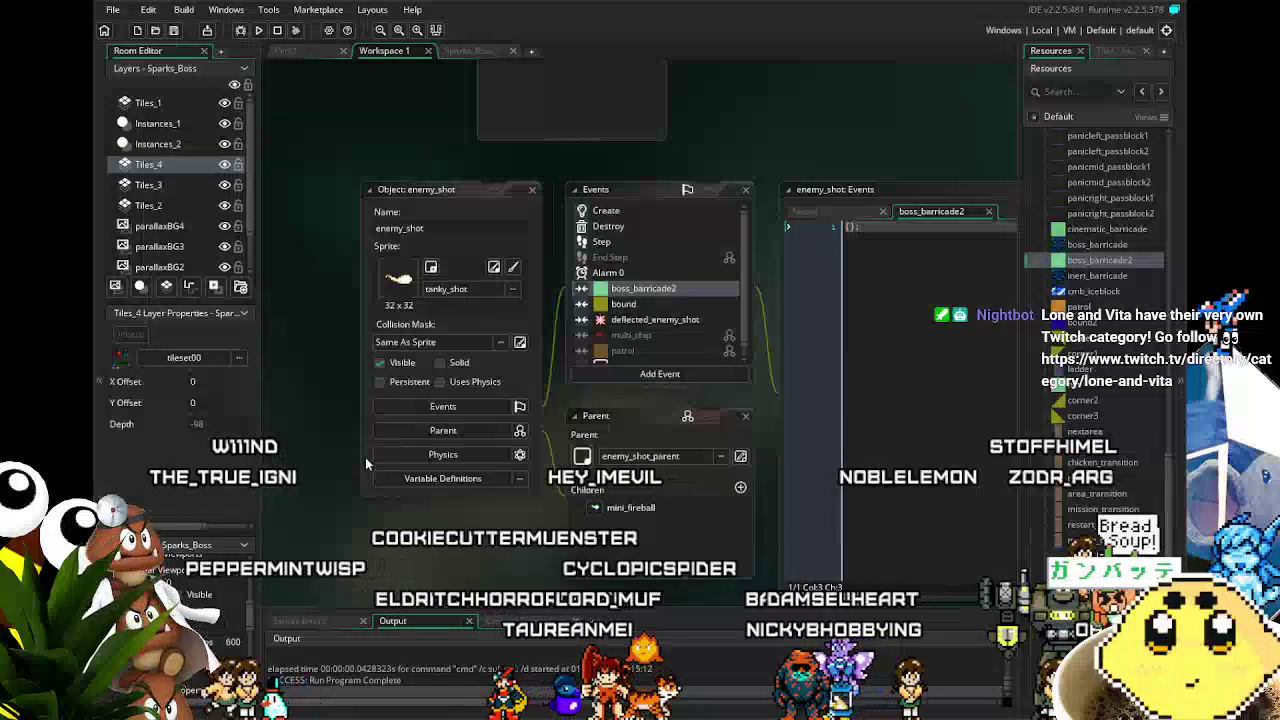
{"action": "left_click_drag", "start_coordinate": [400, 547], "coordinate": [367, 545]}
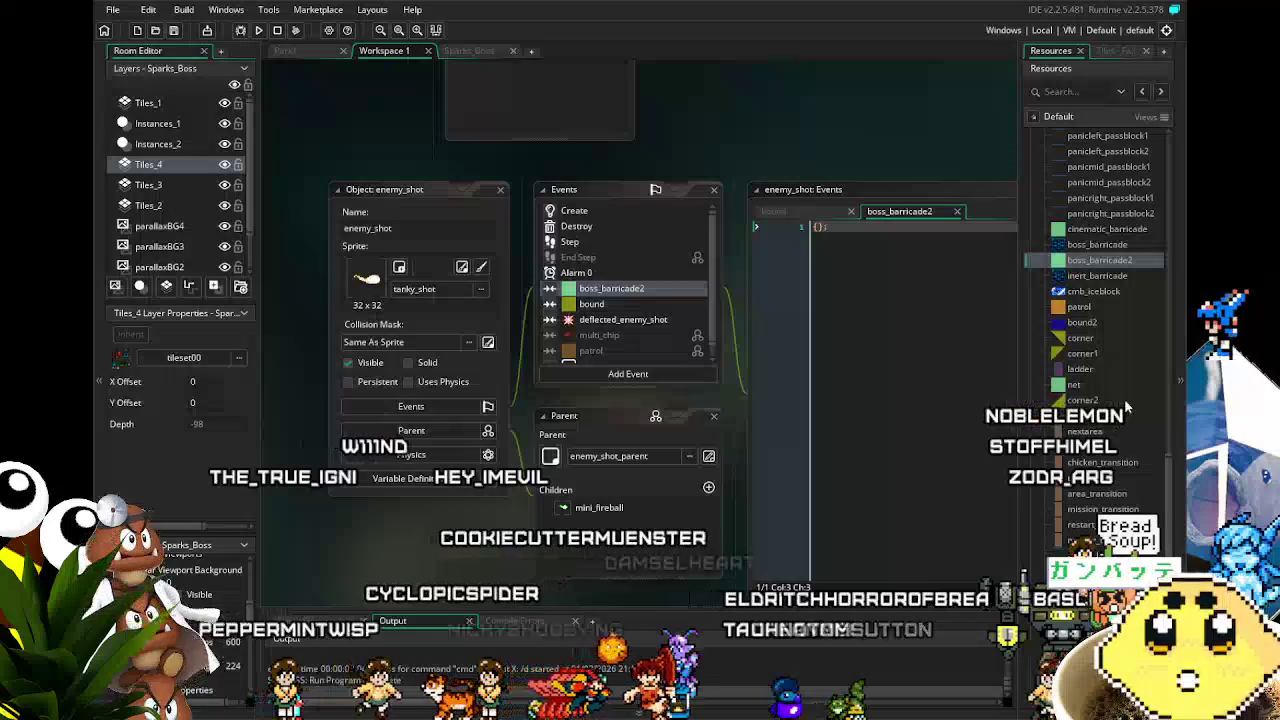
Step: Expand Enemy and its hidden boss folder, browse the boss objects, and open boss_shot2
{"action": "scroll", "coordinate": [1119, 403], "scroll_direction": "up", "scroll_amount": 8}
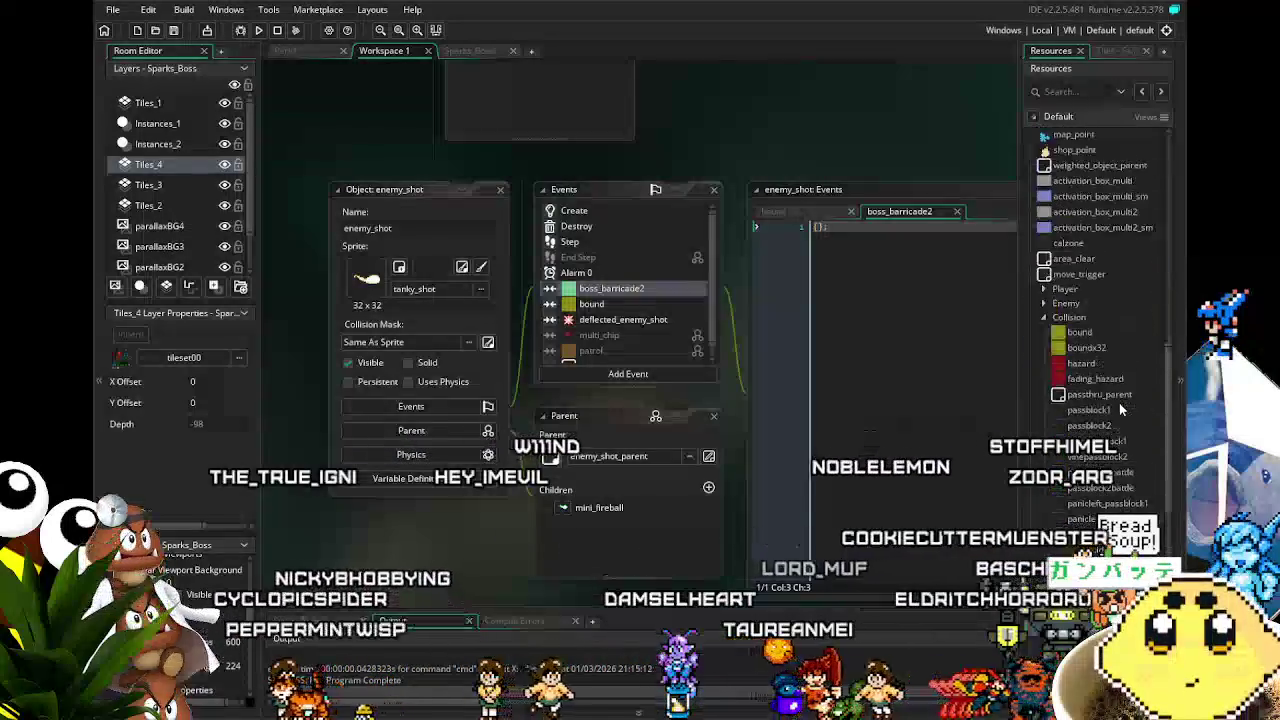
{"action": "left_click", "coordinate": [1066, 416]}
{"action": "scroll", "coordinate": [1138, 423], "scroll_direction": "down", "scroll_amount": 3}
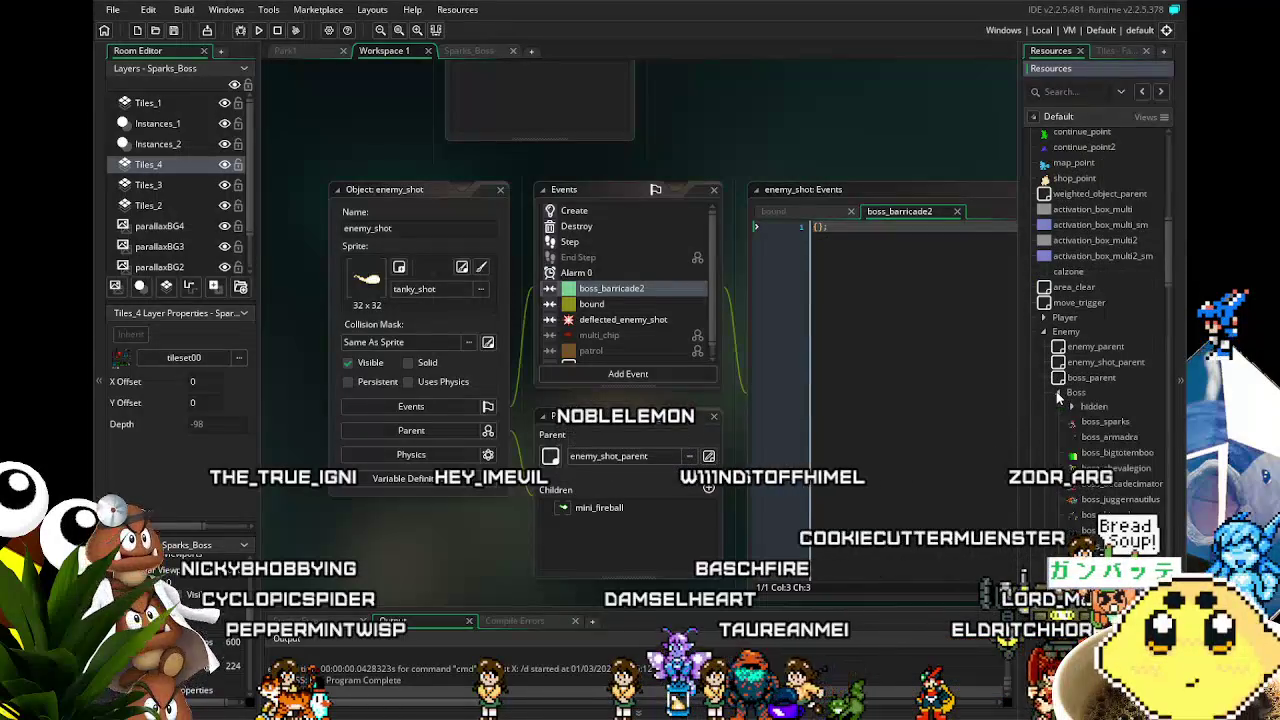
{"action": "left_click", "coordinate": [1072, 406]}
{"action": "scroll", "coordinate": [1120, 395], "scroll_direction": "down", "scroll_amount": 5}
{"action": "scroll", "coordinate": [1129, 393], "scroll_direction": "down", "scroll_amount": 5}
{"action": "scroll", "coordinate": [1129, 393], "scroll_direction": "down", "scroll_amount": 5}
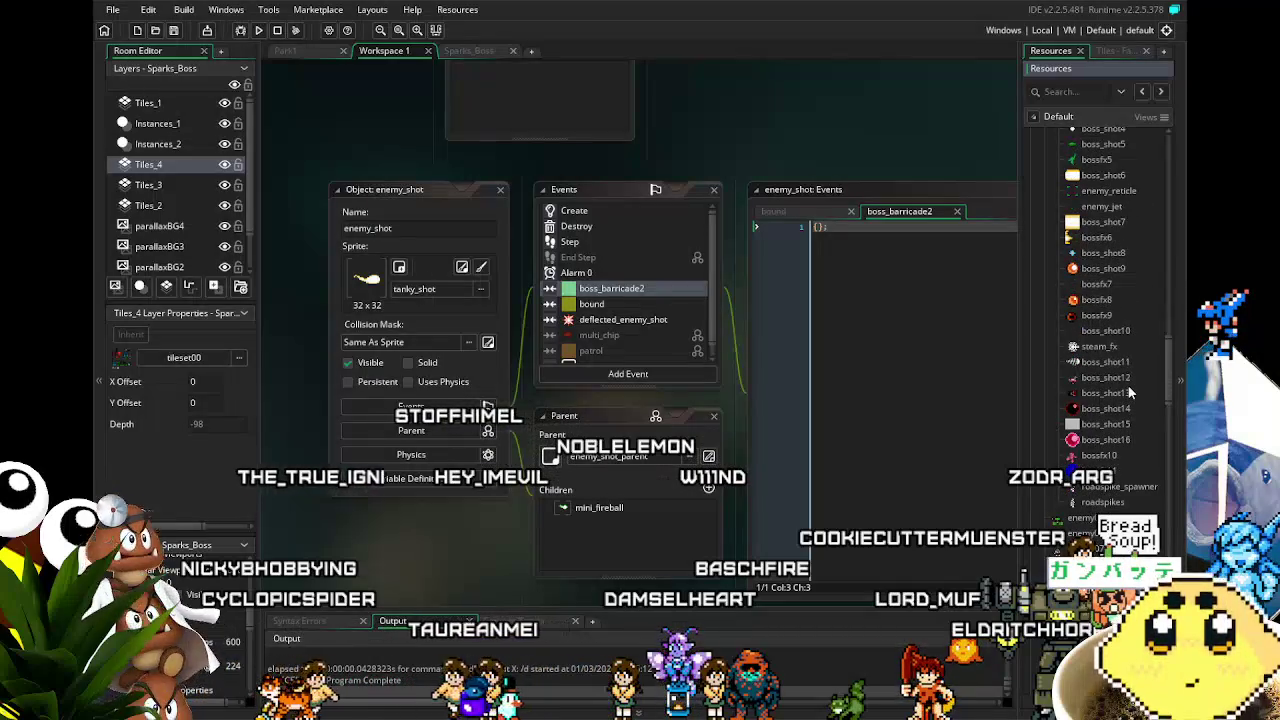
{"action": "scroll", "coordinate": [1129, 392], "scroll_direction": "up", "scroll_amount": 4}
{"action": "scroll", "coordinate": [1129, 393], "scroll_direction": "up", "scroll_amount": 3}
{"action": "scroll", "coordinate": [1129, 393], "scroll_direction": "up", "scroll_amount": 3}
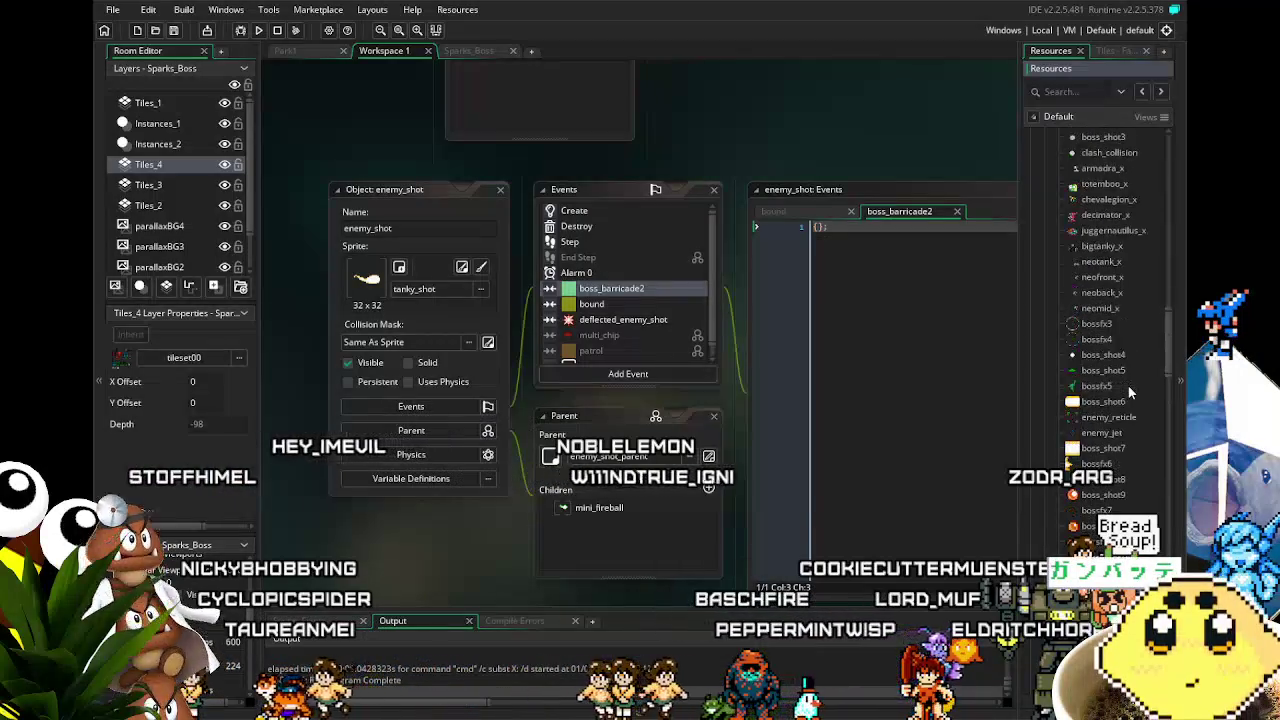
{"action": "scroll", "coordinate": [1064, 330], "scroll_direction": "down", "scroll_amount": 3}
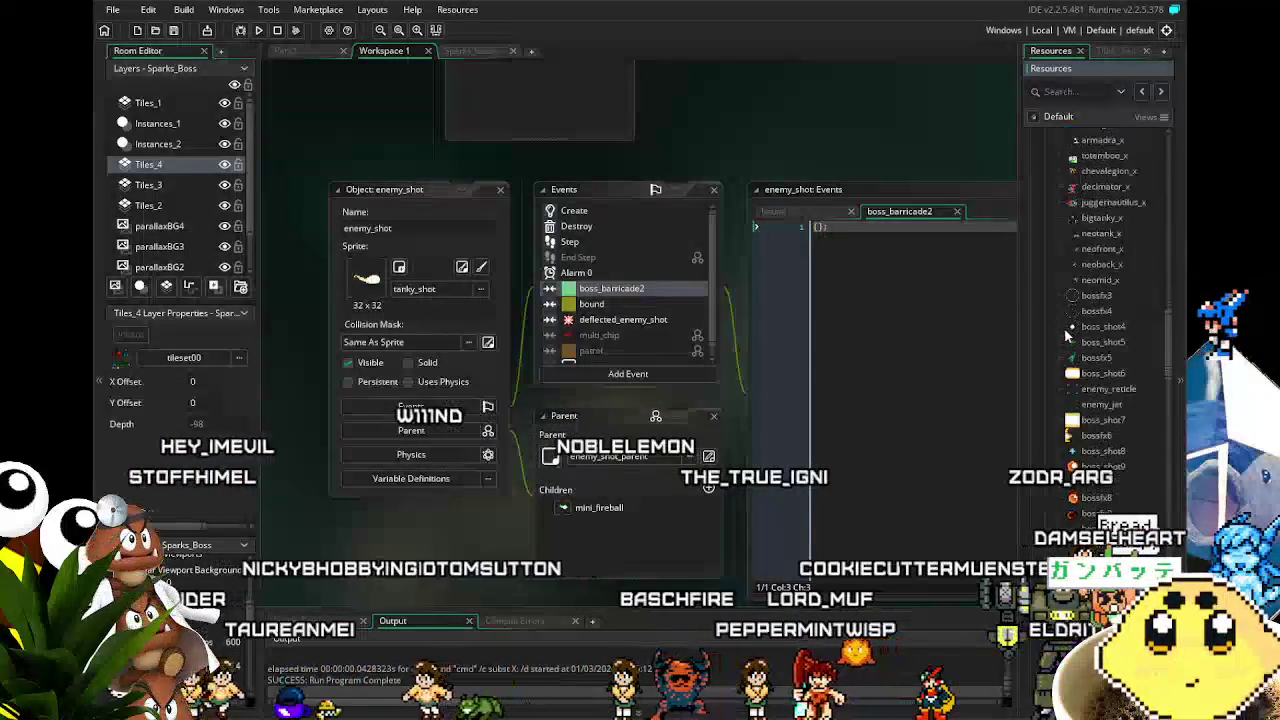
{"action": "scroll", "coordinate": [1107, 370], "scroll_direction": "up", "scroll_amount": 7}
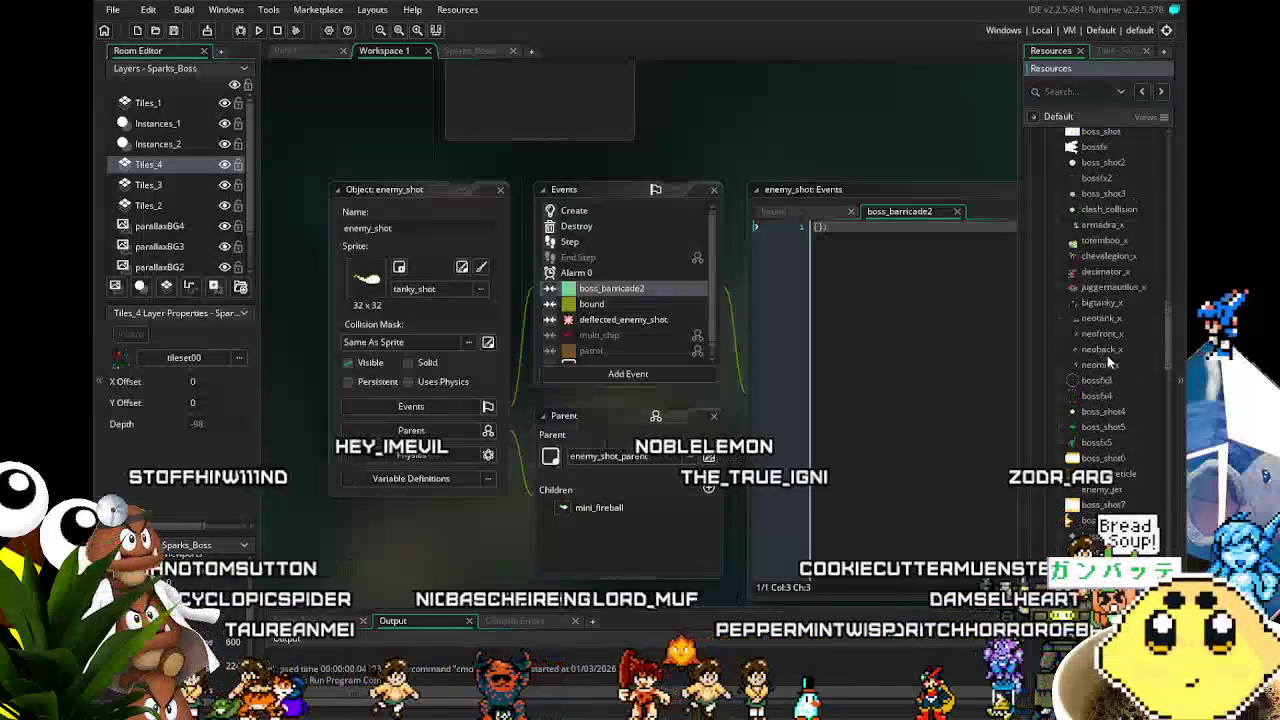
{"action": "double_click", "coordinate": [1100, 276]}
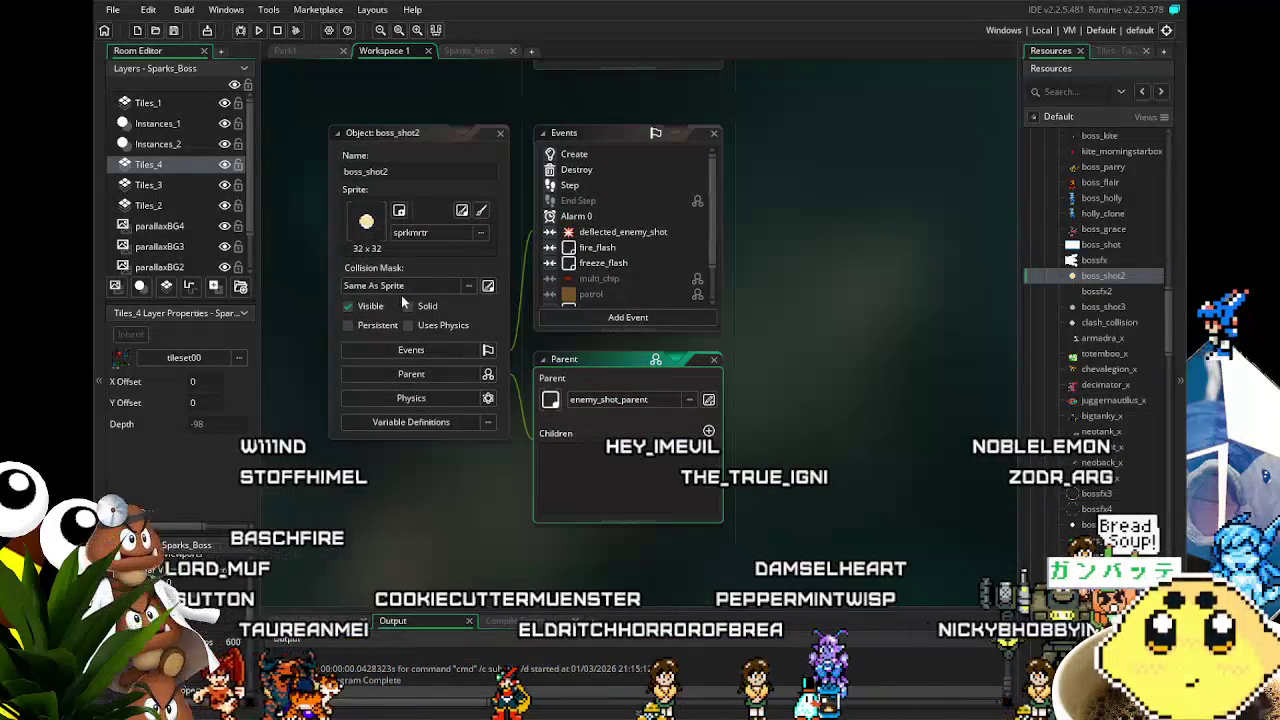
Step: Collapse the Boss resource folder and open the enemy_shot object
{"action": "scroll", "coordinate": [1140, 360], "scroll_direction": "up", "scroll_amount": 10}
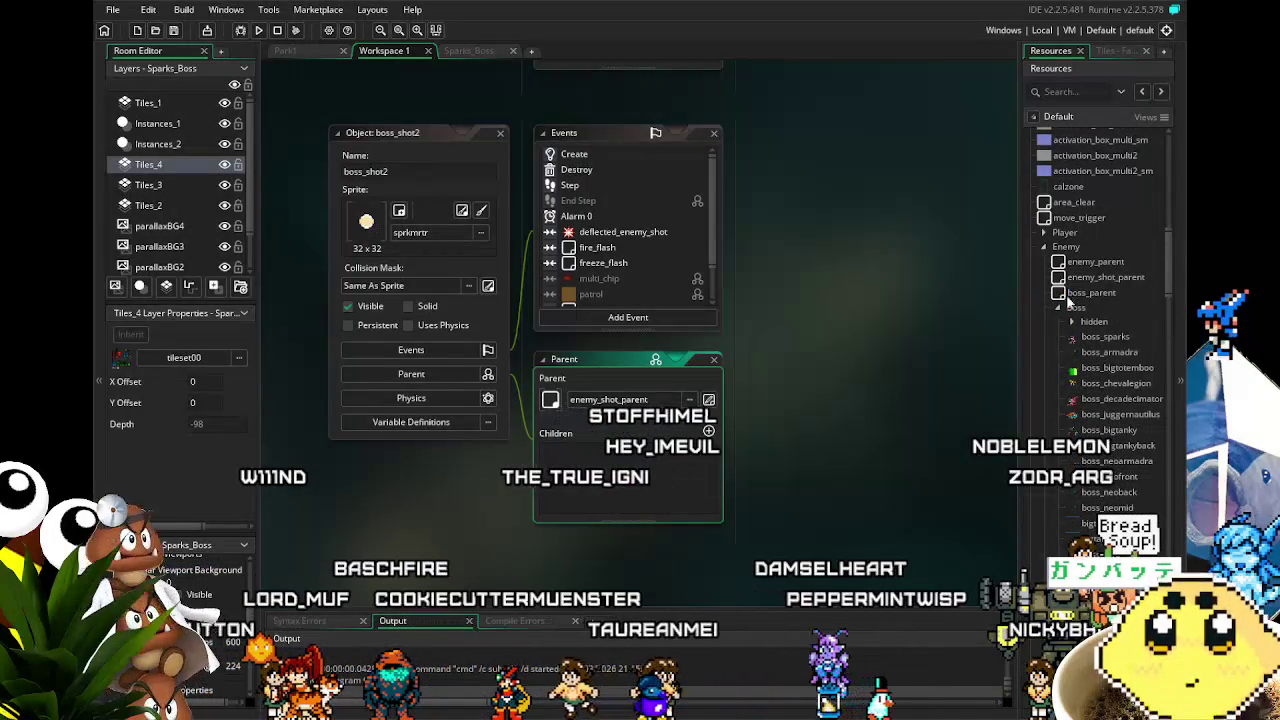
{"action": "left_click", "coordinate": [1062, 309]}
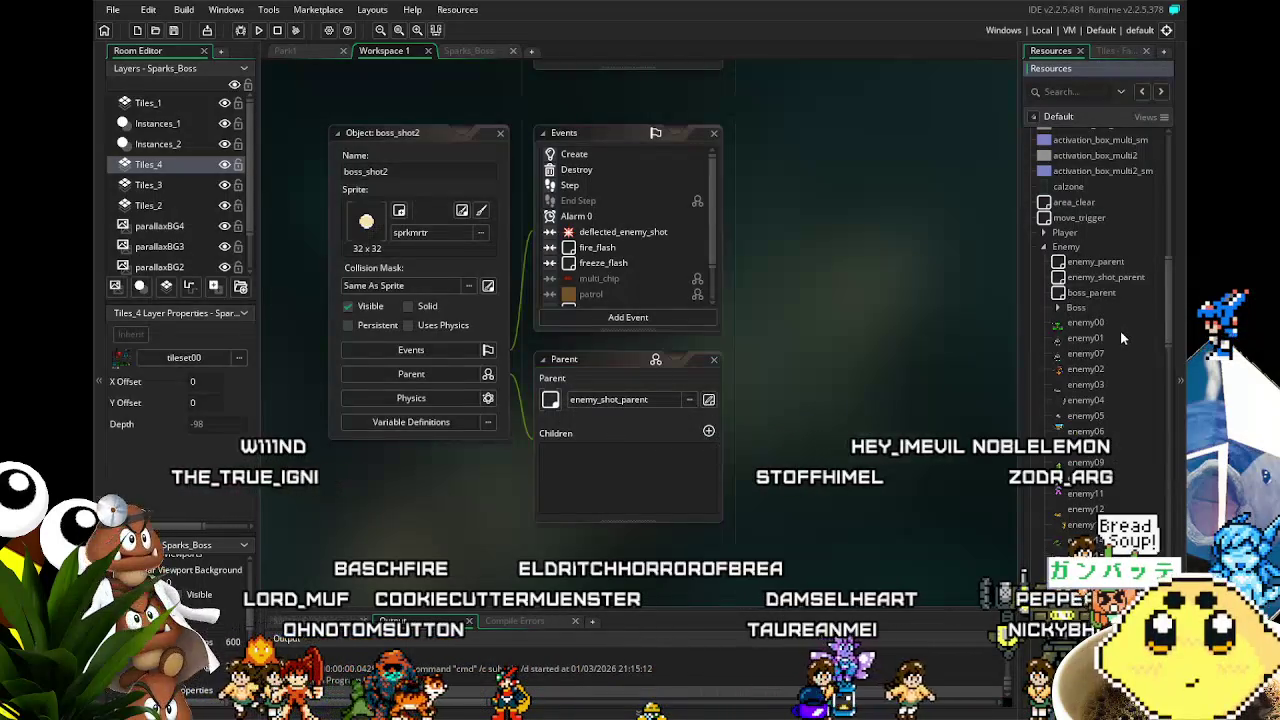
{"action": "scroll", "coordinate": [1120, 330], "scroll_direction": "down", "scroll_amount": 2}
{"action": "scroll", "coordinate": [1115, 309], "scroll_direction": "down", "scroll_amount": 10}
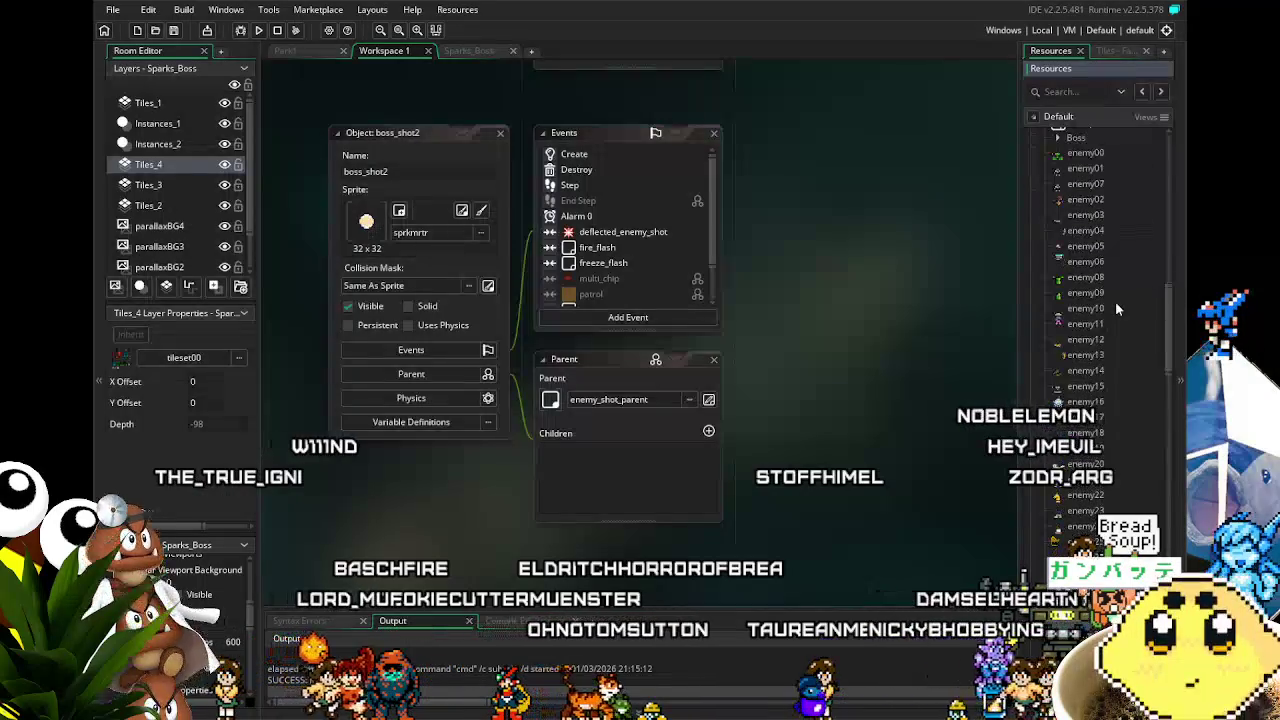
{"action": "scroll", "coordinate": [1116, 307], "scroll_direction": "down", "scroll_amount": 10}
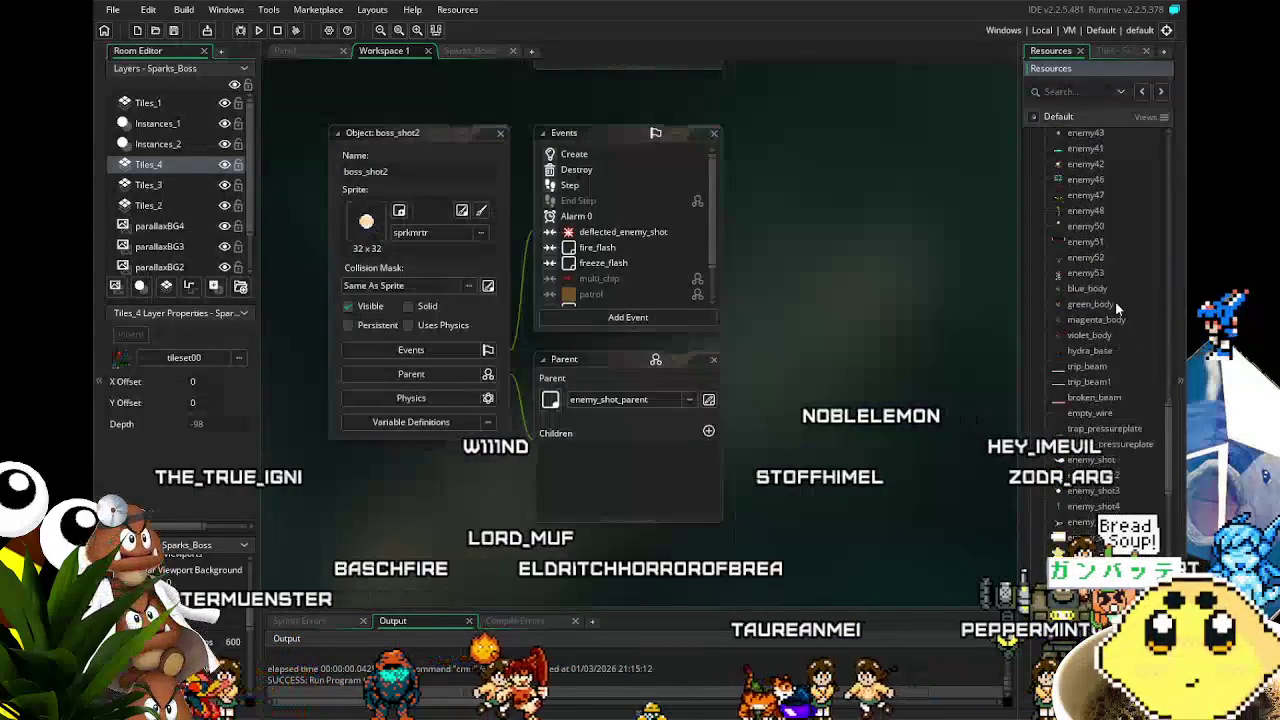
{"action": "double_click", "coordinate": [1100, 346]}
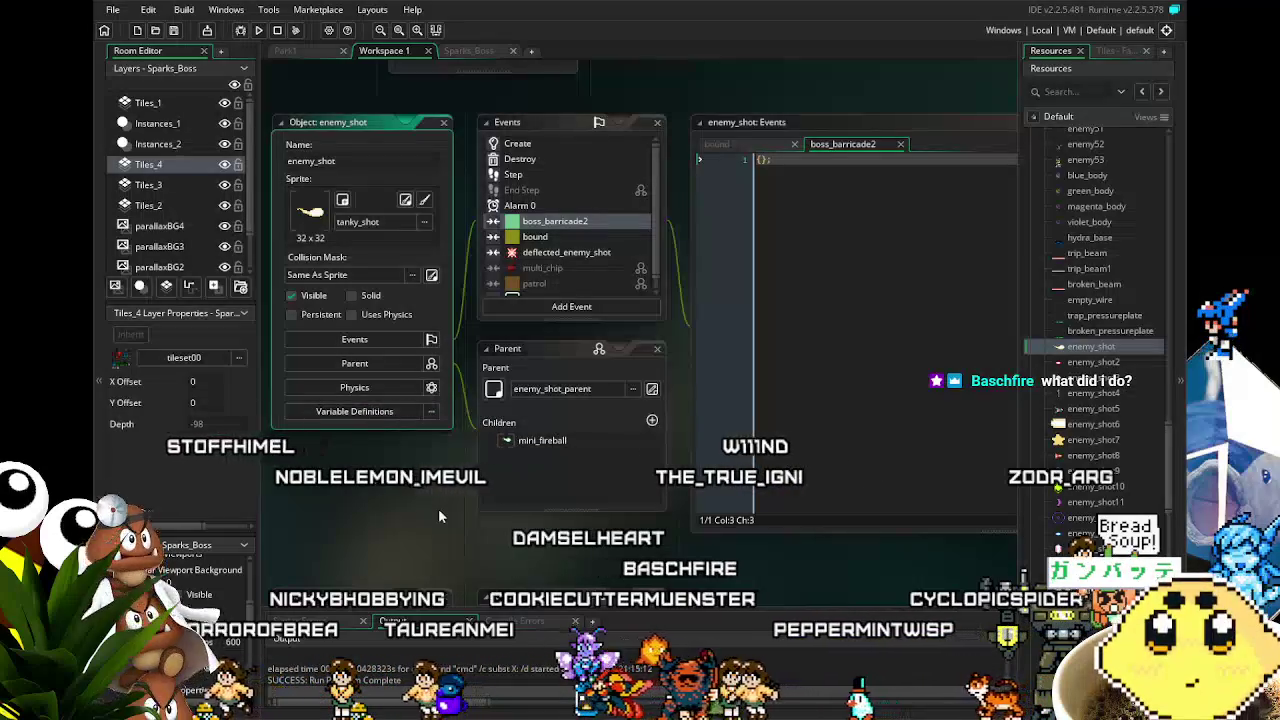
Step: Scroll the workspace to compare boss_shot2's sprkmrtr sprite and events with enemy_shot's object window
{"action": "scroll", "coordinate": [438, 508], "scroll_direction": "down", "scroll_amount": 2}
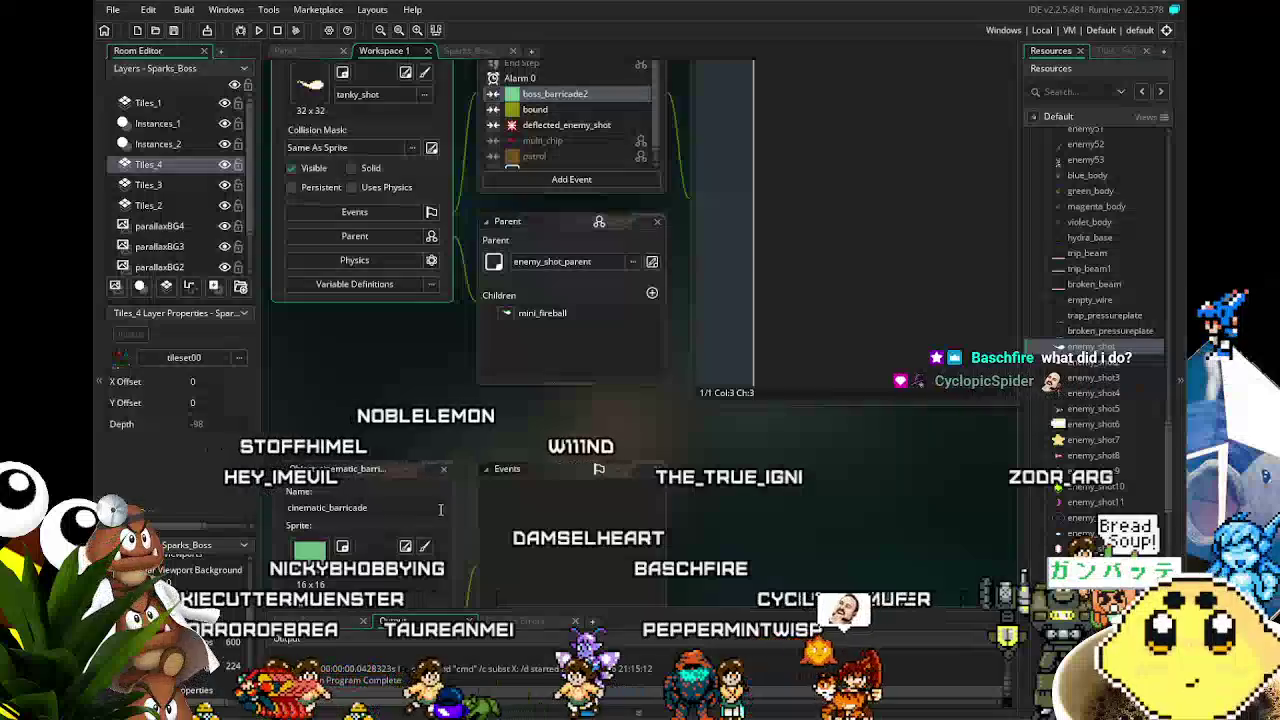
{"action": "scroll", "coordinate": [453, 512], "scroll_direction": "down", "scroll_amount": 2}
{"action": "scroll", "coordinate": [453, 512], "scroll_direction": "down", "scroll_amount": 2}
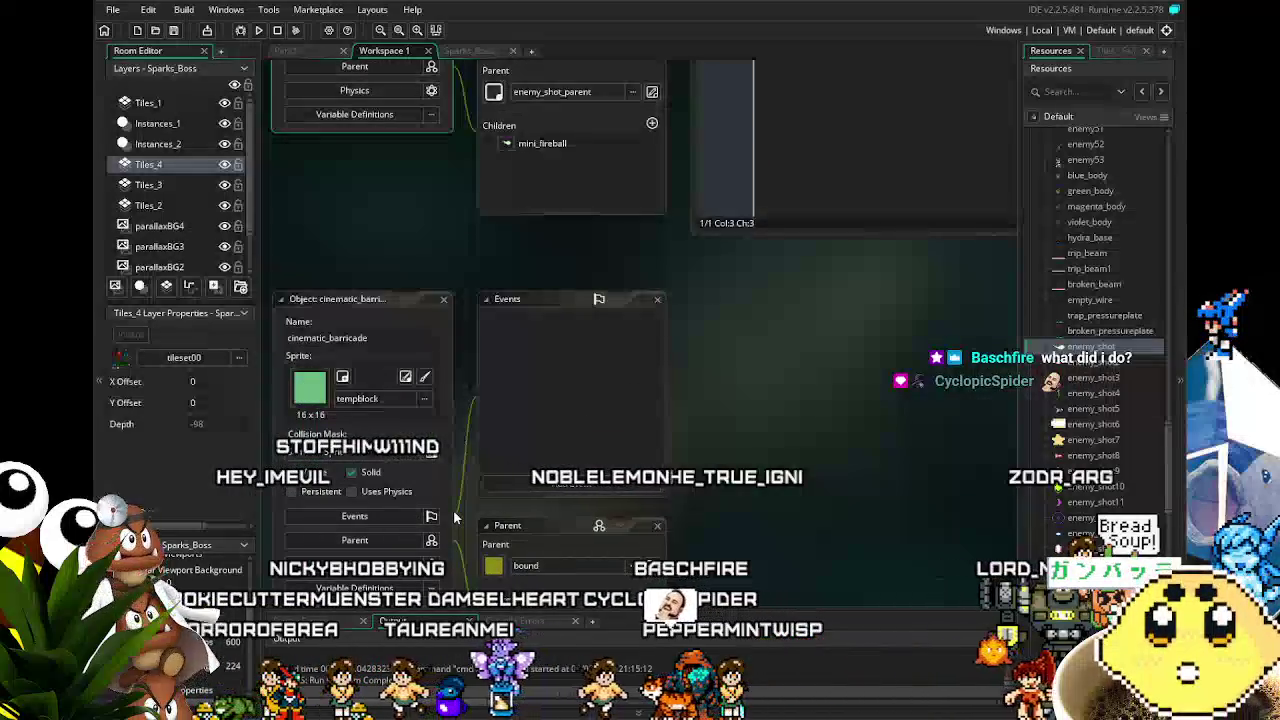
{"action": "scroll", "coordinate": [453, 517], "scroll_direction": "up", "scroll_amount": 6}
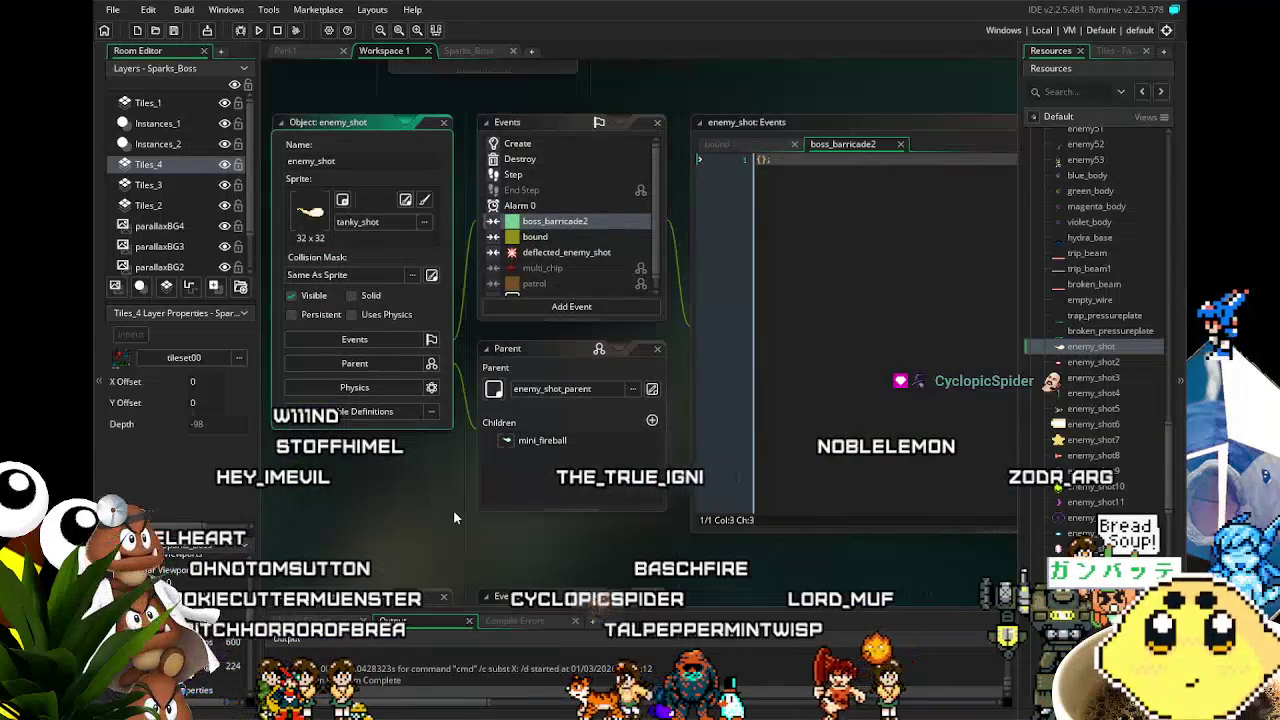
{"action": "scroll", "coordinate": [453, 517], "scroll_direction": "down", "scroll_amount": 7}
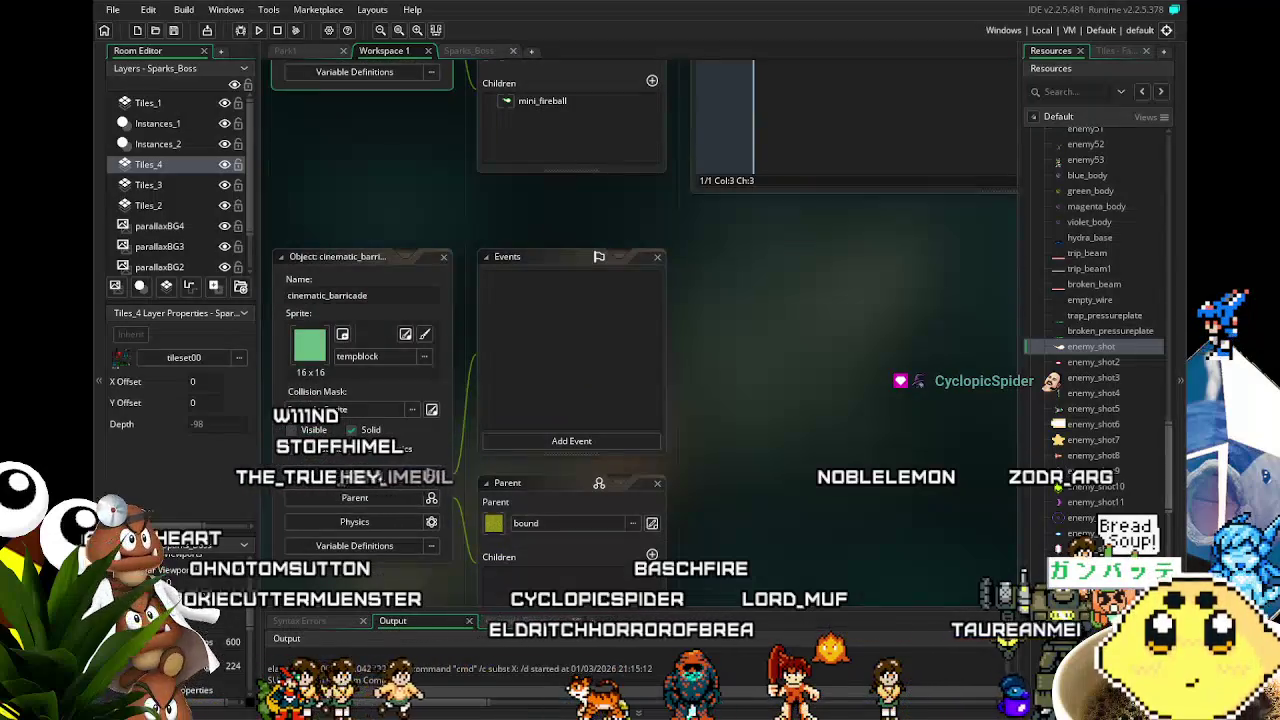
{"action": "left_click_drag", "start_coordinate": [1178, 492], "coordinate": [1176, 167]}
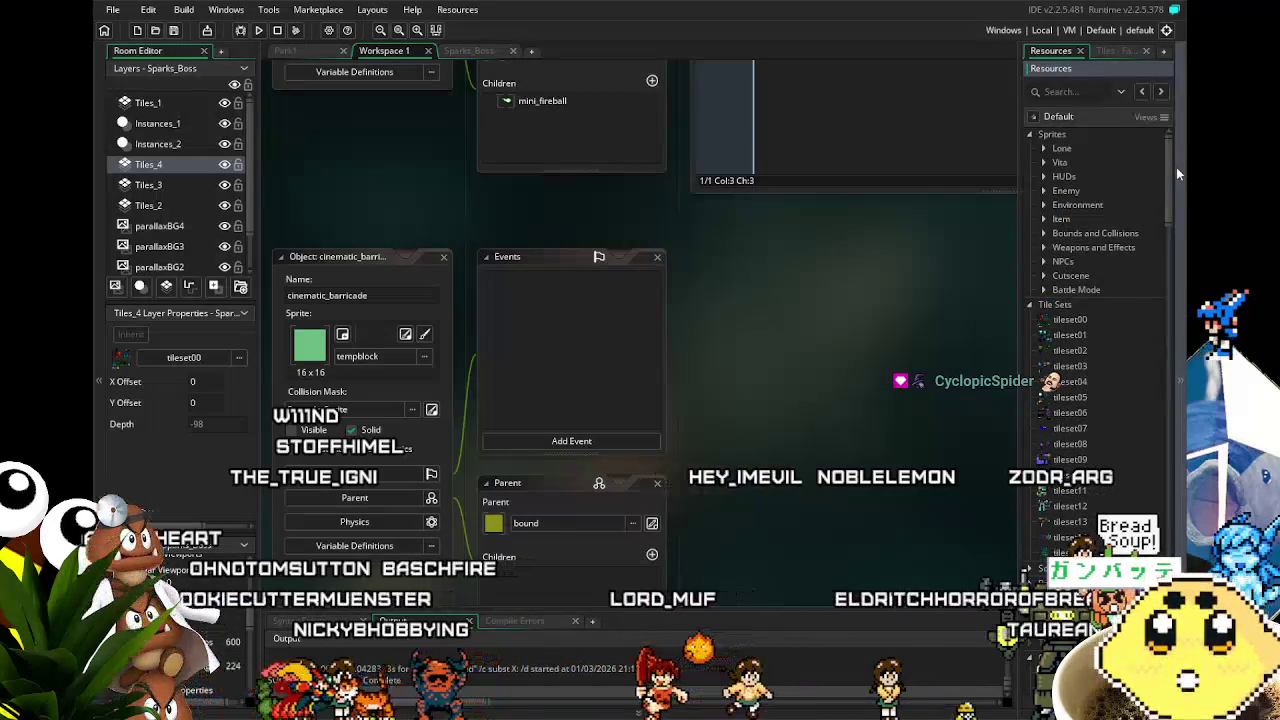
{"action": "scroll", "coordinate": [838, 530], "scroll_direction": "up", "scroll_amount": 1}
{"action": "scroll", "coordinate": [837, 522], "scroll_direction": "up", "scroll_amount": 3}
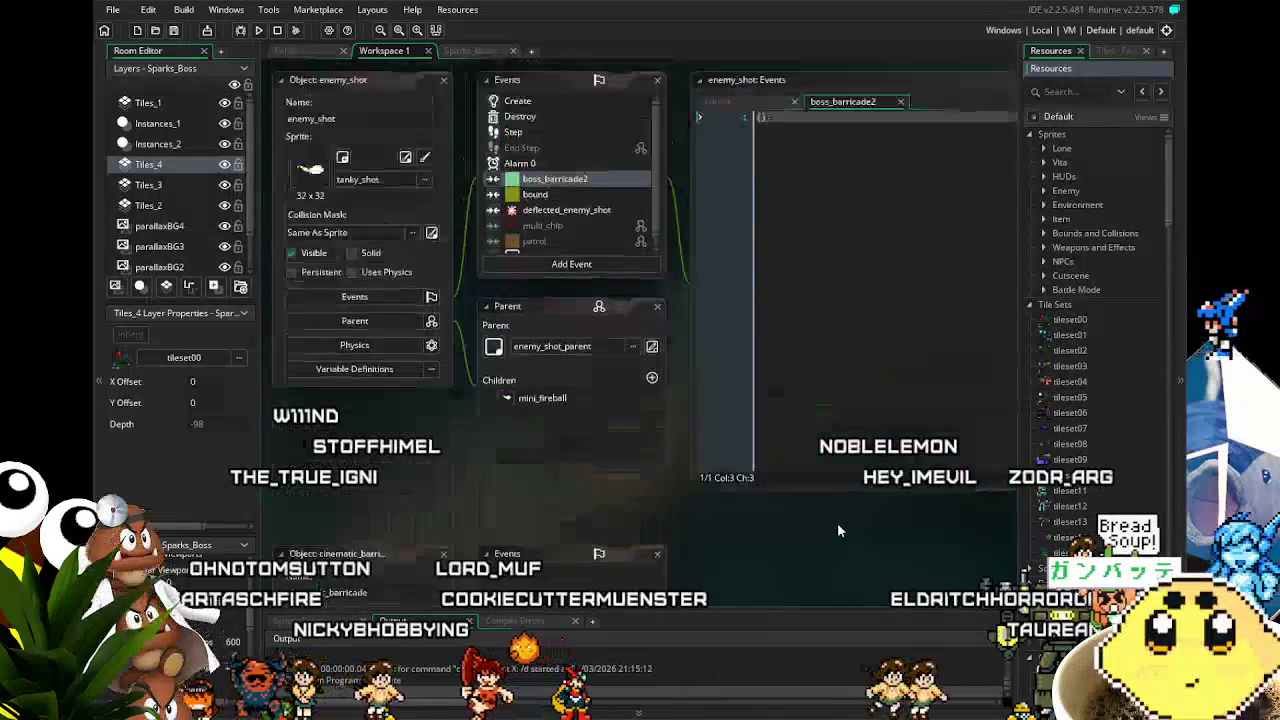
{"action": "scroll", "coordinate": [837, 522], "scroll_direction": "up", "scroll_amount": 3}
{"action": "scroll", "coordinate": [838, 523], "scroll_direction": "up", "scroll_amount": 5}
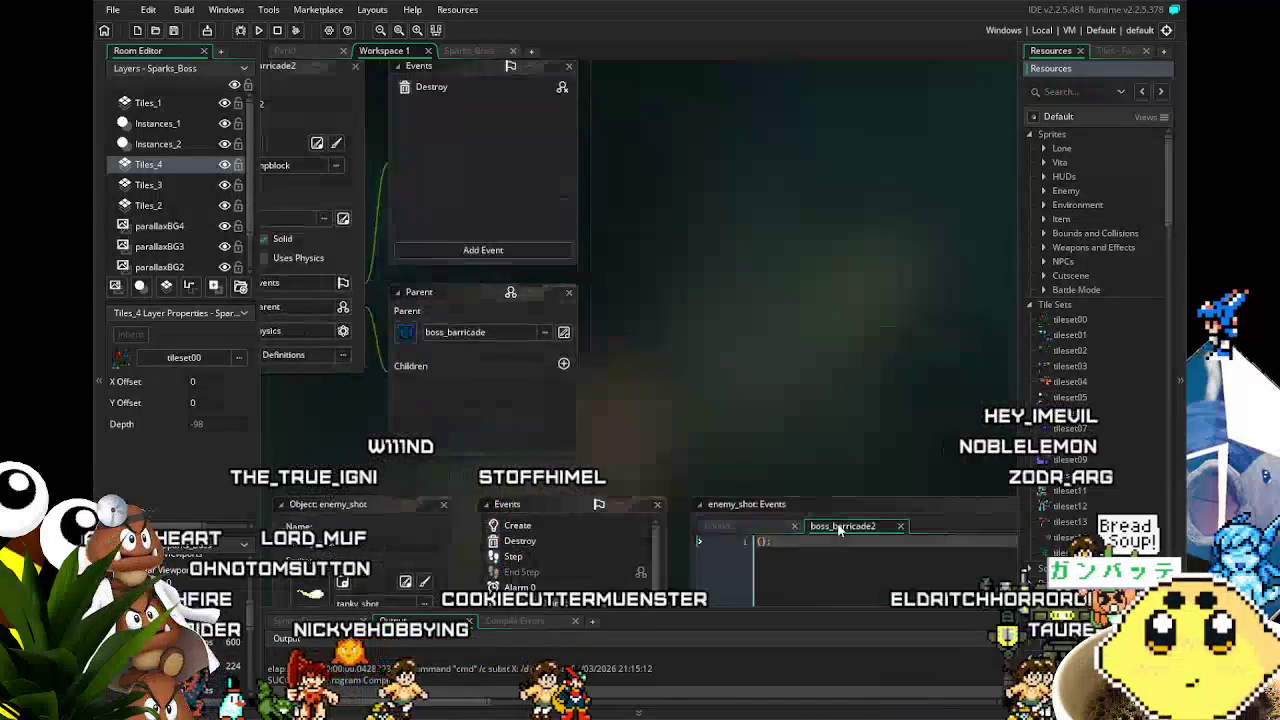
{"action": "scroll", "coordinate": [851, 453], "scroll_direction": "left", "scroll_amount": 3}
{"action": "scroll", "coordinate": [830, 434], "scroll_direction": "down", "scroll_amount": 3}
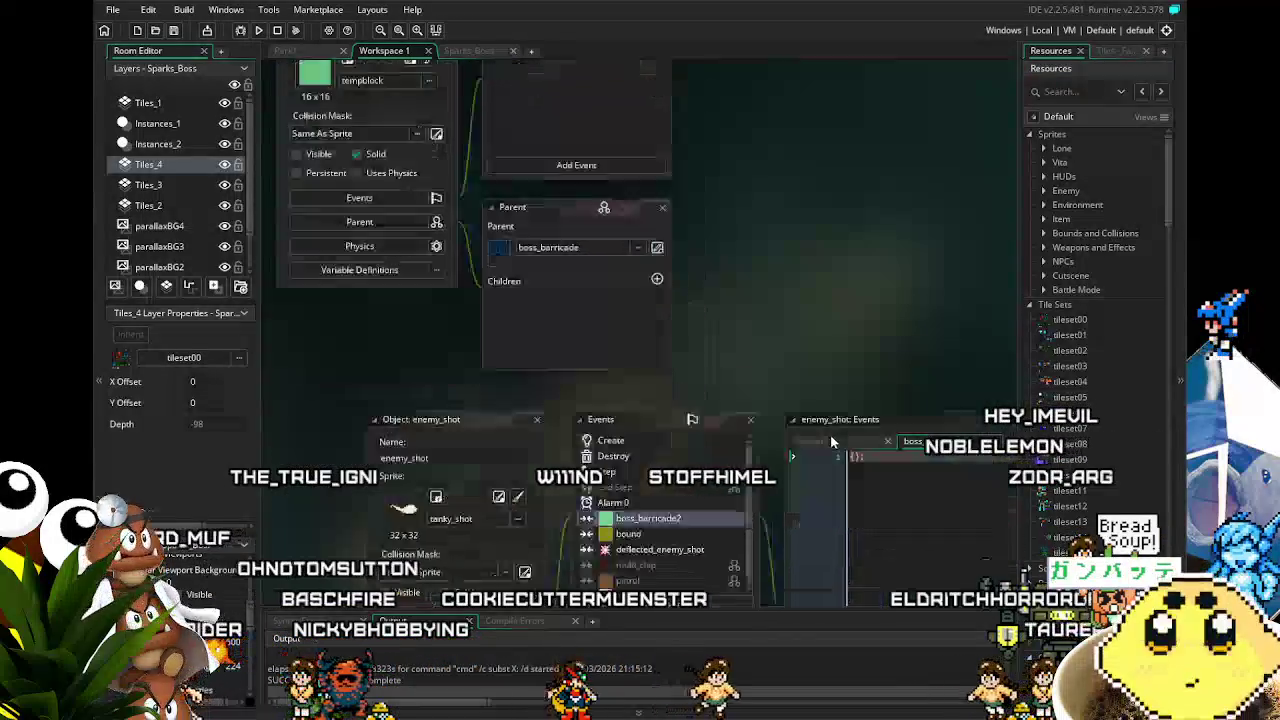
{"action": "scroll", "coordinate": [830, 440], "scroll_direction": "down", "scroll_amount": 6}
{"action": "scroll", "coordinate": [830, 440], "scroll_direction": "up", "scroll_amount": 8}
{"action": "scroll", "coordinate": [830, 440], "scroll_direction": "down", "scroll_amount": 7}
{"action": "scroll", "coordinate": [660, 380], "scroll_direction": "down", "scroll_amount": 2}
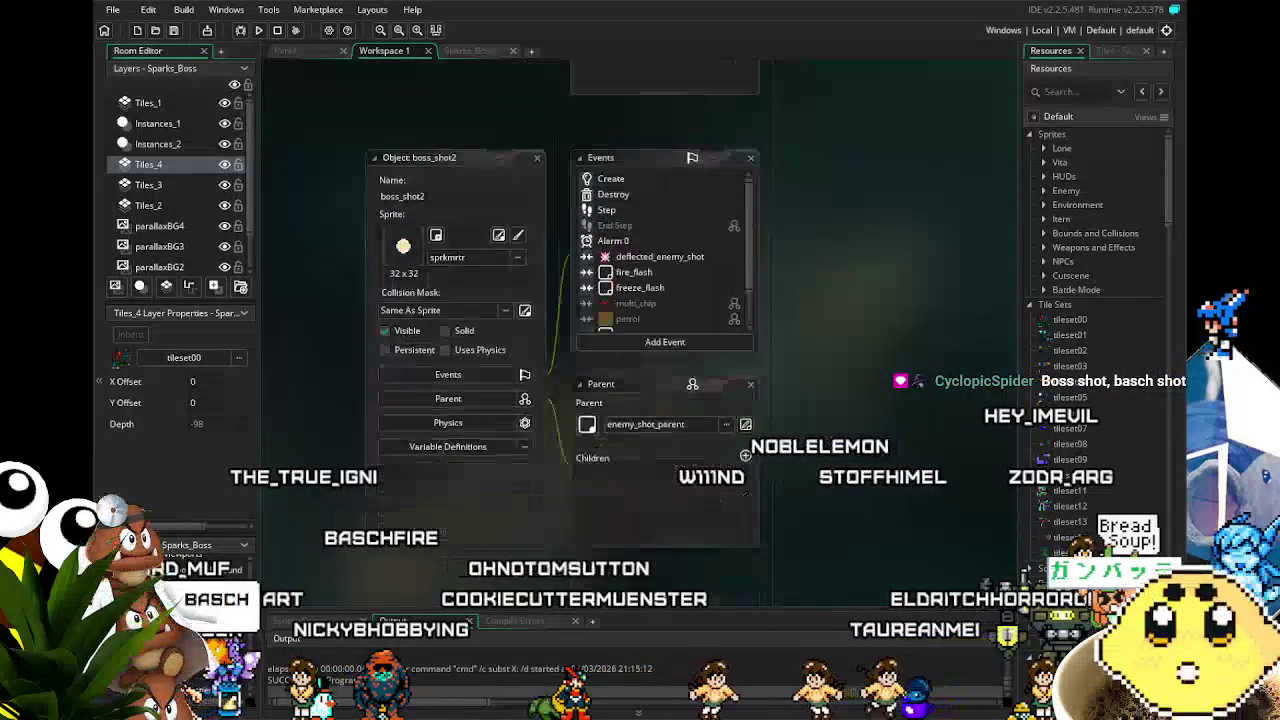
Step: Open boss_shot2's Step event code, then look over its Create and Alarm 0 events
{"action": "double_click", "coordinate": [624, 209]}
{"action": "double_click", "coordinate": [624, 209]}
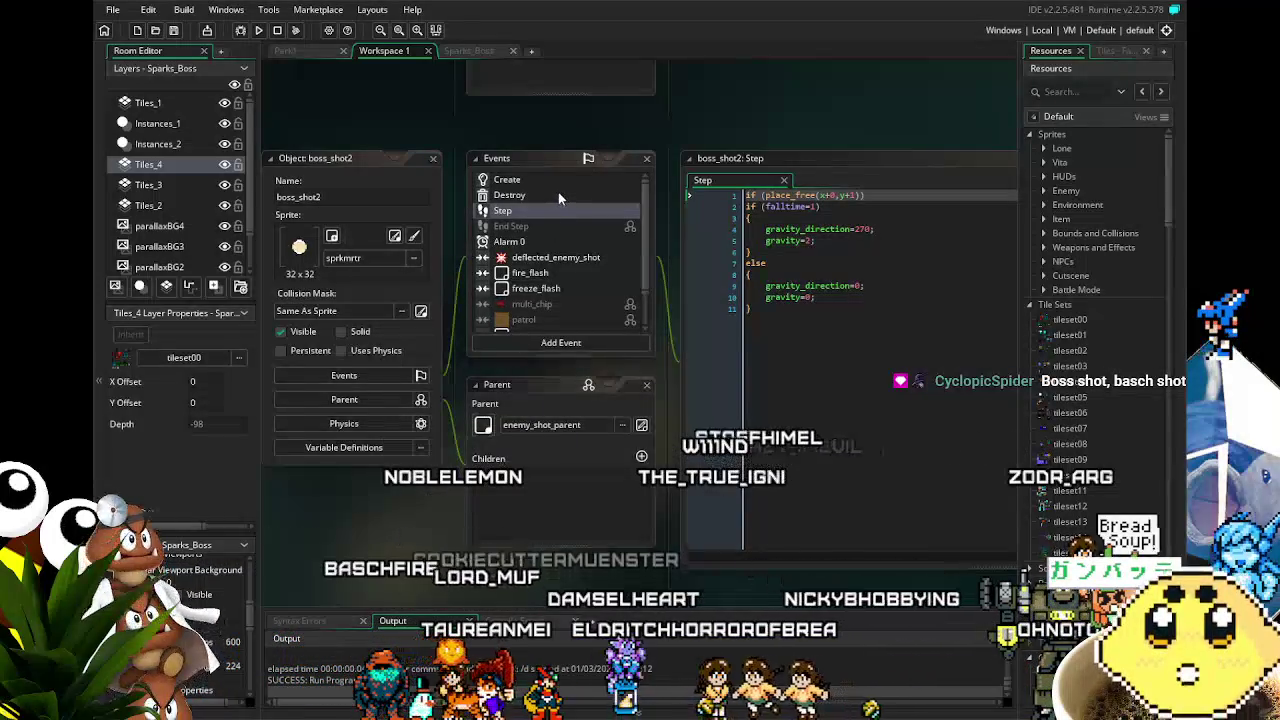
{"action": "left_click", "coordinate": [505, 181]}
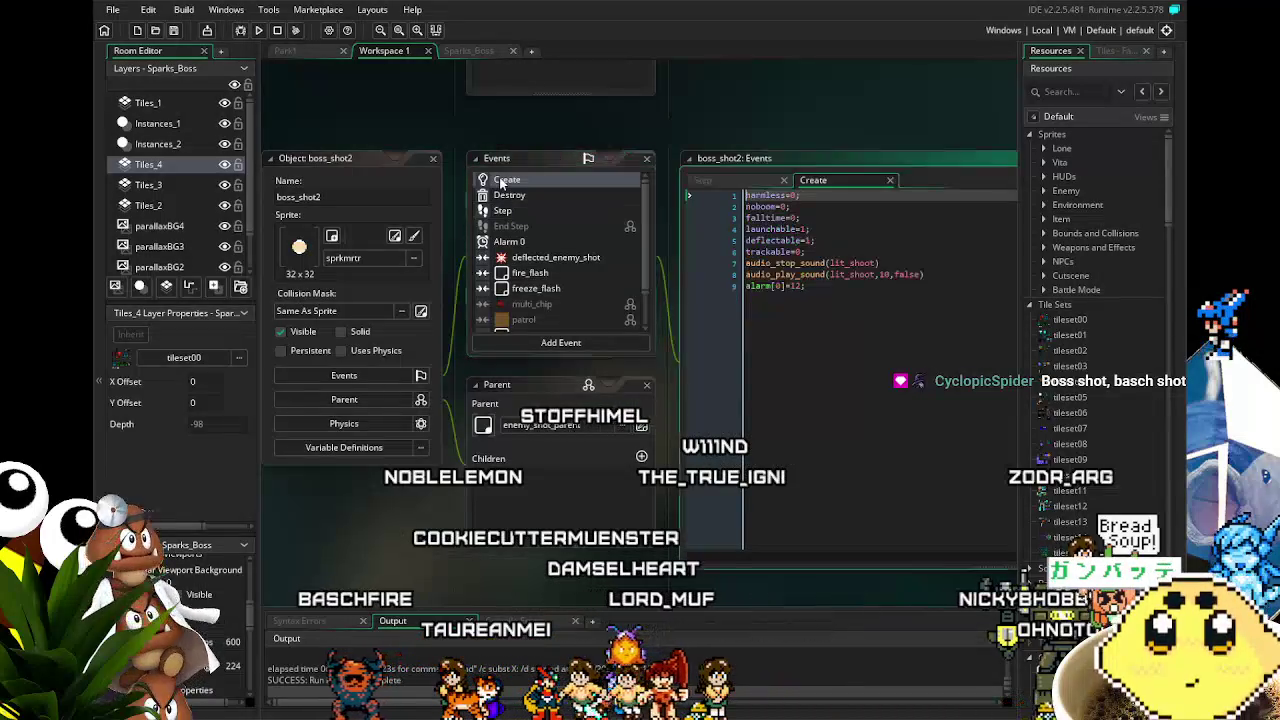
{"action": "left_click", "coordinate": [518, 242]}
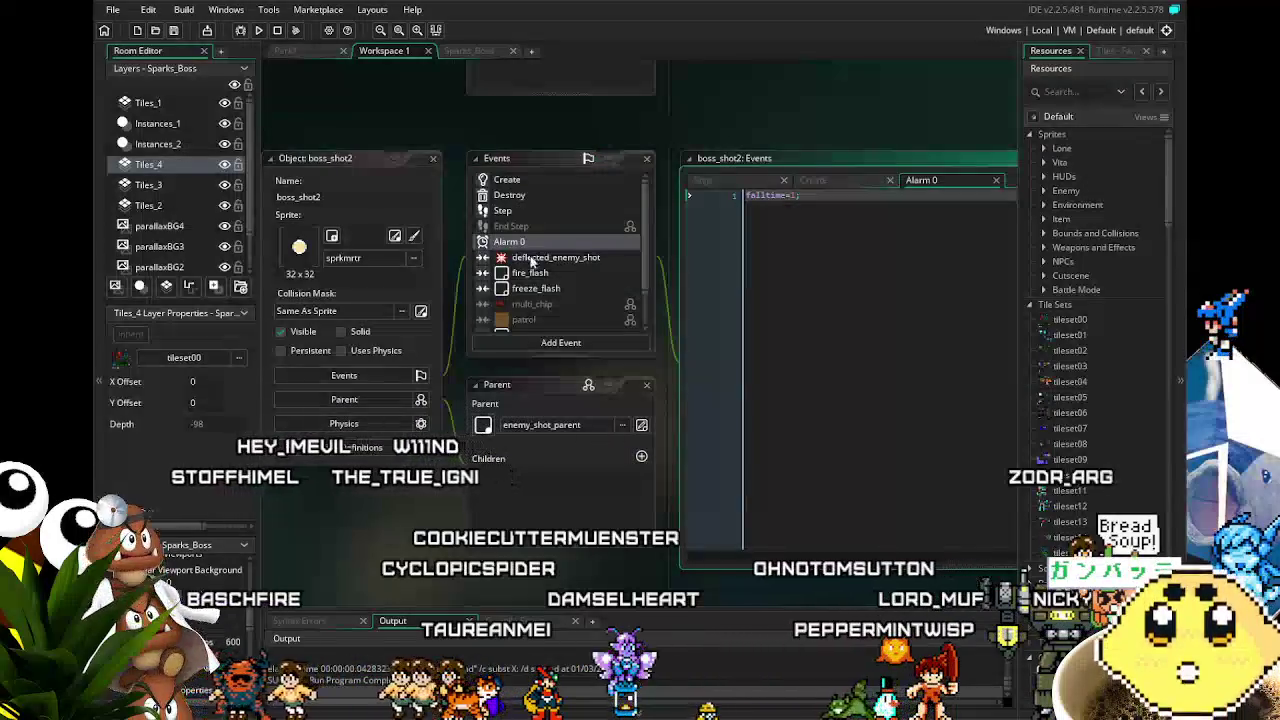
{"action": "scroll", "coordinate": [530, 275], "scroll_direction": "down", "scroll_amount": 2}
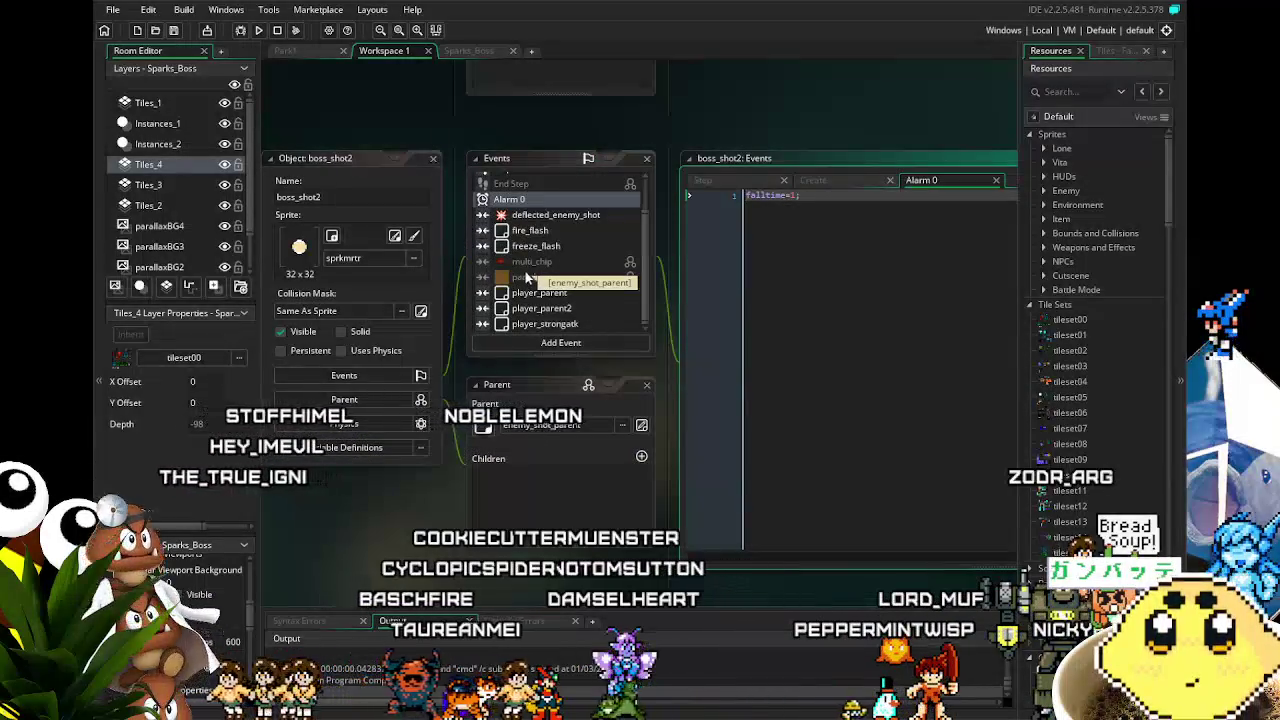
{"action": "scroll", "coordinate": [513, 200], "scroll_direction": "up", "scroll_amount": 2}
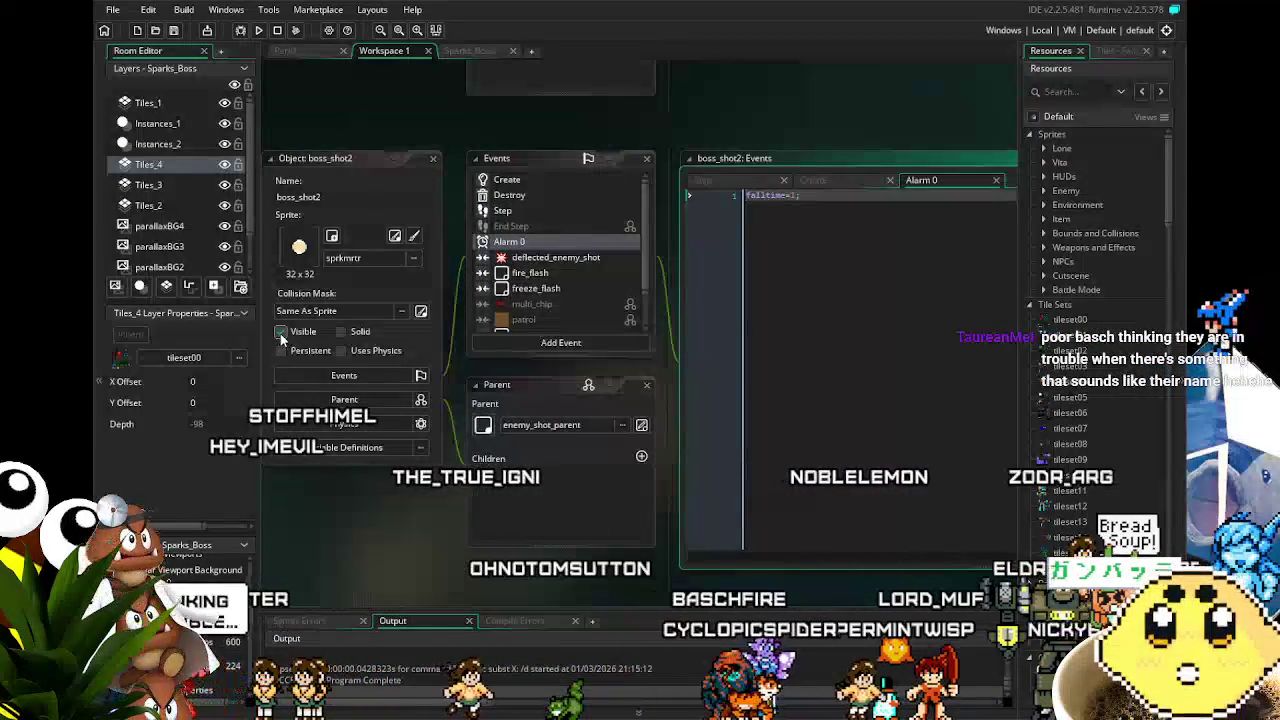
Step: Check the Destroy event, reread the Step gravity code, then view the fire_flash collision event
{"action": "left_click", "coordinate": [547, 194]}
{"action": "left_click", "coordinate": [551, 206]}
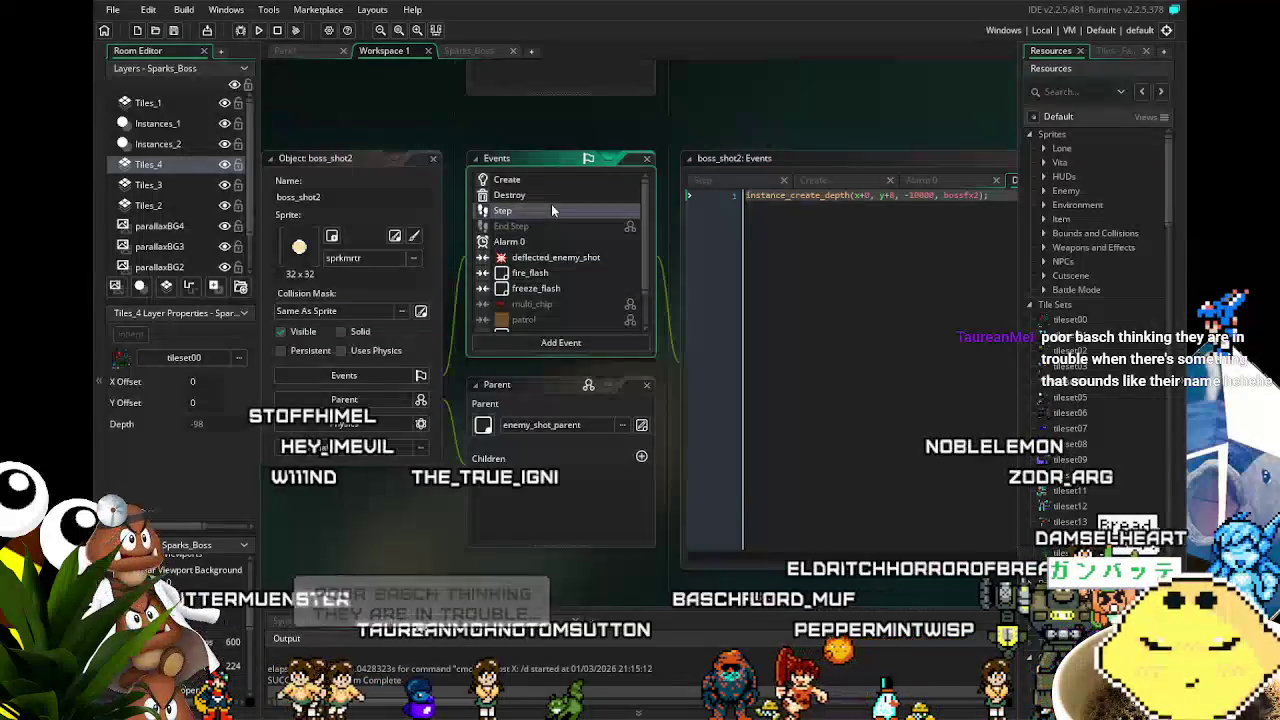
{"action": "scroll", "coordinate": [551, 204], "scroll_direction": "down", "scroll_amount": 2}
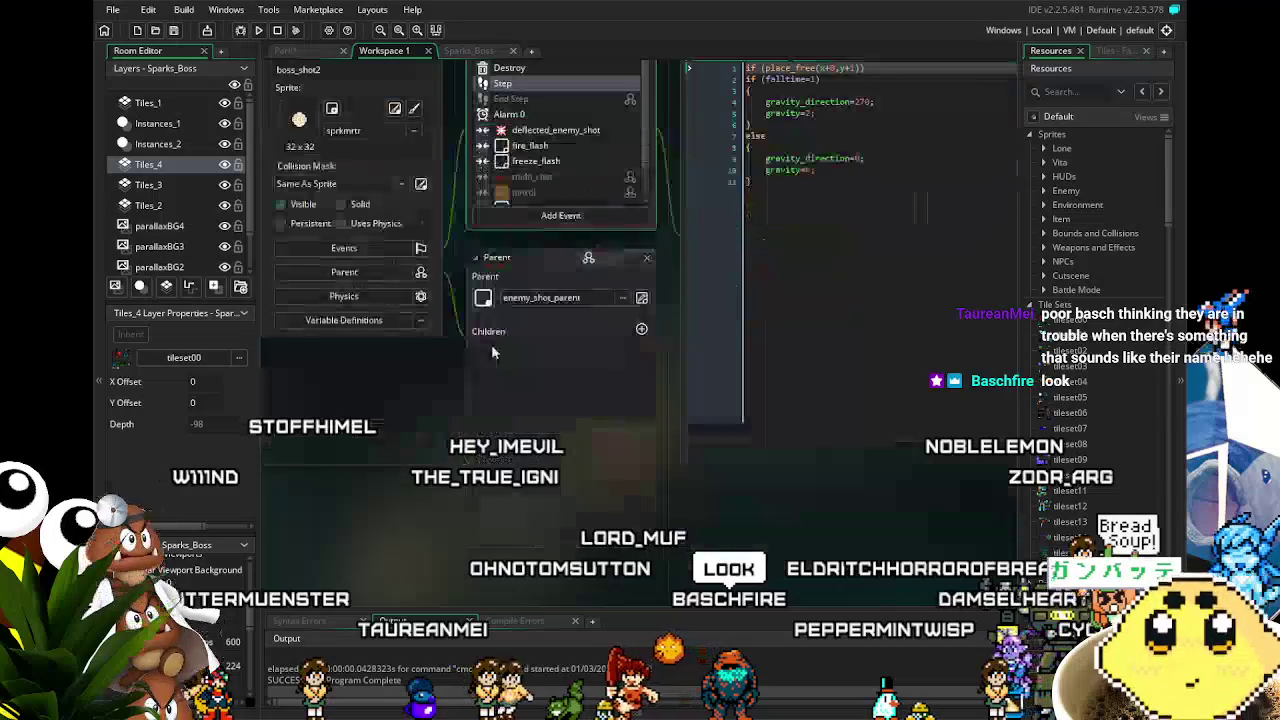
{"action": "scroll", "coordinate": [485, 335], "scroll_direction": "up", "scroll_amount": 2}
{"action": "scroll", "coordinate": [540, 273], "scroll_direction": "down", "scroll_amount": 2}
{"action": "scroll", "coordinate": [540, 280], "scroll_direction": "up", "scroll_amount": 2}
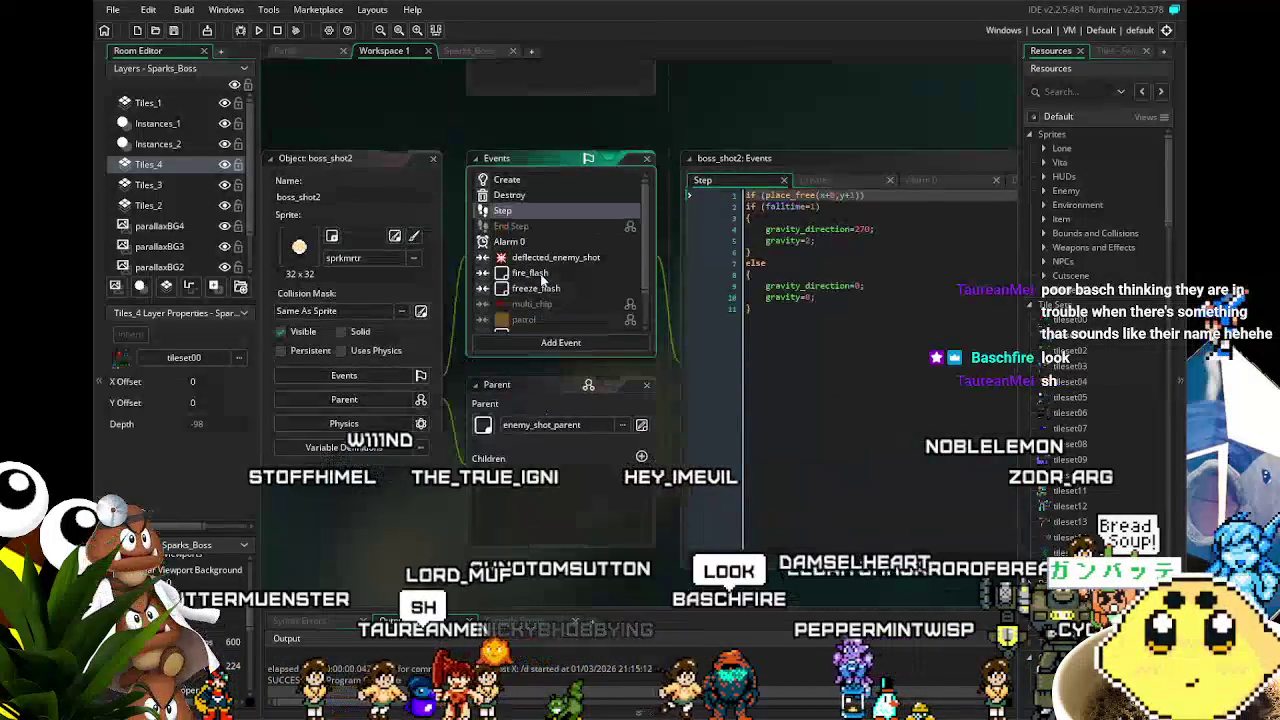
{"action": "scroll", "coordinate": [540, 280], "scroll_direction": "down", "scroll_amount": 2}
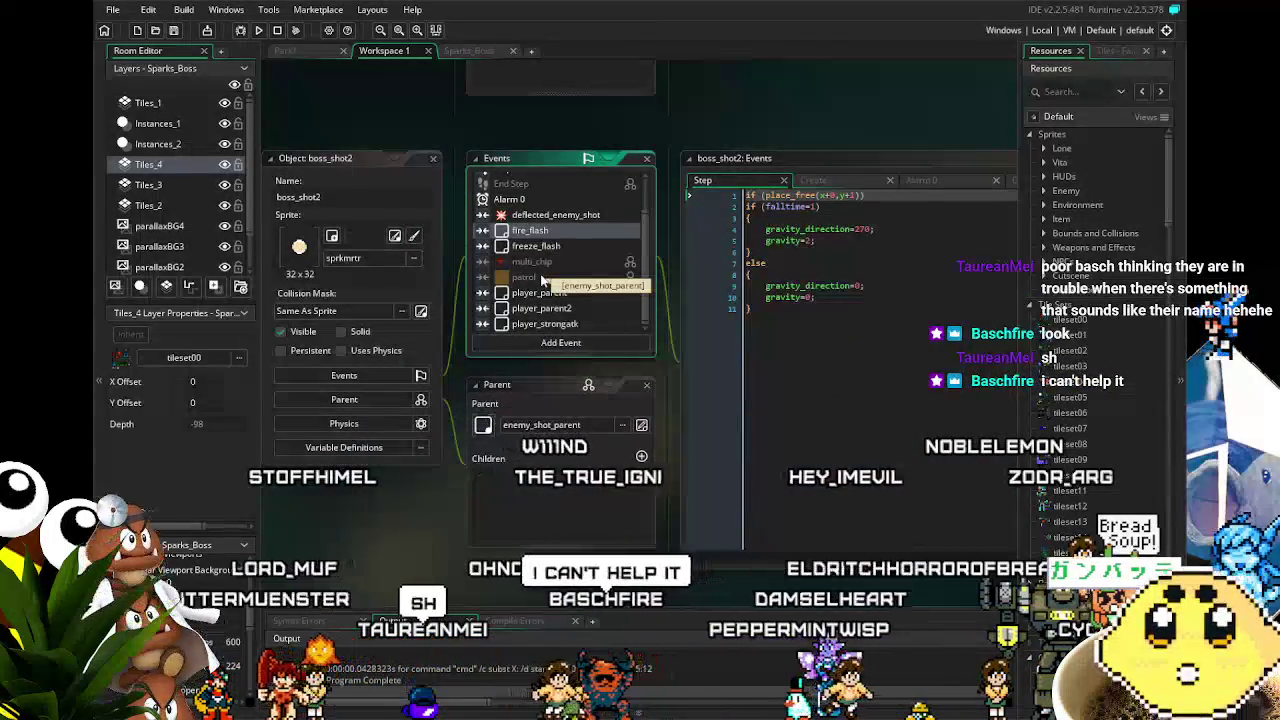
{"action": "scroll", "coordinate": [541, 280], "scroll_direction": "up", "scroll_amount": 2}
{"action": "left_click", "coordinate": [541, 280]}
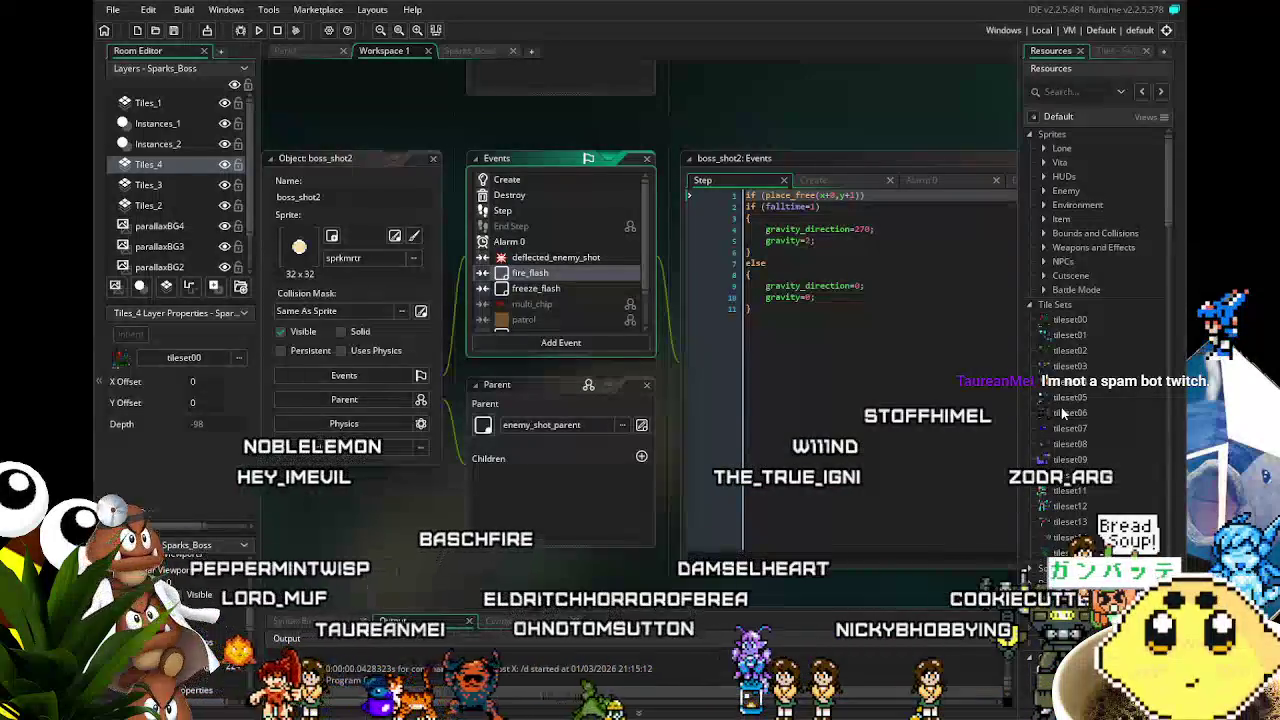
{"action": "scroll", "coordinate": [1109, 426], "scroll_direction": "down", "scroll_amount": 8}
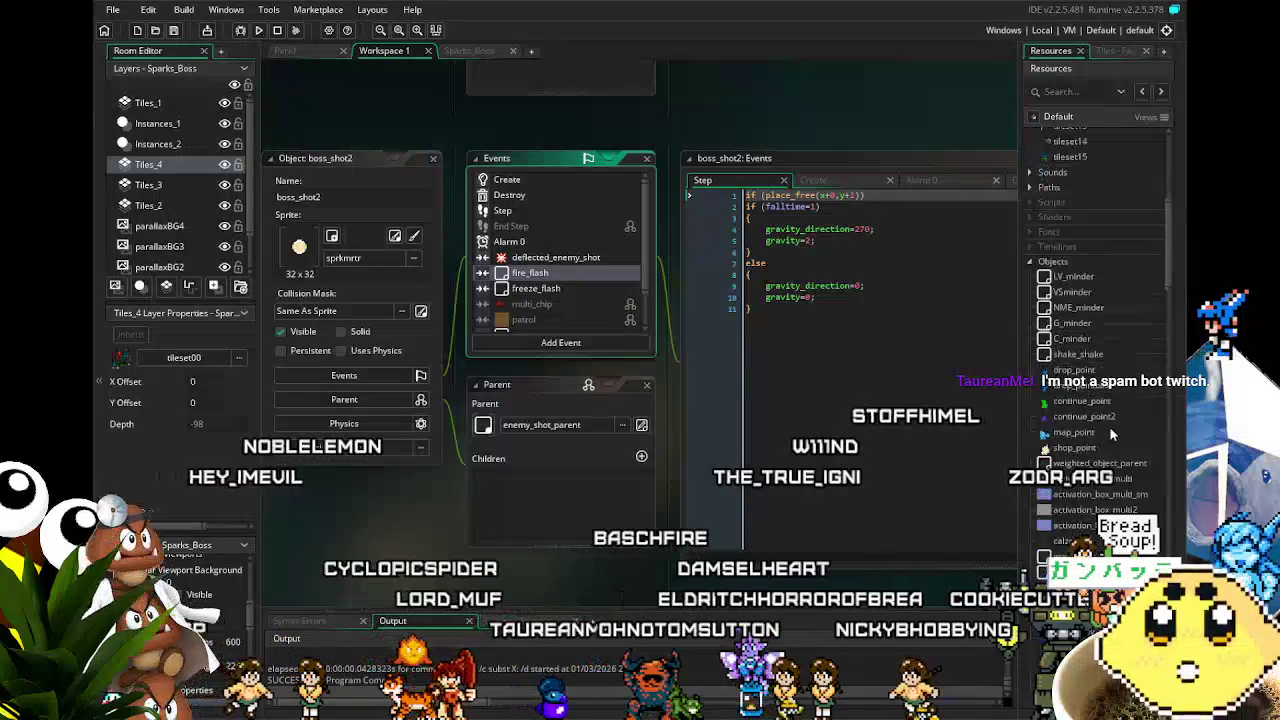
{"action": "scroll", "coordinate": [1109, 426], "scroll_direction": "up", "scroll_amount": 8}
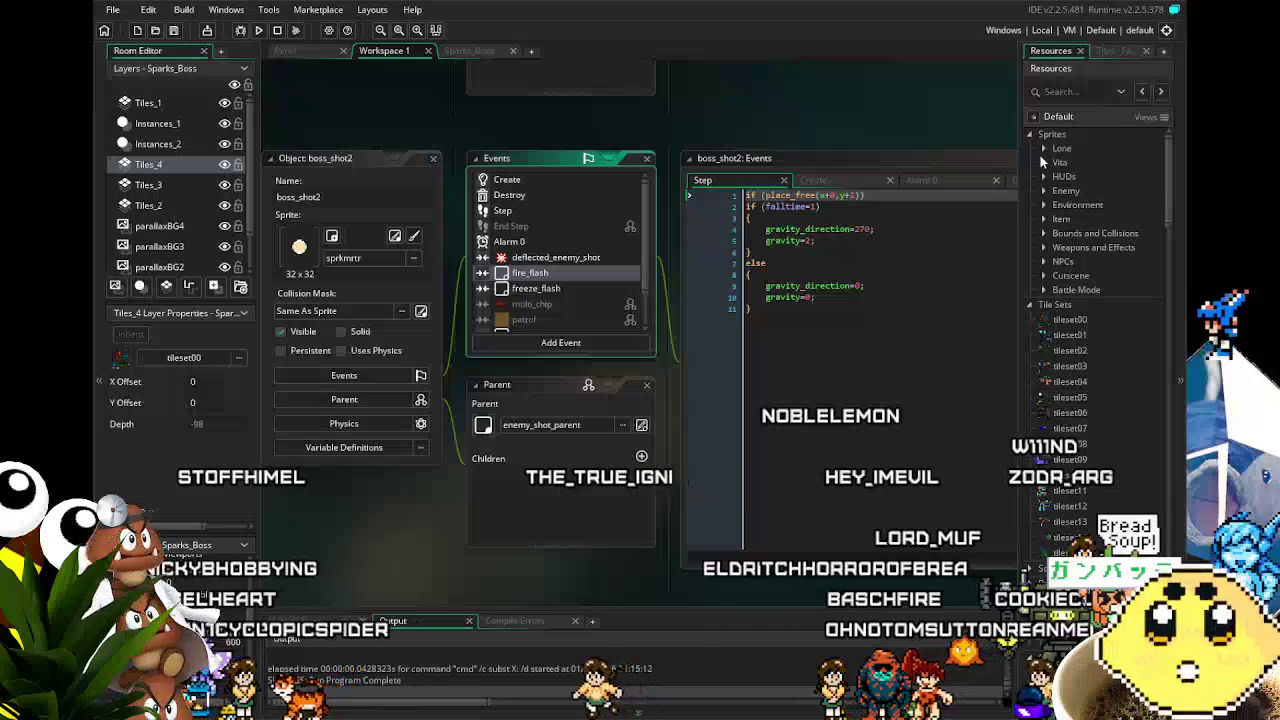
Step: Open the sprkmrtr sprite from Sprites > Enemy > Sparks and view its second and fourth frames
{"action": "left_click", "coordinate": [1044, 190]}
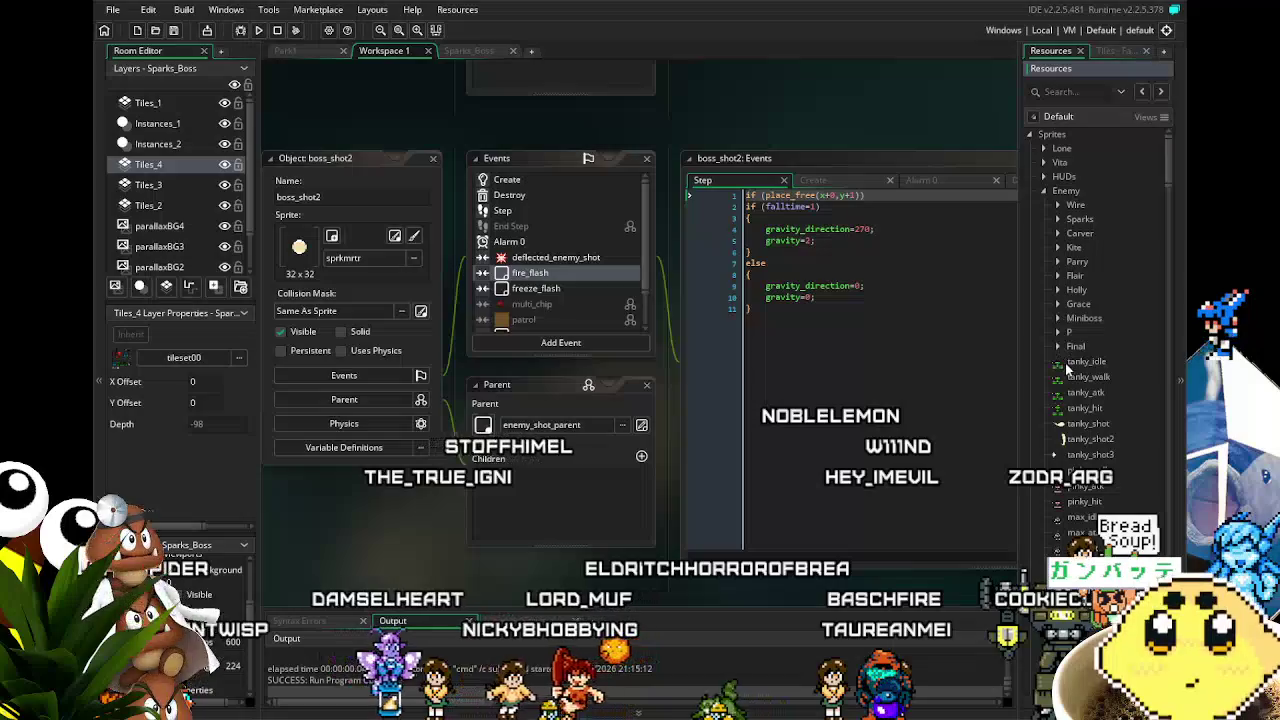
{"action": "left_click", "coordinate": [1059, 218]}
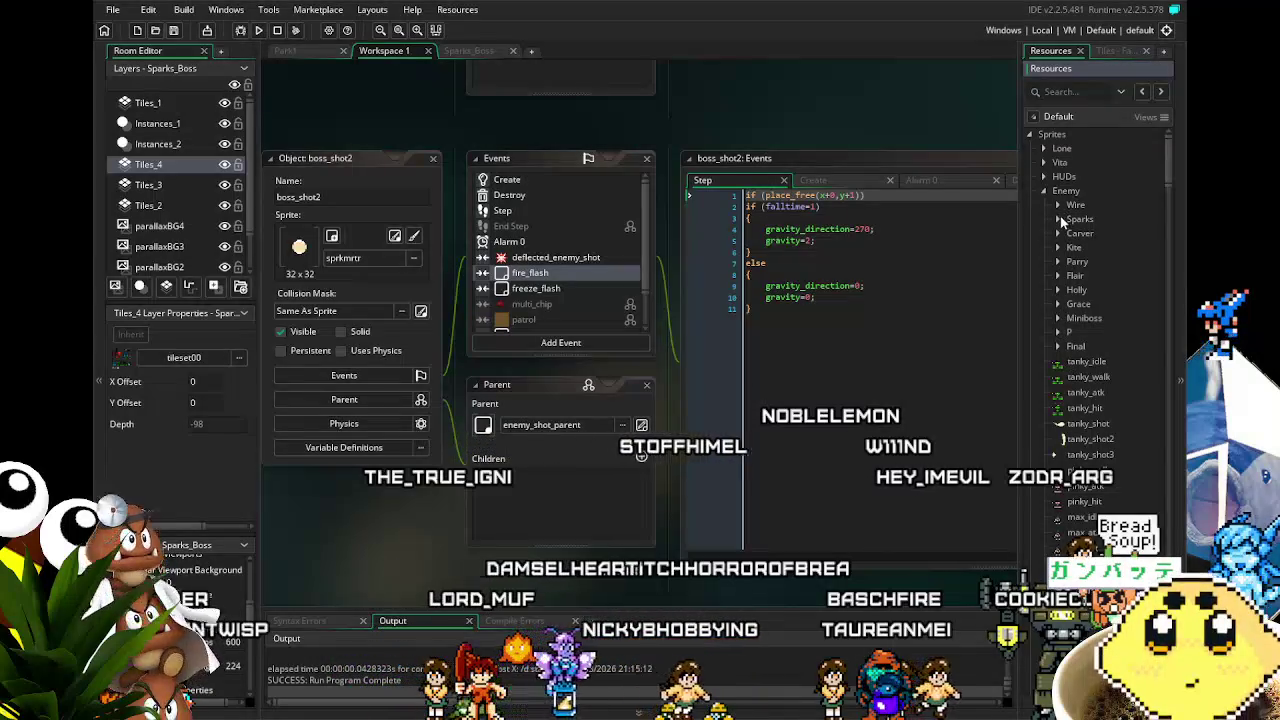
{"action": "scroll", "coordinate": [1093, 333], "scroll_direction": "down", "scroll_amount": 2}
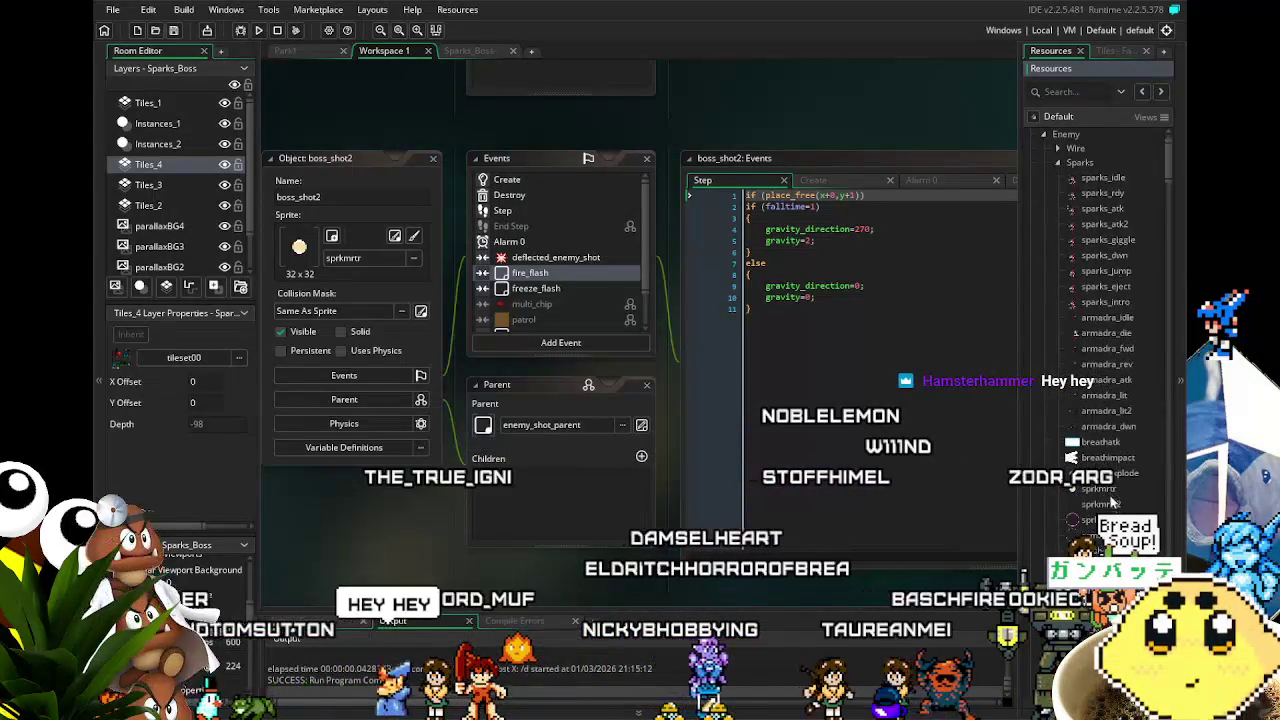
{"action": "double_click", "coordinate": [1104, 490]}
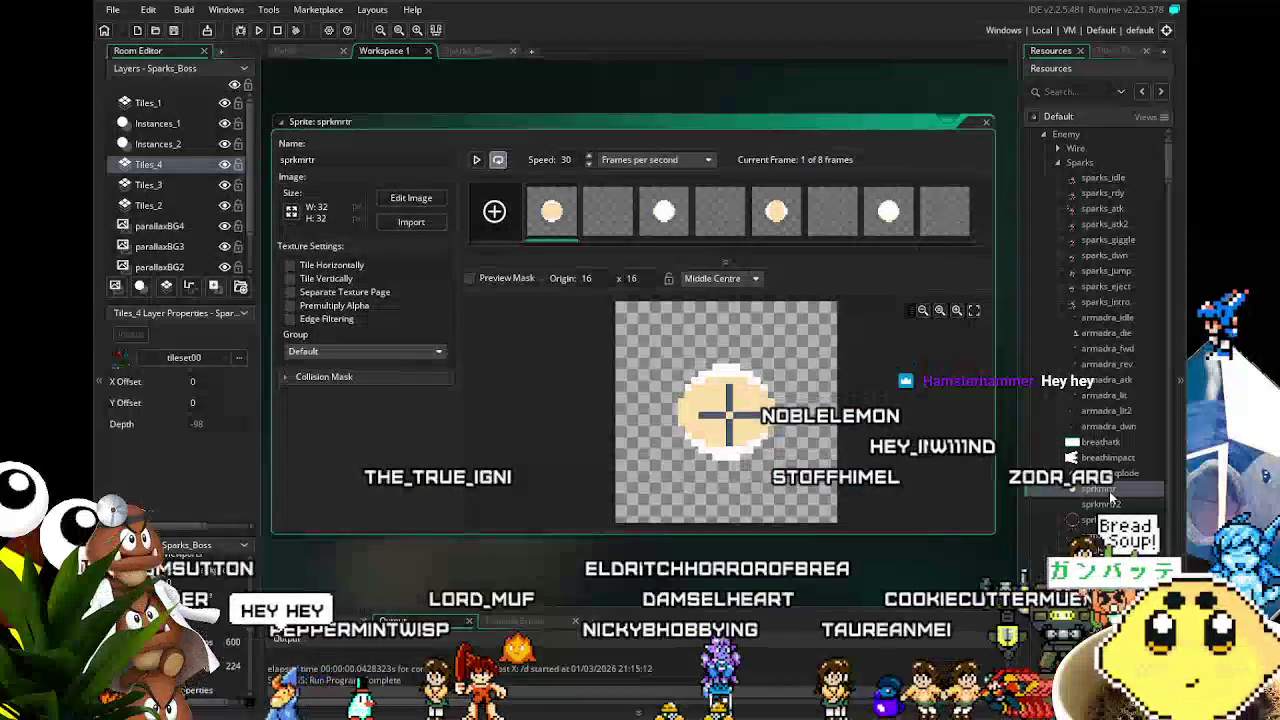
{"action": "left_click", "coordinate": [600, 222]}
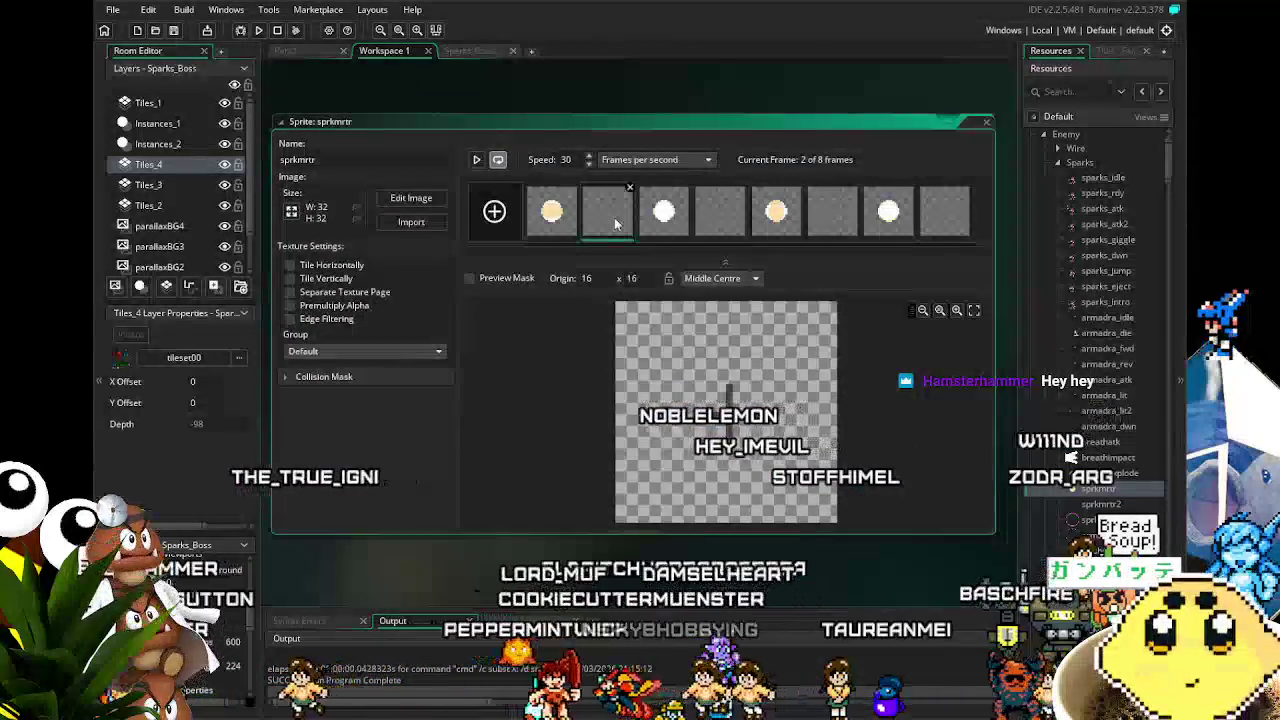
{"action": "left_click", "coordinate": [705, 218]}
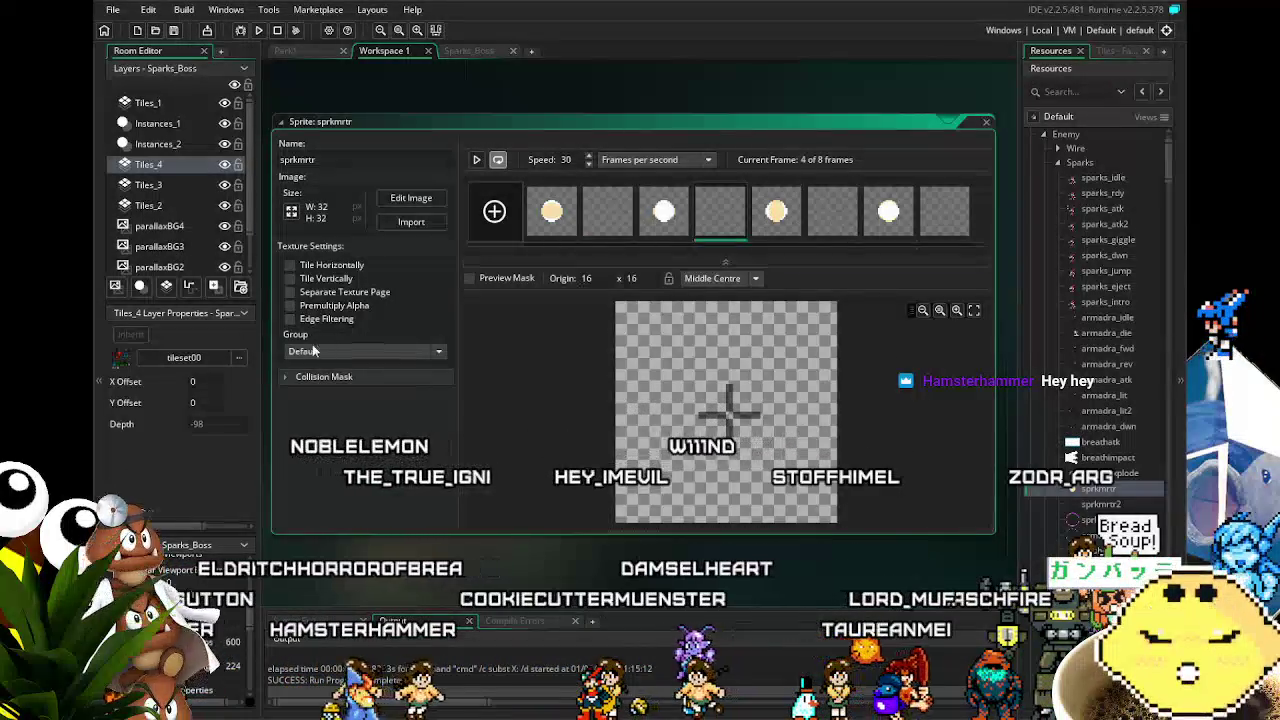
Step: Show the sprkmrtr collision mask preview and step through its eight frames back to frame one
{"action": "left_click", "coordinate": [285, 376]}
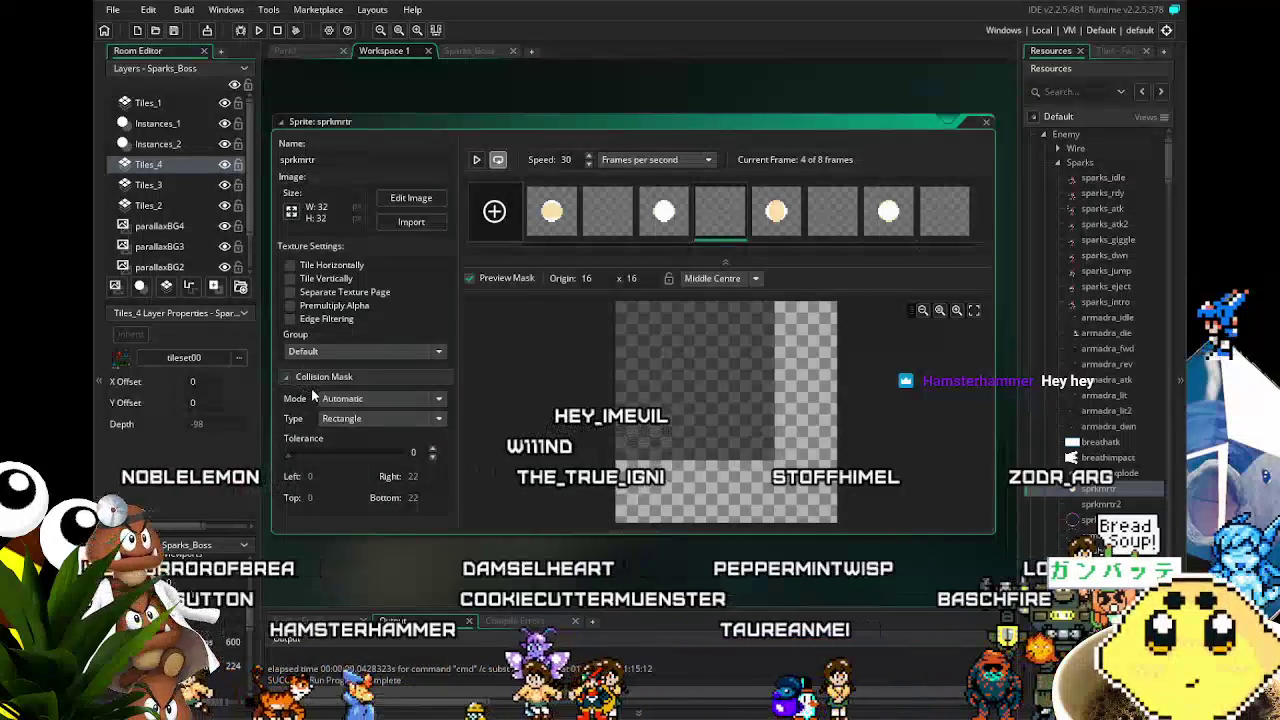
{"action": "left_click", "coordinate": [563, 210]}
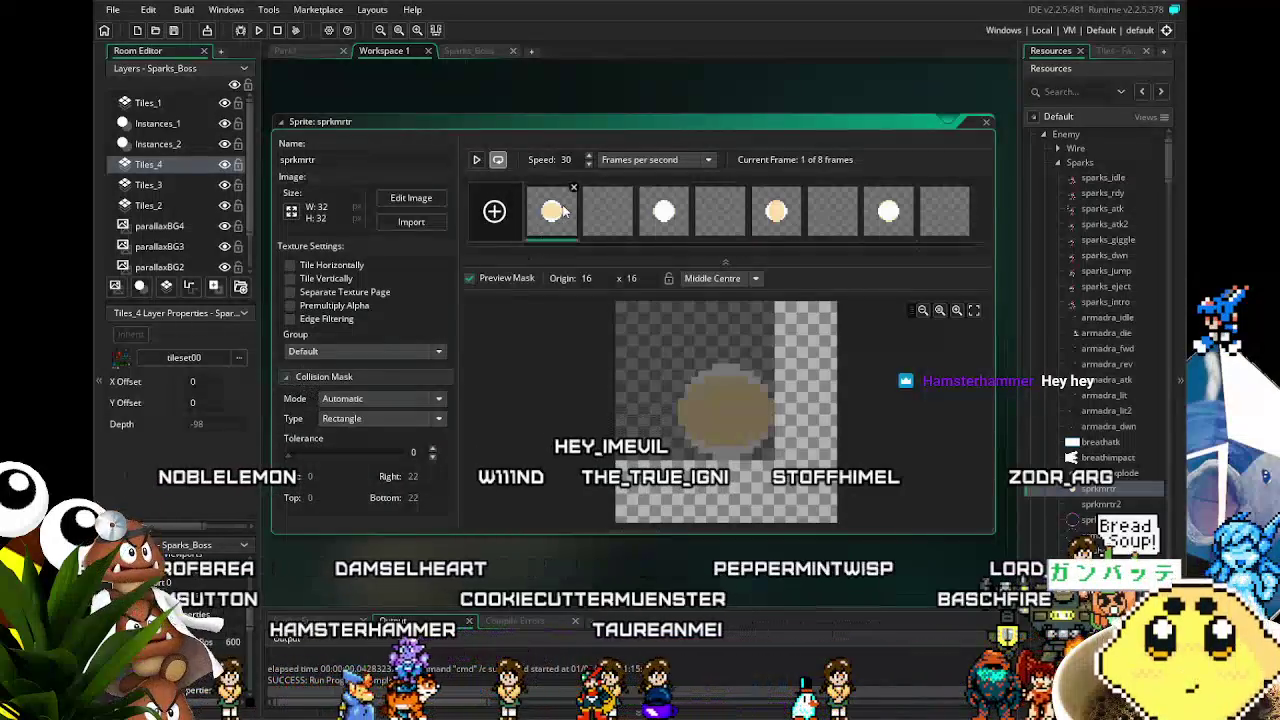
{"action": "left_click", "coordinate": [612, 212]}
{"action": "left_click", "coordinate": [664, 212]}
{"action": "left_click", "coordinate": [768, 220]}
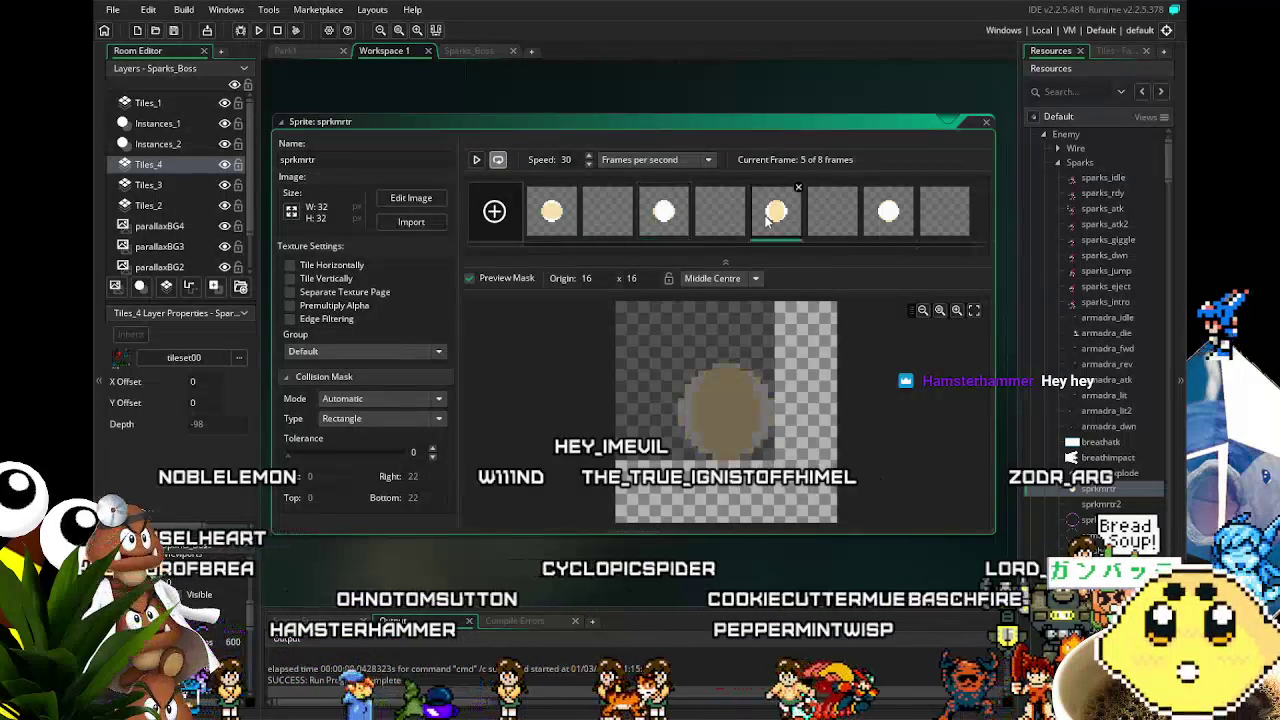
{"action": "left_click", "coordinate": [664, 212]}
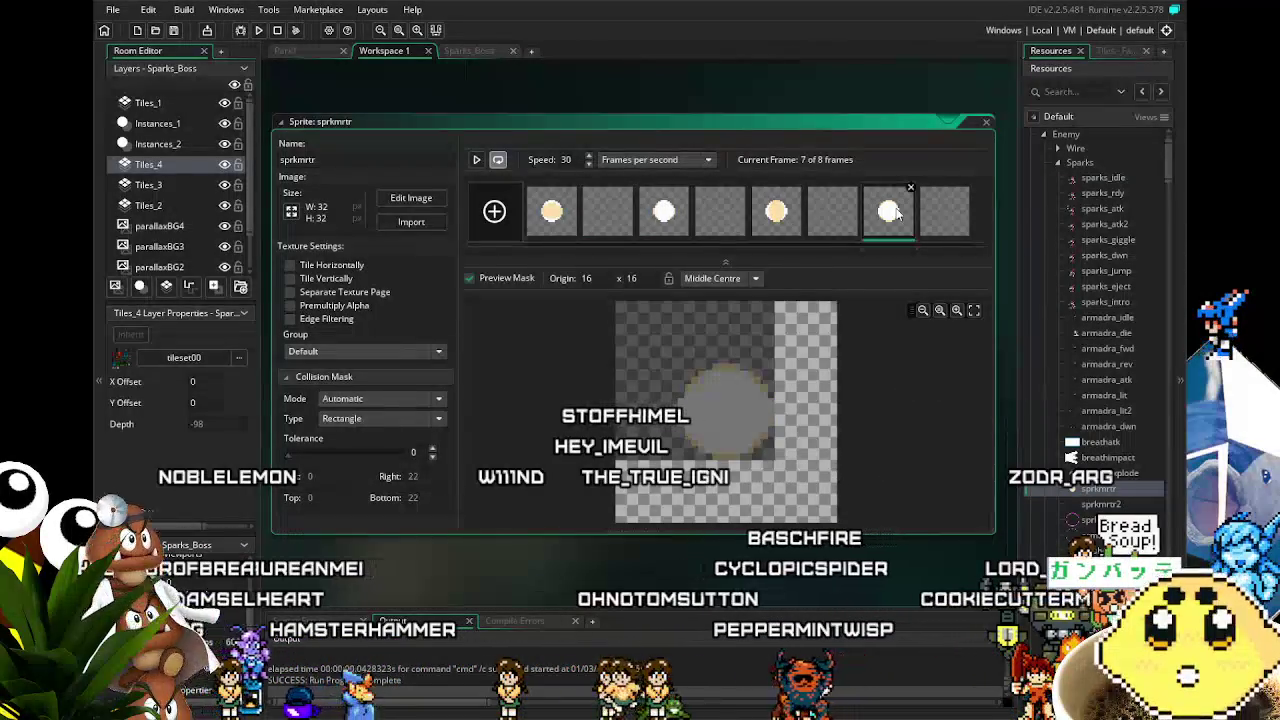
{"action": "left_click", "coordinate": [560, 228]}
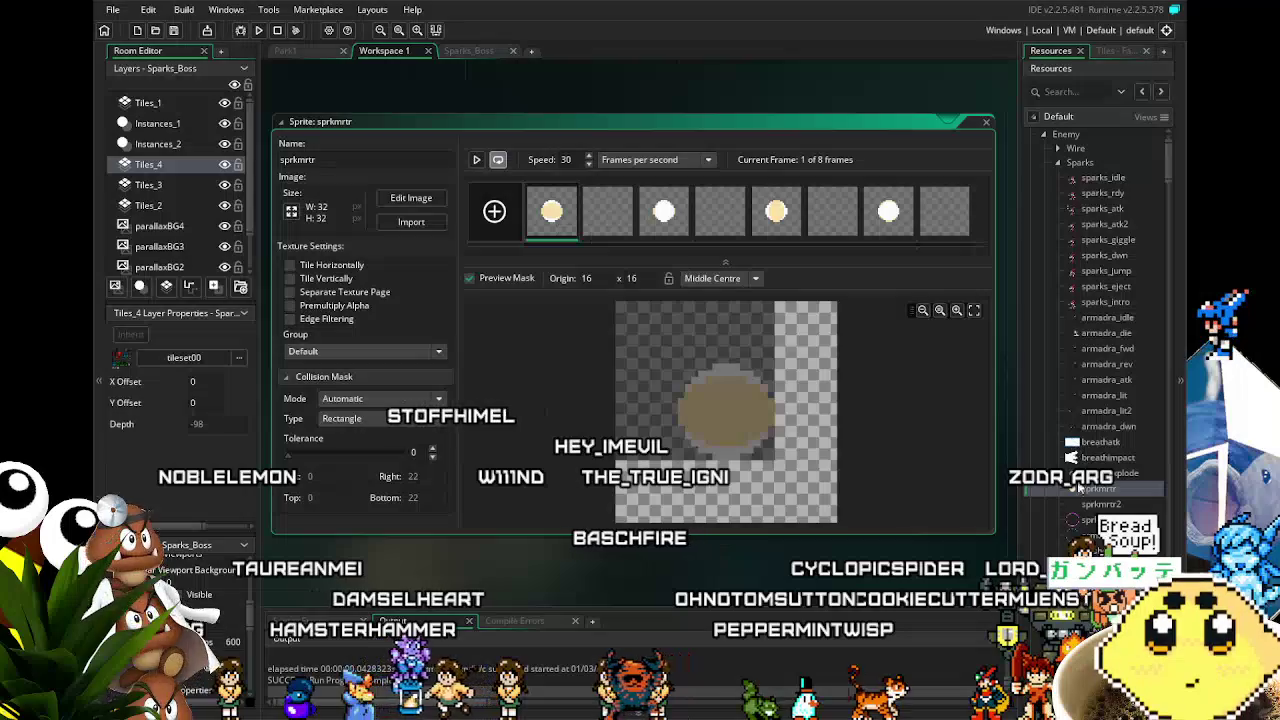
Step: Play the 10-frame sprkmrtr2 animation preview, then reopen the sprkmrtr sprite
{"action": "double_click", "coordinate": [1100, 504]}
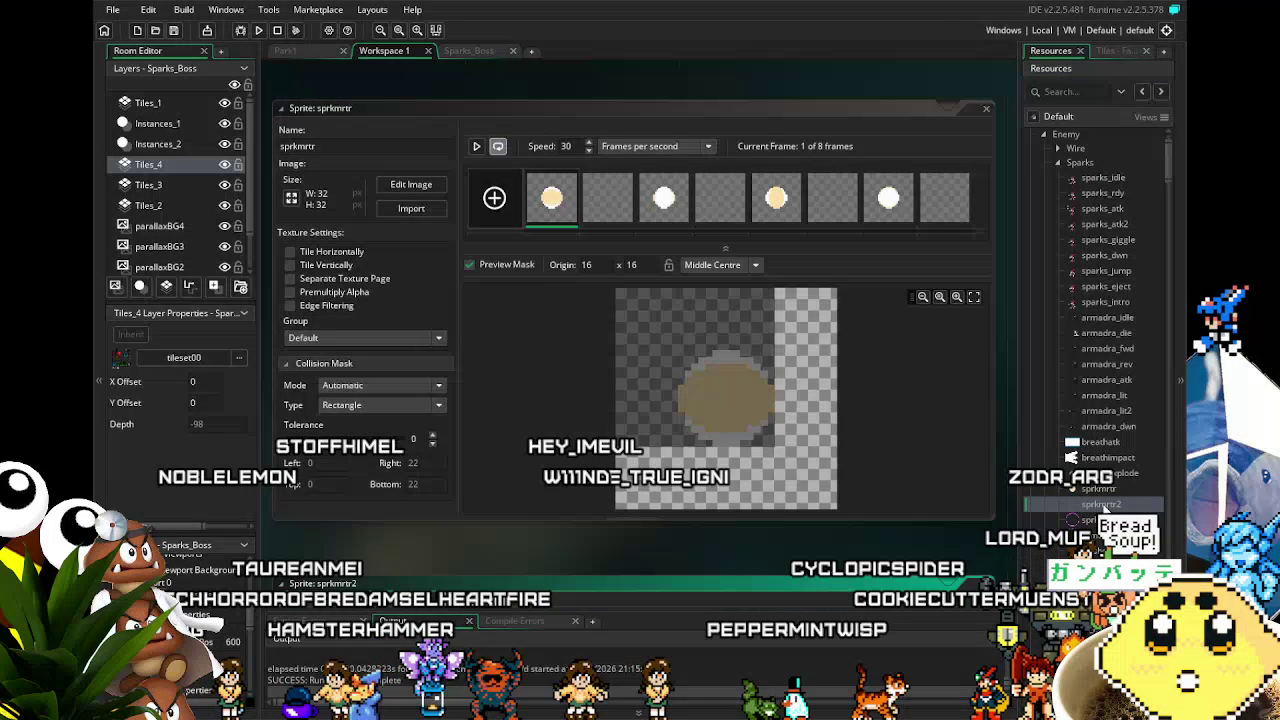
{"action": "left_click", "coordinate": [477, 160]}
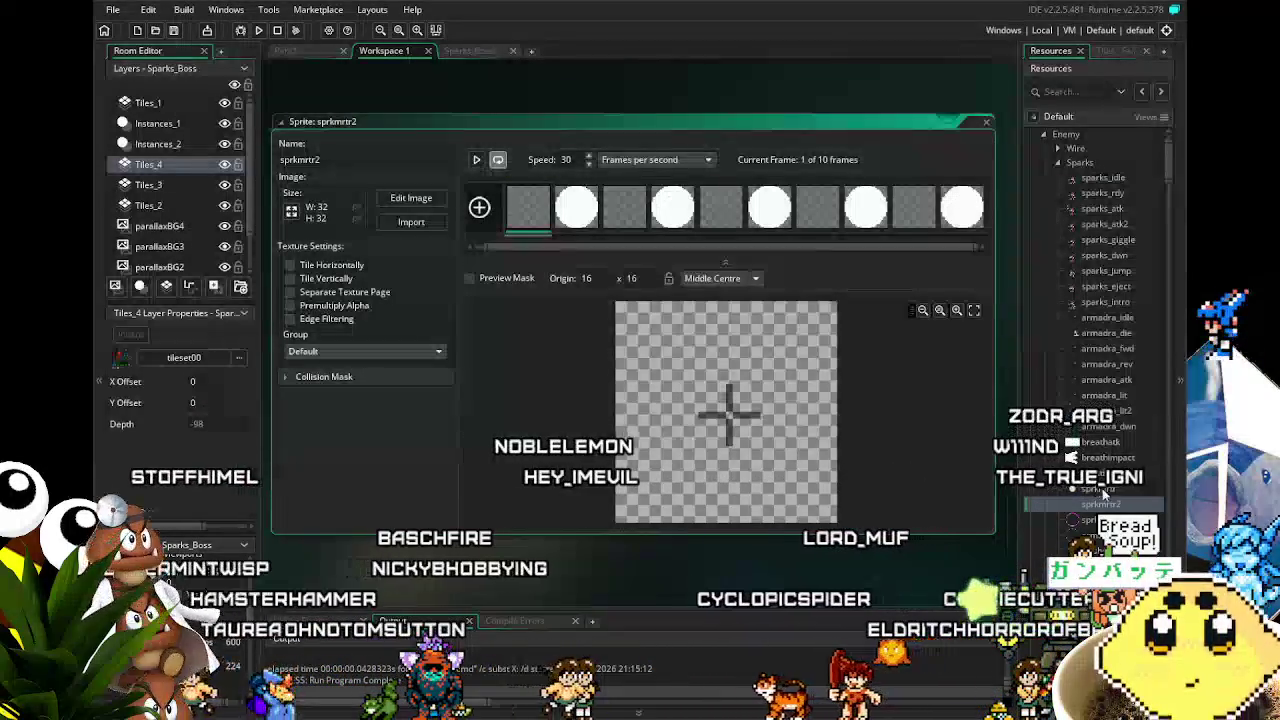
{"action": "double_click", "coordinate": [1097, 489]}
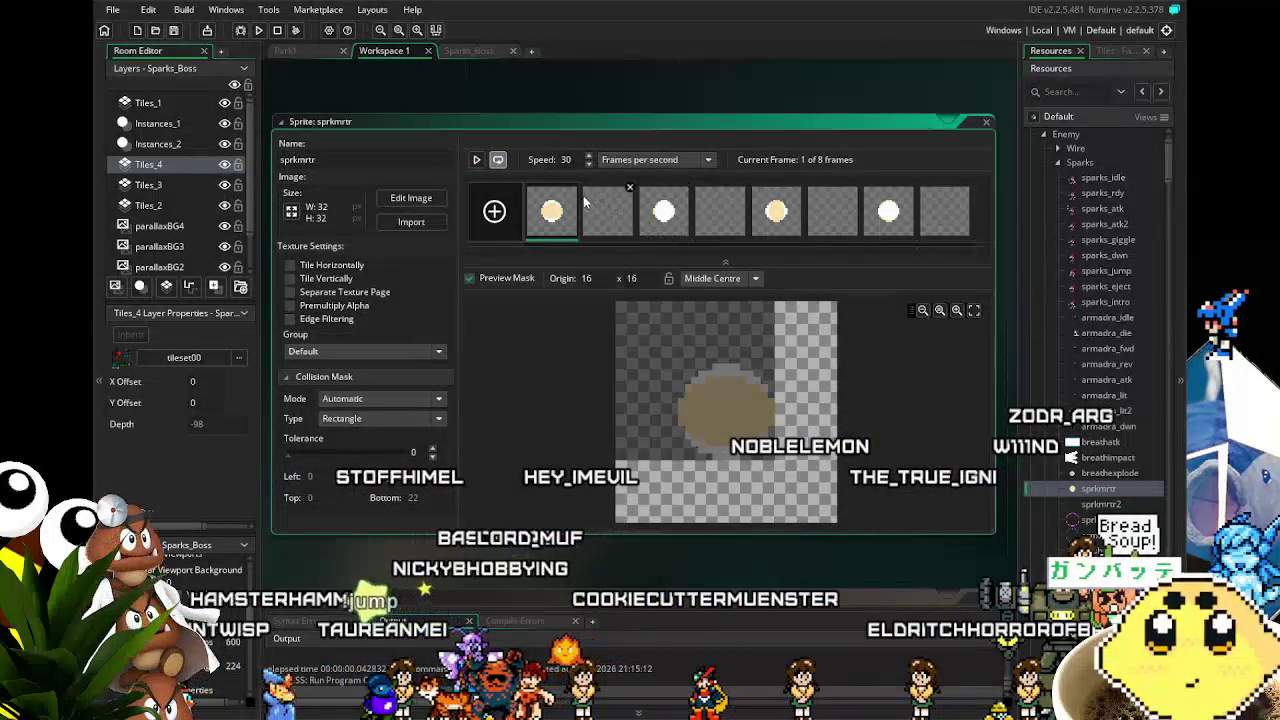
Step: Play the sprkmrtr animation, nudge its editor window left, then view the Sparks_Boss room's boss area
{"action": "left_click", "coordinate": [478, 161]}
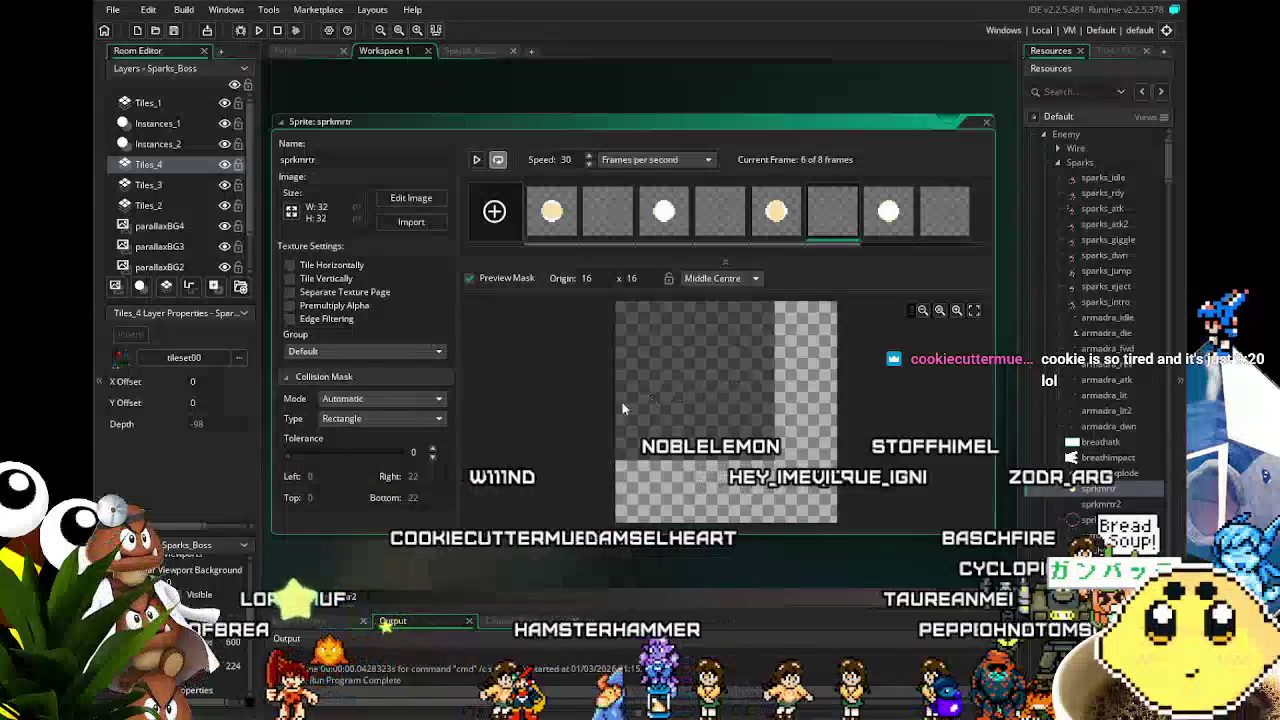
{"action": "mouse_move", "coordinate": [910, 591]}
{"action": "left_mouse_down"}
{"action": "mouse_move", "coordinate": [853, 584]}
{"action": "mouse_move", "coordinate": [874, 572]}
{"action": "left_mouse_up"}
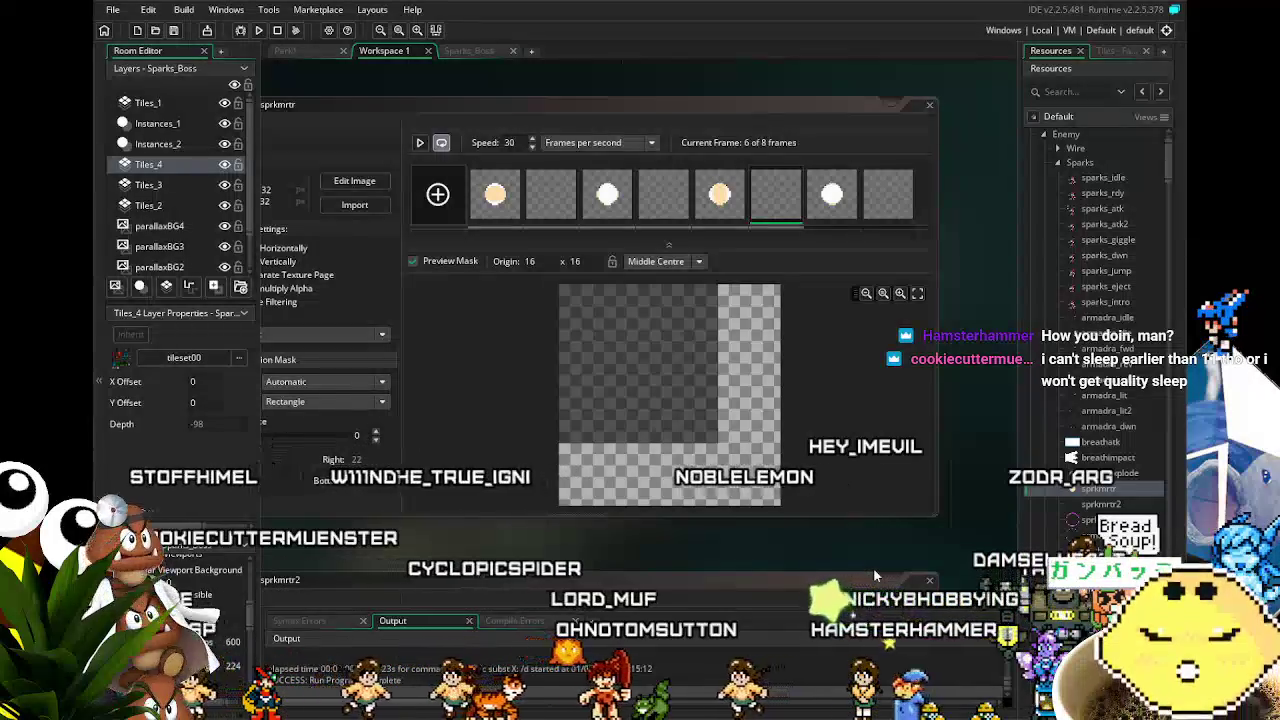
{"action": "scroll", "coordinate": [993, 364], "scroll_direction": "up", "scroll_amount": 2}
{"action": "scroll", "coordinate": [993, 364], "scroll_direction": "down", "scroll_amount": 2}
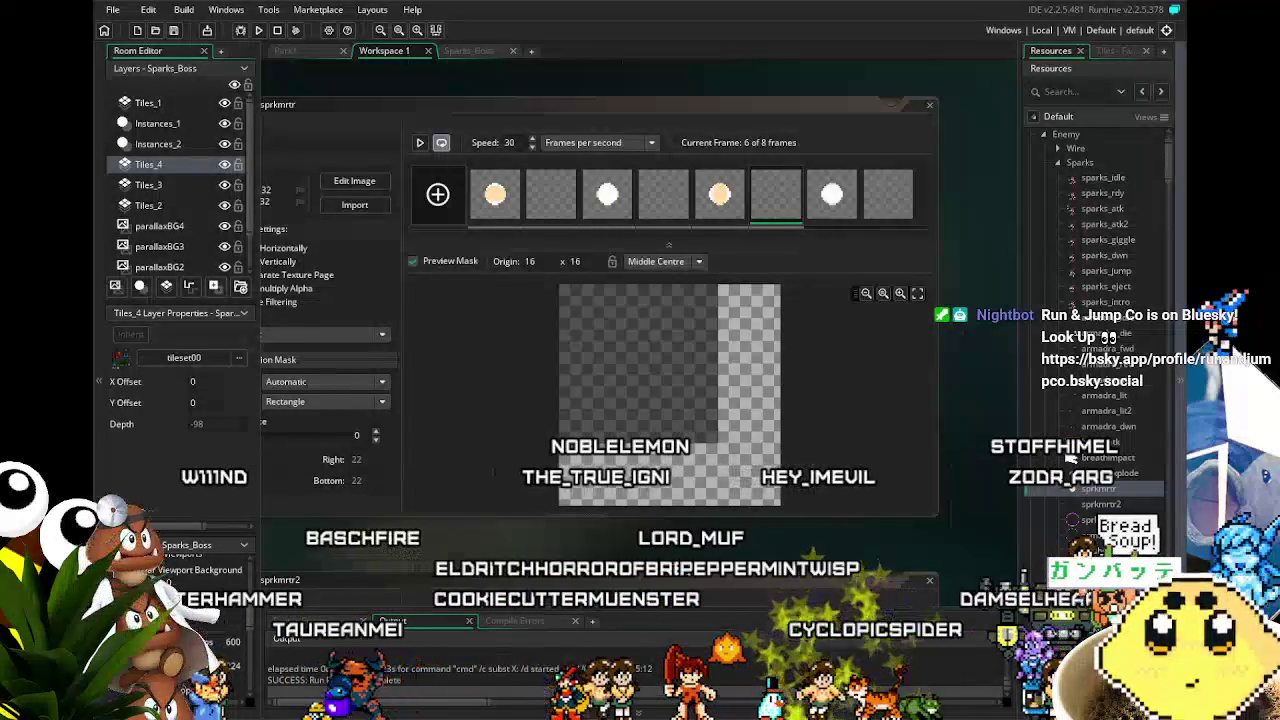
{"action": "left_click", "coordinate": [557, 503]}
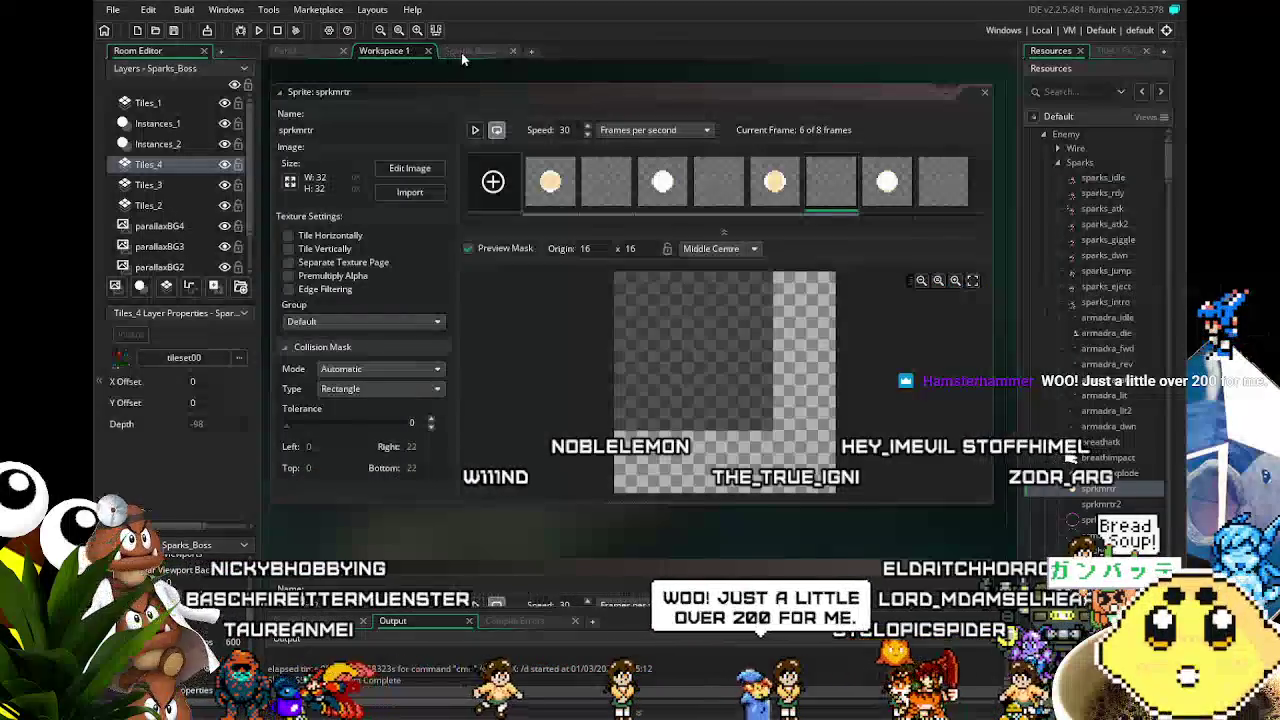
{"action": "left_click", "coordinate": [463, 51]}
{"action": "left_click_drag", "start_coordinate": [380, 235], "coordinate": [438, 264]}
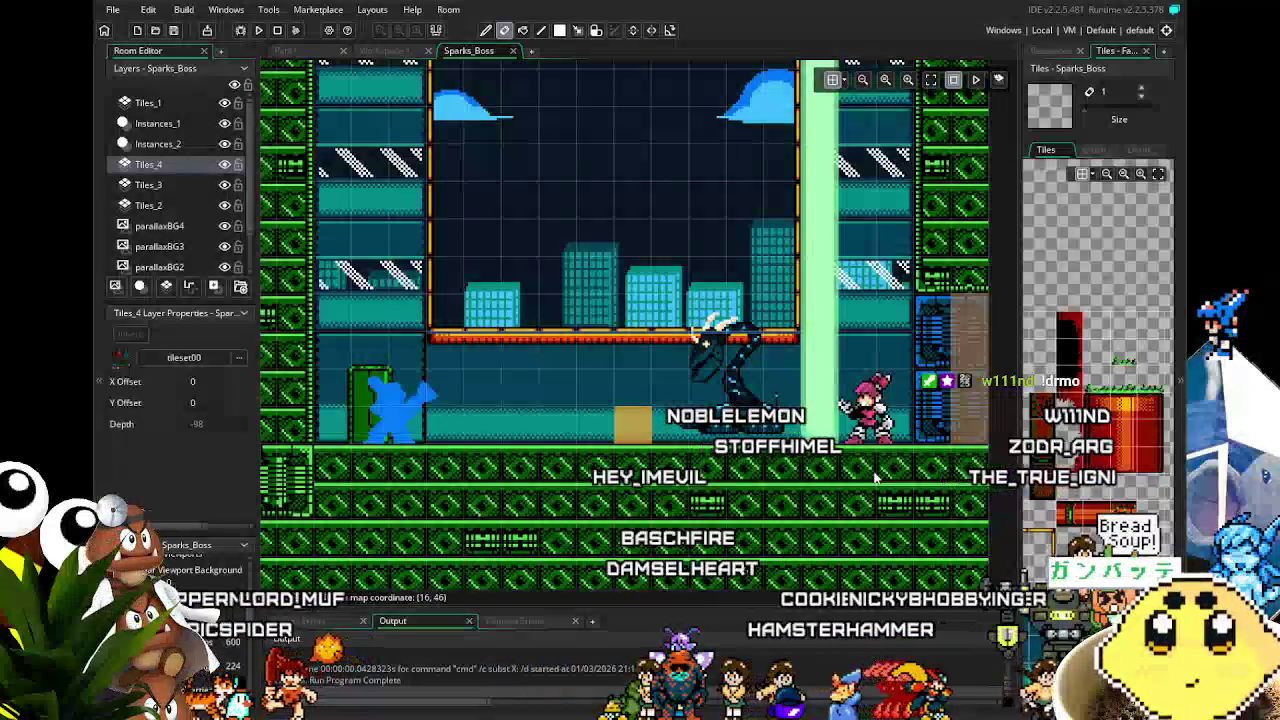
{"action": "scroll", "coordinate": [862, 437], "scroll_direction": "right", "scroll_amount": 2}
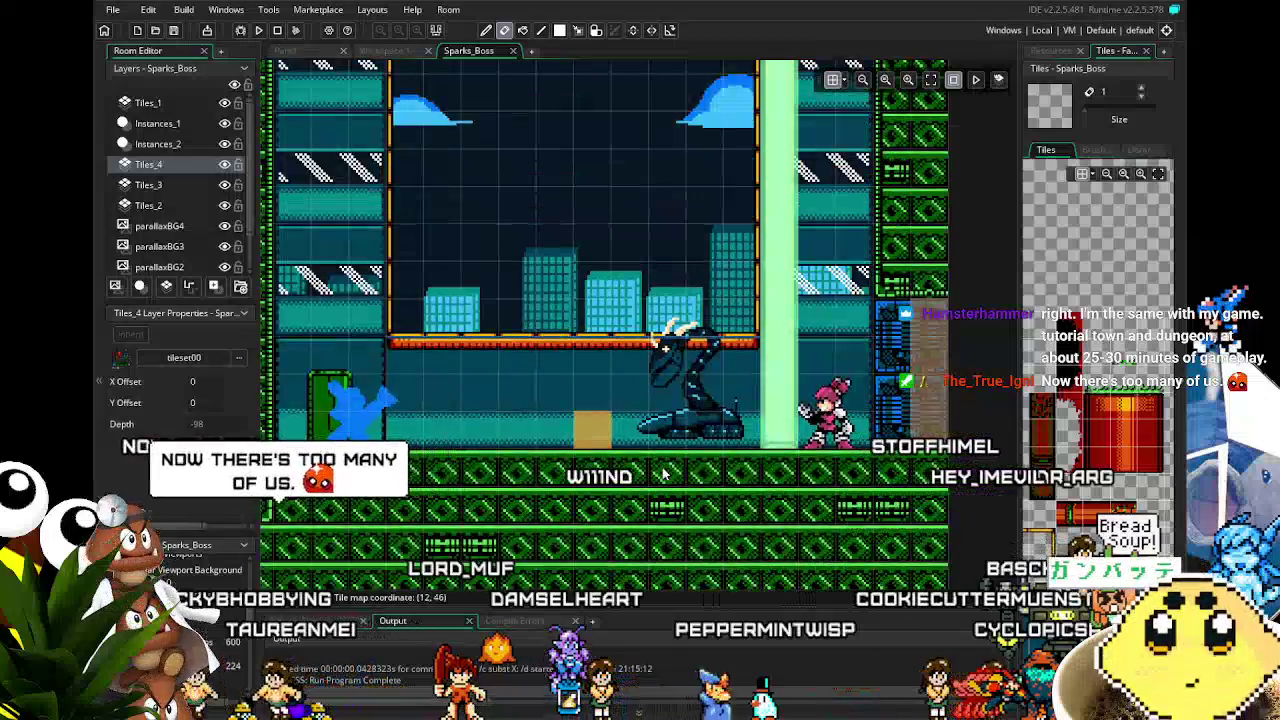
{"action": "left_click_drag", "start_coordinate": [662, 476], "coordinate": [700, 482]}
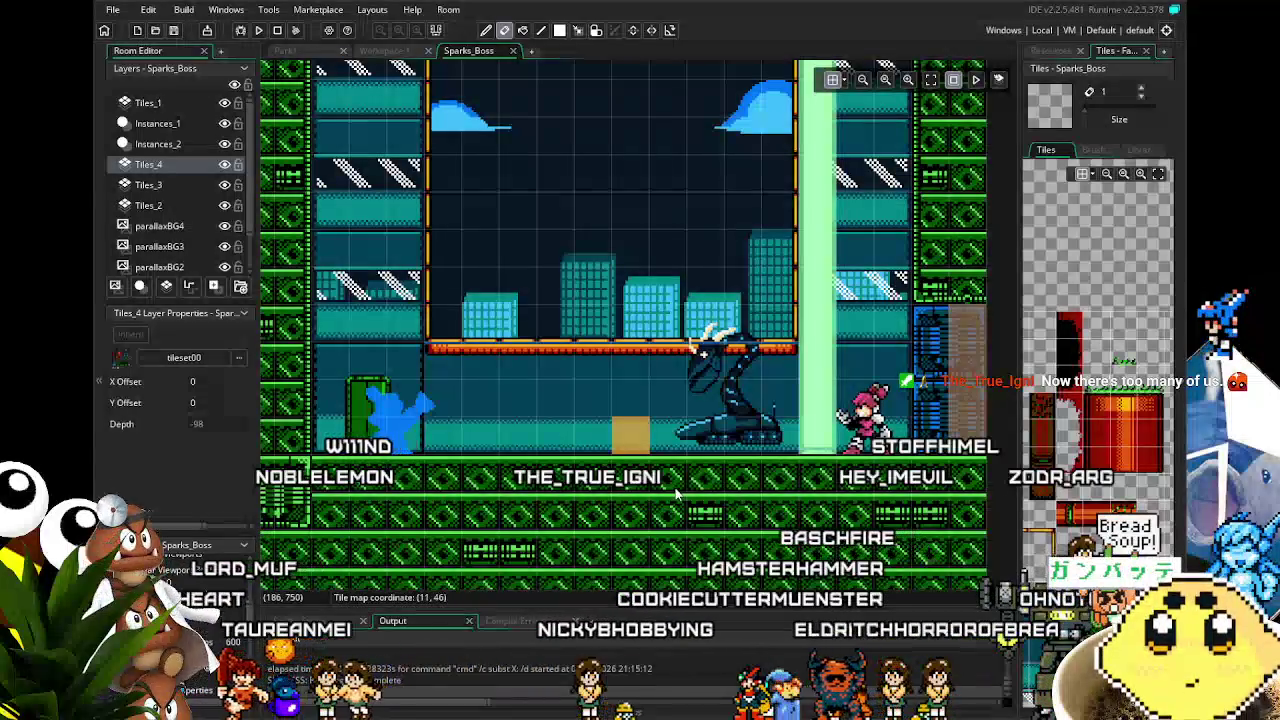
{"action": "left_click_drag", "start_coordinate": [795, 460], "coordinate": [755, 467]}
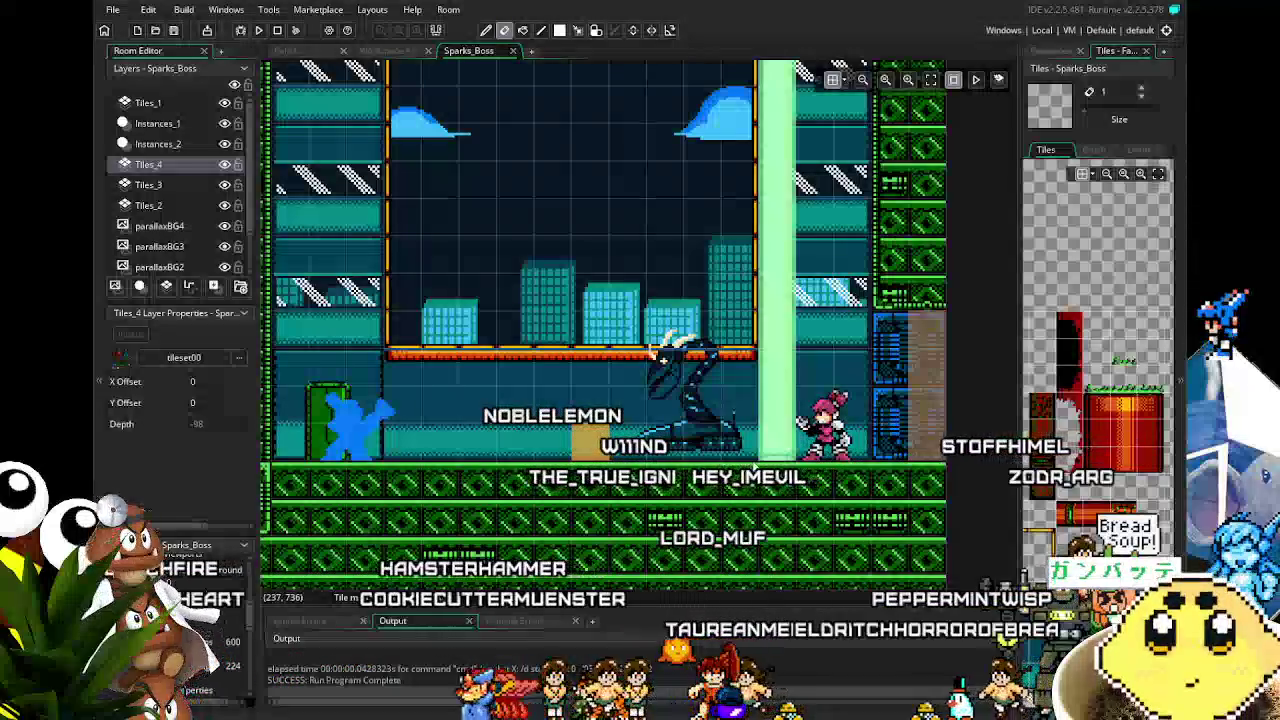
{"action": "mouse_move", "coordinate": [756, 470]}
{"action": "left_mouse_down"}
{"action": "mouse_move", "coordinate": [814, 457]}
{"action": "mouse_move", "coordinate": [744, 467]}
{"action": "mouse_move", "coordinate": [823, 454]}
{"action": "mouse_move", "coordinate": [766, 437]}
{"action": "mouse_move", "coordinate": [766, 483]}
{"action": "mouse_move", "coordinate": [787, 417]}
{"action": "mouse_move", "coordinate": [787, 487]}
{"action": "mouse_move", "coordinate": [787, 420]}
{"action": "left_mouse_up"}
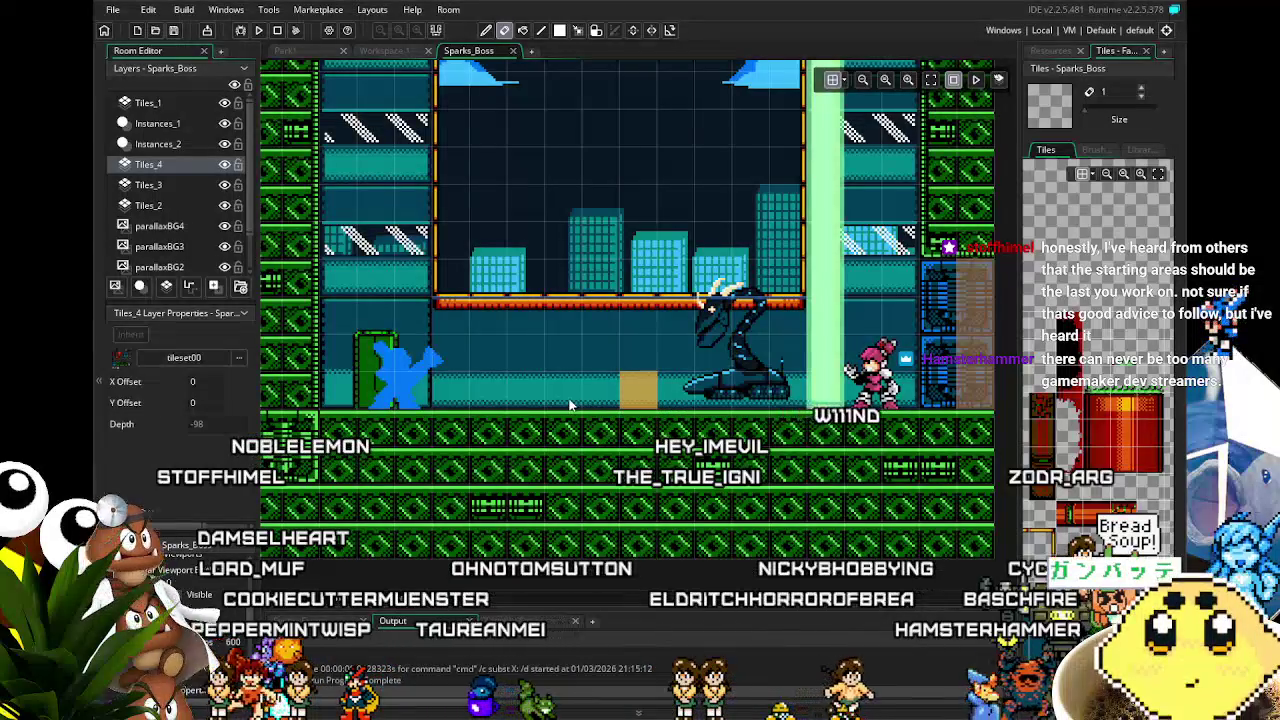
{"action": "scroll", "coordinate": [780, 480], "scroll_direction": "right", "scroll_amount": 2}
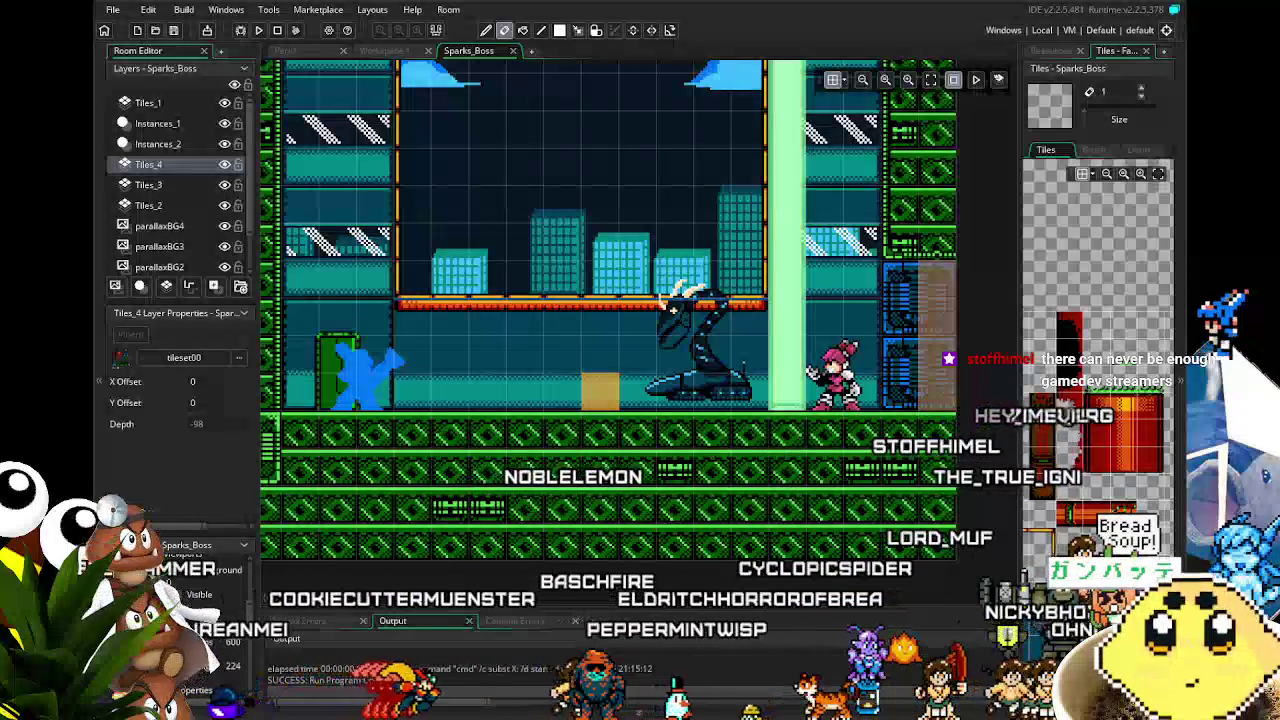
{"action": "left_click_drag", "start_coordinate": [553, 457], "coordinate": [557, 520]}
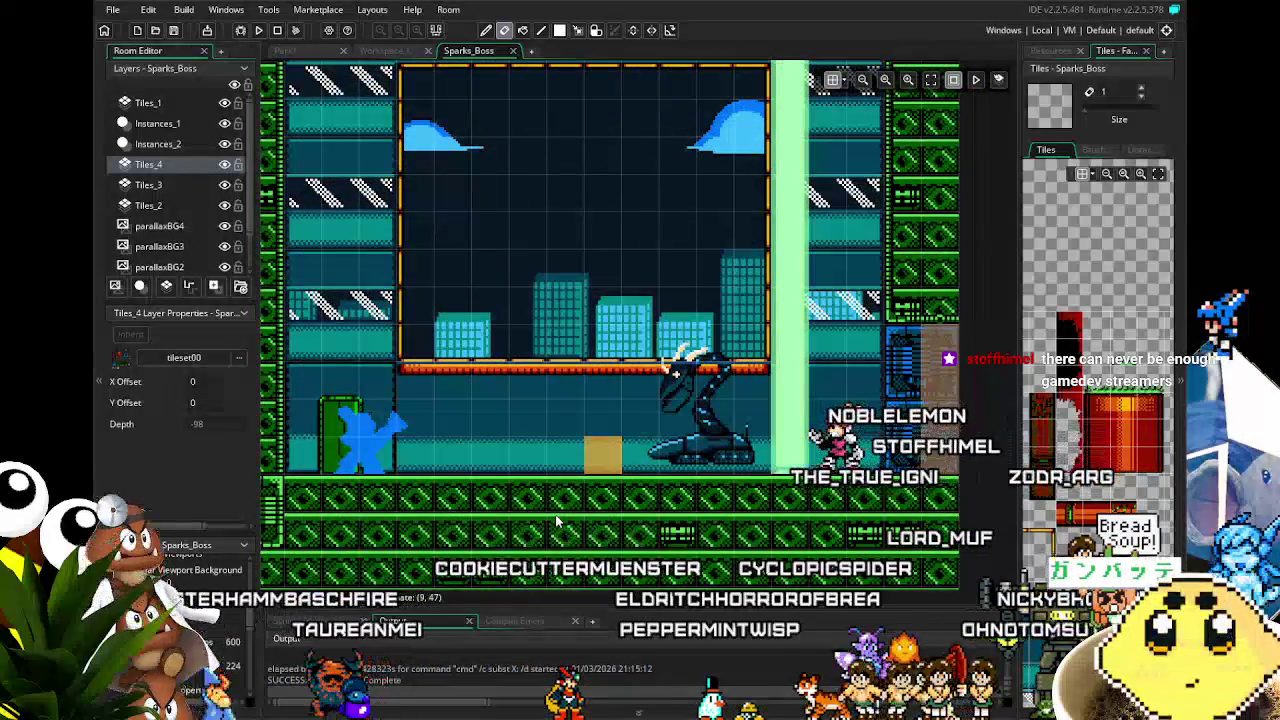
{"action": "scroll", "coordinate": [553, 520], "scroll_direction": "up", "scroll_amount": 2}
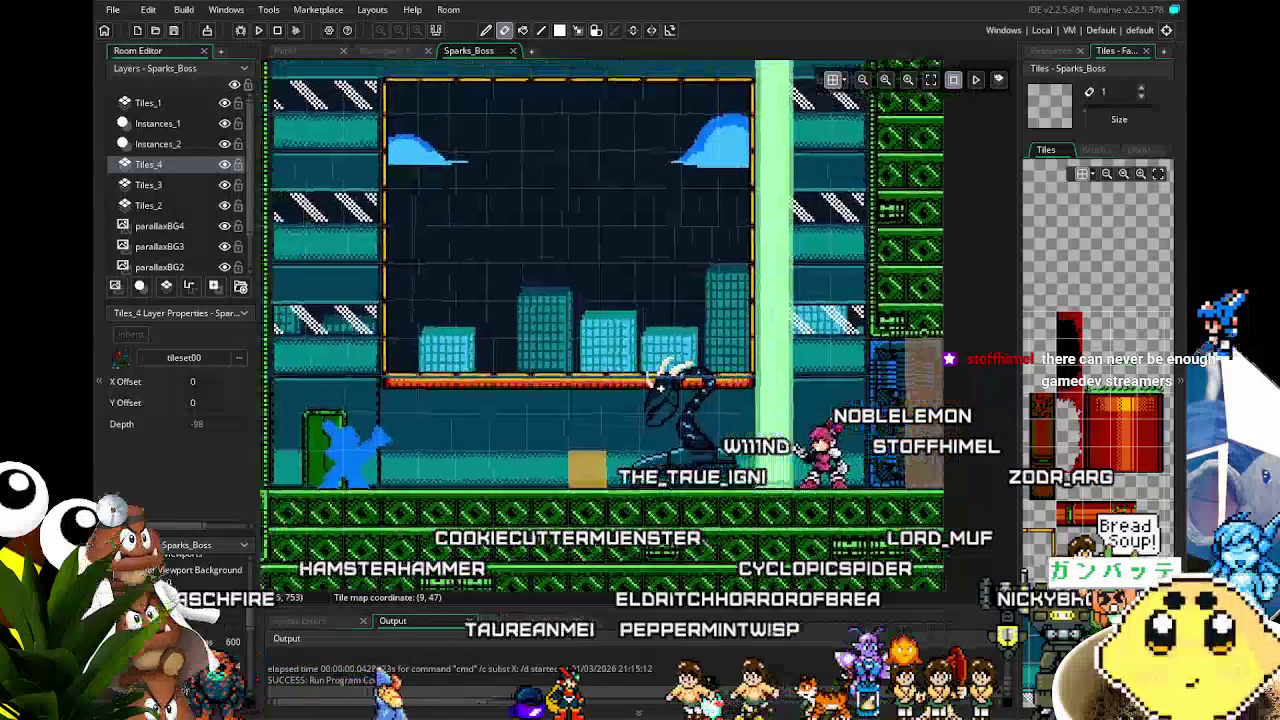
{"action": "scroll", "coordinate": [580, 500], "scroll_direction": "left", "scroll_amount": 2}
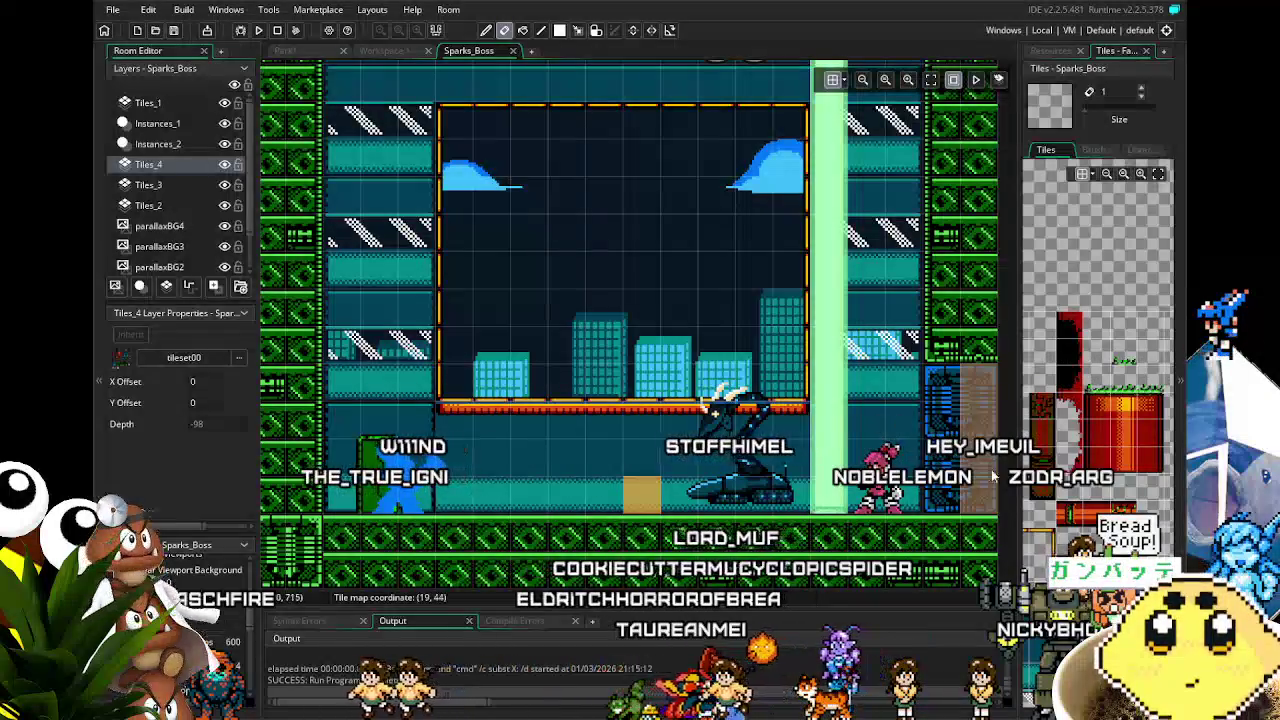
Step: Bring back the Resources list and the sprkmrtr sprite editor showing its 8 frames at 32×32
{"action": "left_click", "coordinate": [1049, 51]}
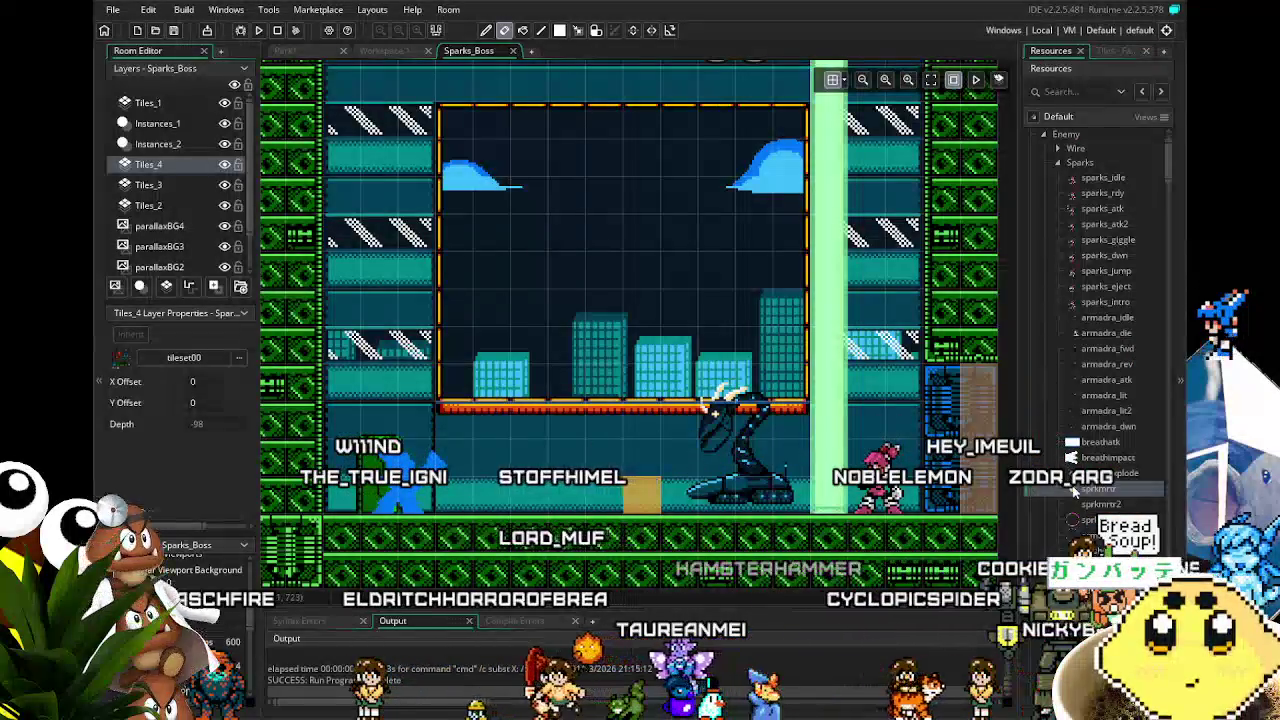
{"action": "scroll", "coordinate": [1074, 488], "scroll_direction": "down", "scroll_amount": 5}
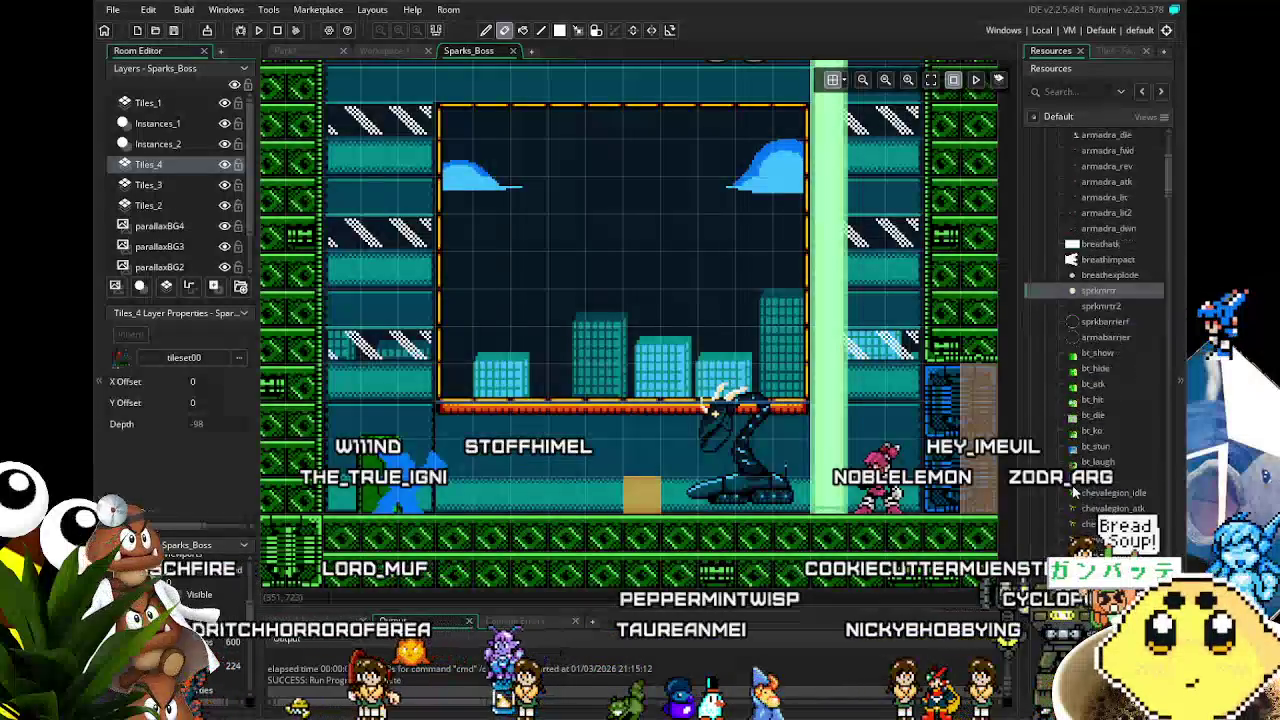
{"action": "scroll", "coordinate": [1074, 488], "scroll_direction": "down", "scroll_amount": 3}
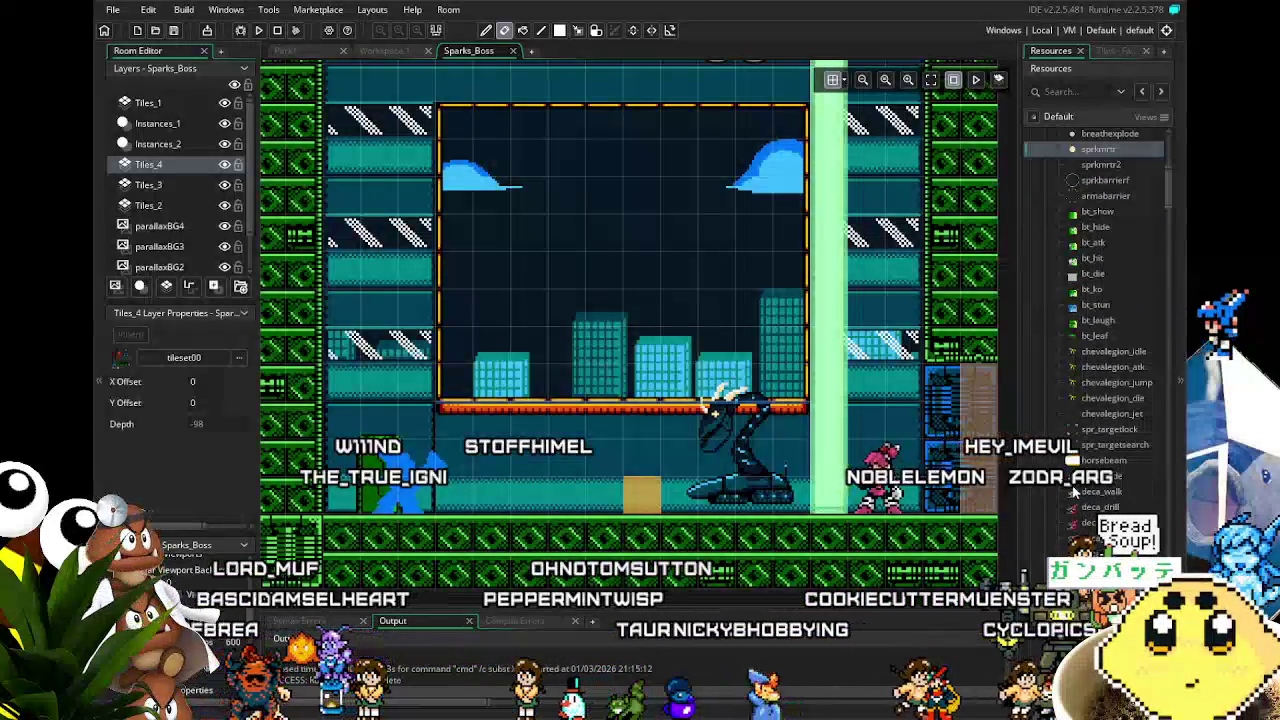
{"action": "scroll", "coordinate": [768, 526], "scroll_direction": "down", "scroll_amount": 2}
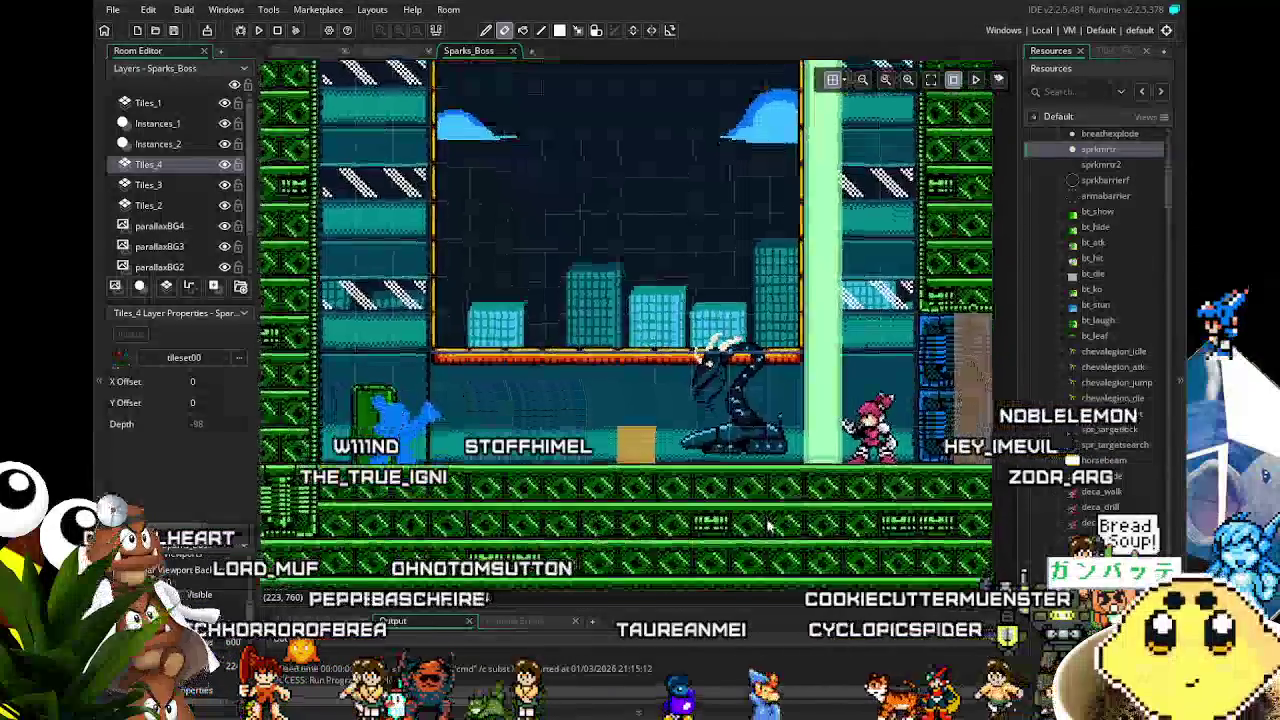
{"action": "scroll", "coordinate": [768, 526], "scroll_direction": "down", "scroll_amount": 1}
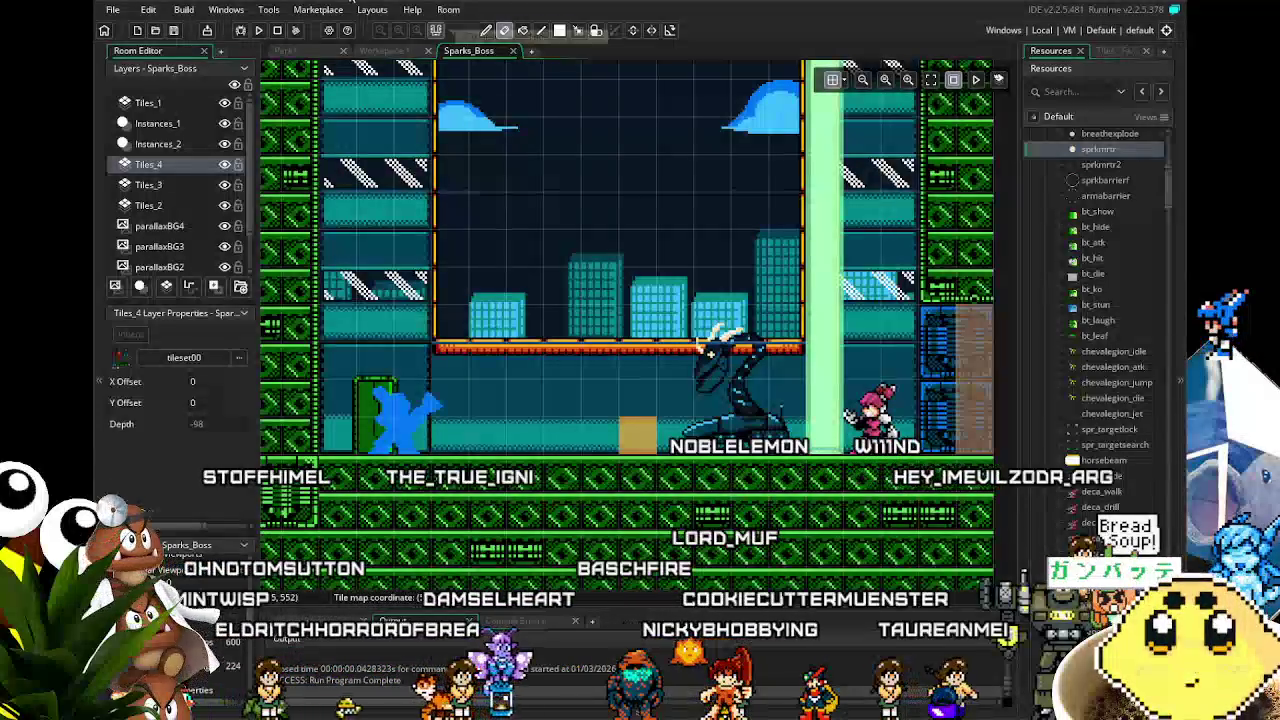
{"action": "left_click", "coordinate": [386, 52]}
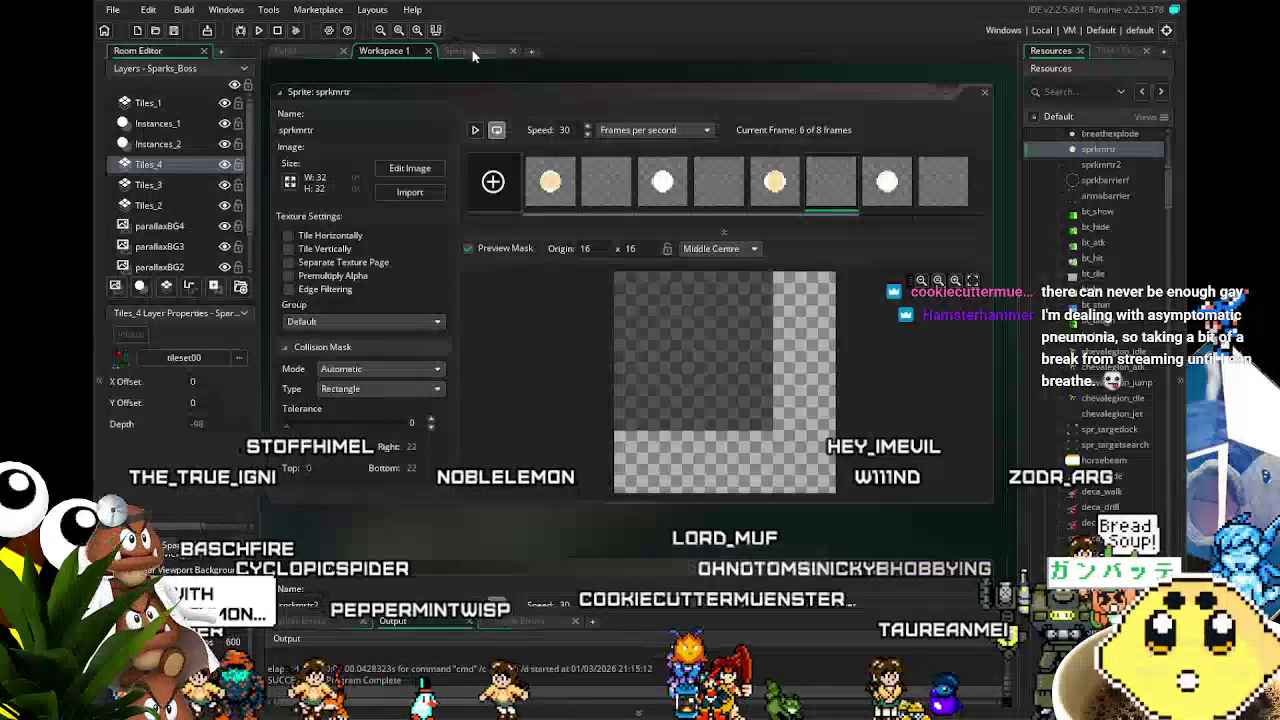
Step: Switch back to the Sparks_Boss room, showing the serpent boss beneath the orange platform
{"action": "left_click", "coordinate": [472, 51]}
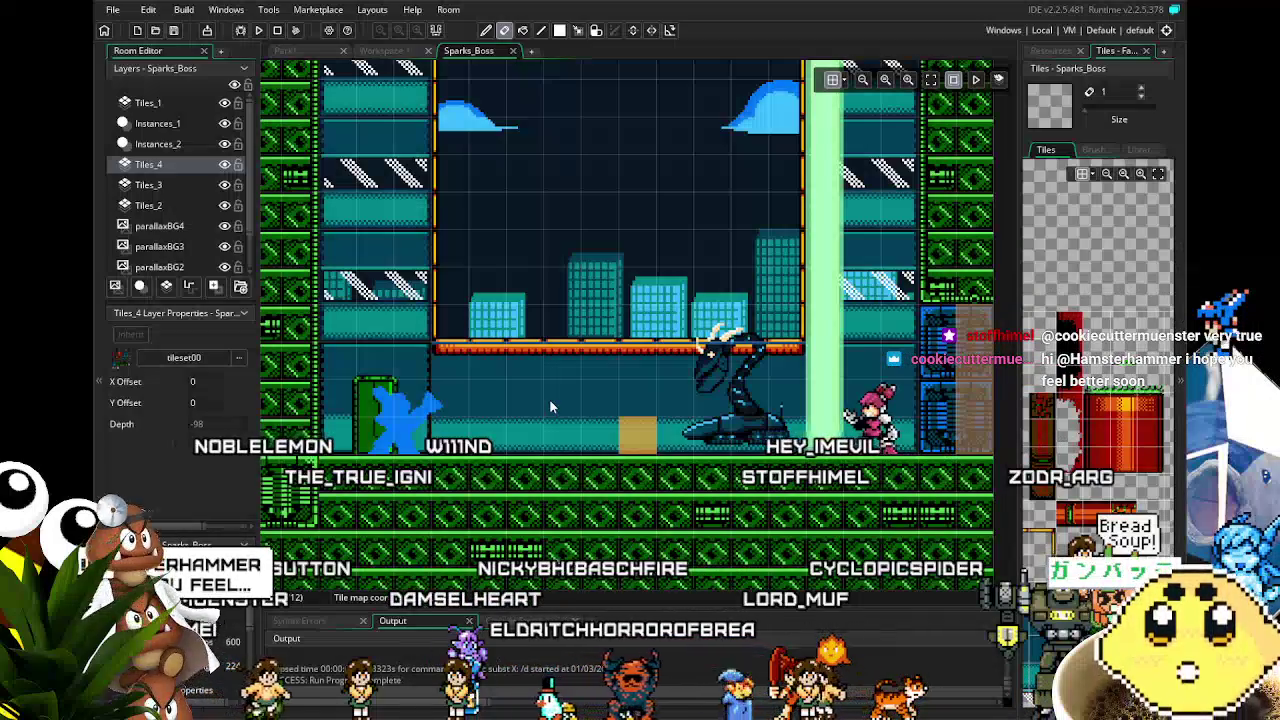
Step: Pan across the Sparks_Boss arena down to the room's bottom edge and back
{"action": "mouse_move", "coordinate": [549, 399]}
{"action": "left_mouse_down"}
{"action": "mouse_move", "coordinate": [428, 436]}
{"action": "mouse_move", "coordinate": [428, 361]}
{"action": "mouse_move", "coordinate": [430, 453]}
{"action": "mouse_move", "coordinate": [529, 510]}
{"action": "mouse_move", "coordinate": [537, 394]}
{"action": "left_mouse_up"}
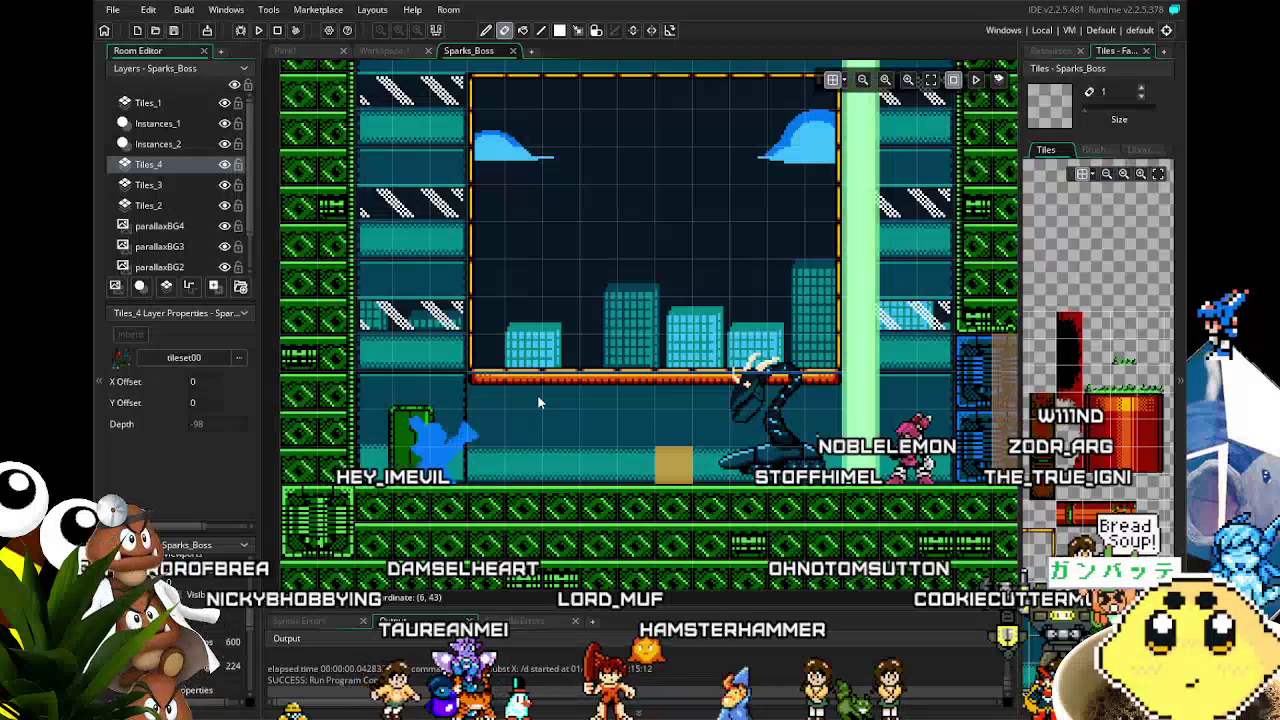
{"action": "left_click_drag", "start_coordinate": [537, 399], "coordinate": [470, 243]}
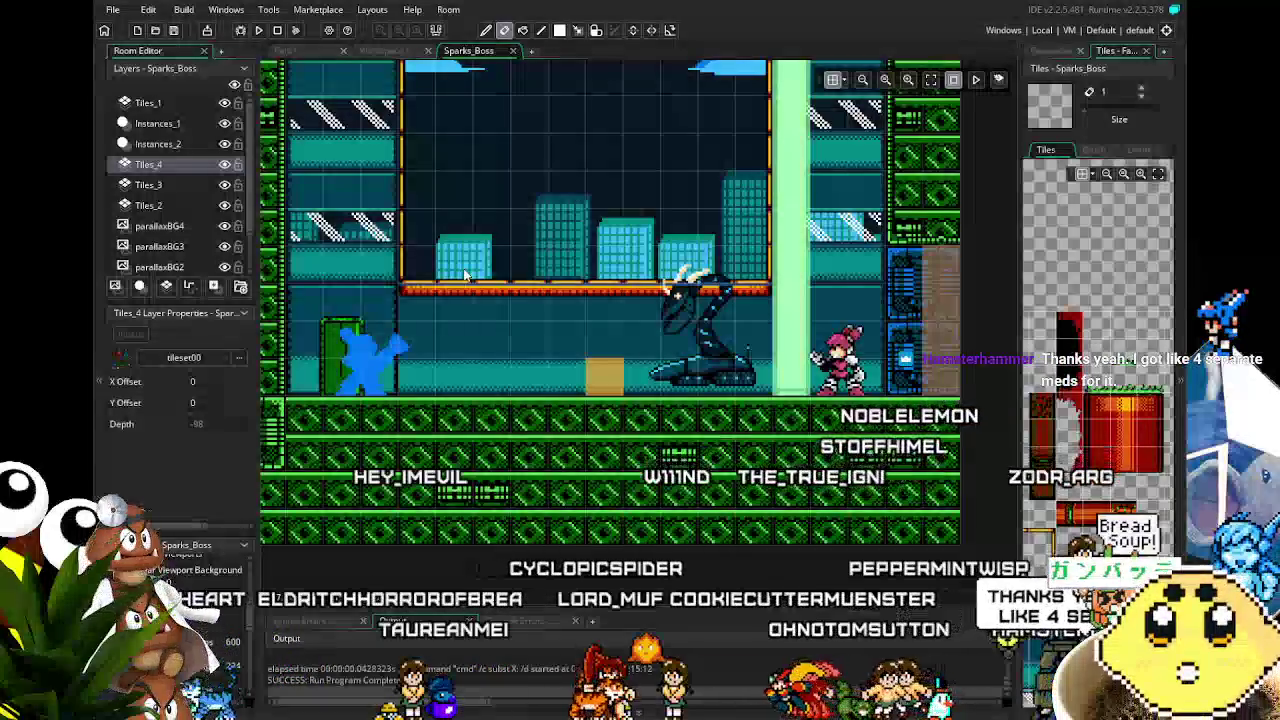
{"action": "scroll", "coordinate": [470, 310], "scroll_direction": "up", "scroll_amount": 3}
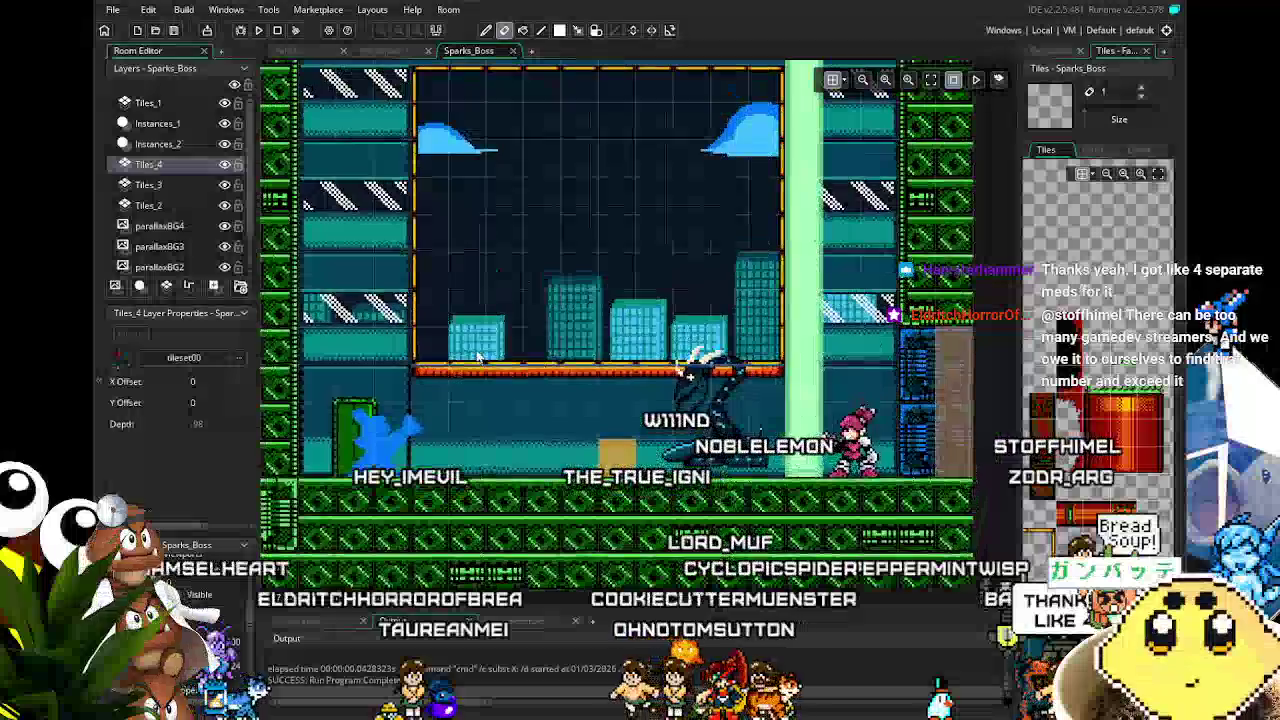
{"action": "left_click_drag", "start_coordinate": [475, 355], "coordinate": [450, 258]}
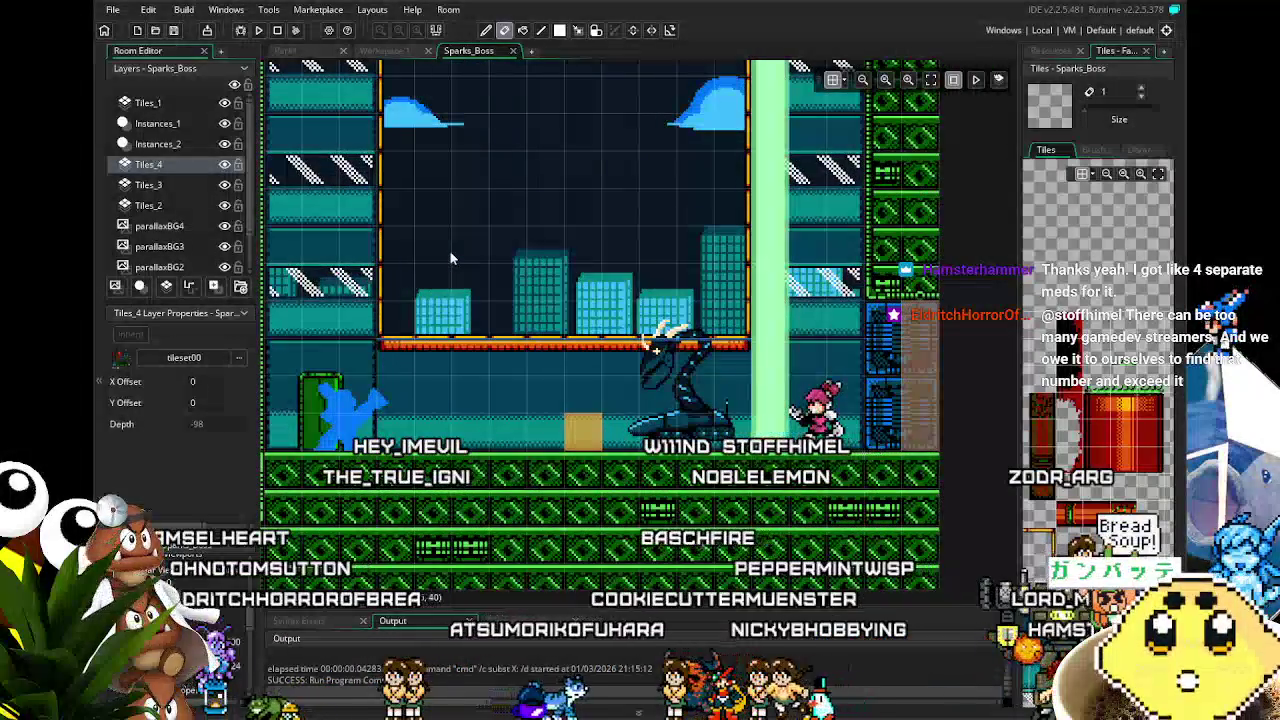
{"action": "left_click_drag", "start_coordinate": [429, 244], "coordinate": [477, 270]}
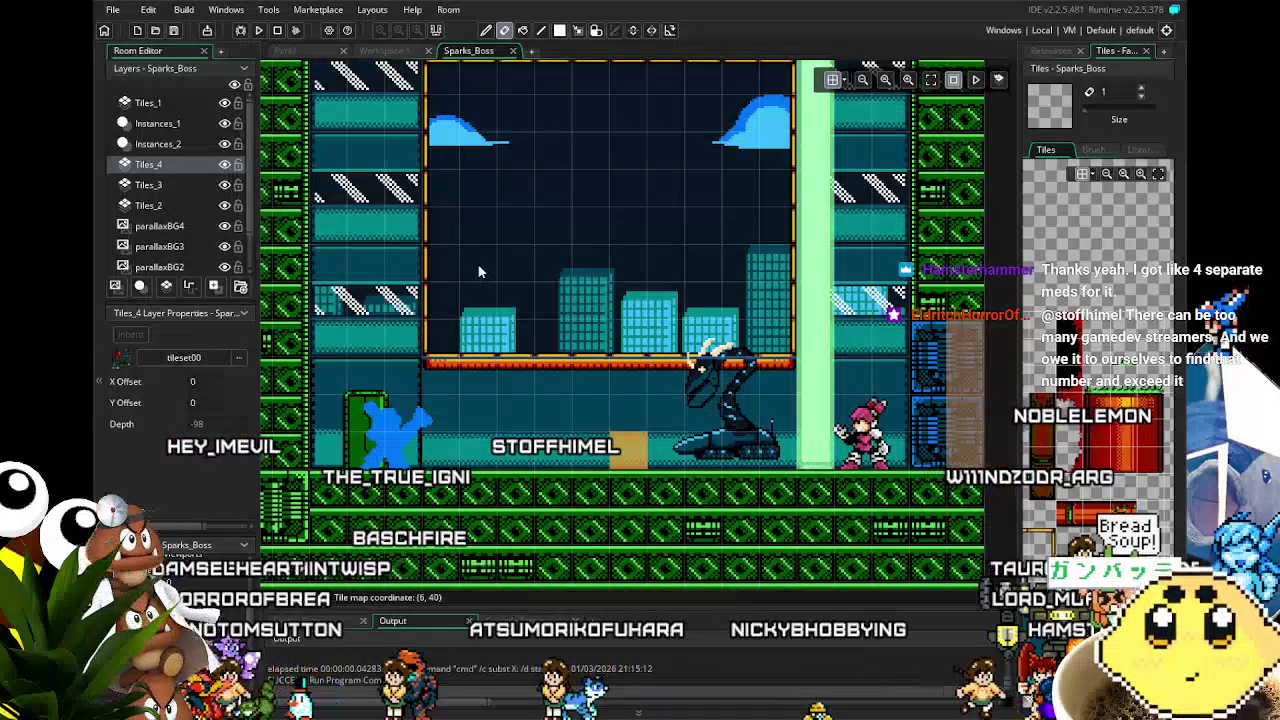
{"action": "left_click_drag", "start_coordinate": [478, 270], "coordinate": [410, 325]}
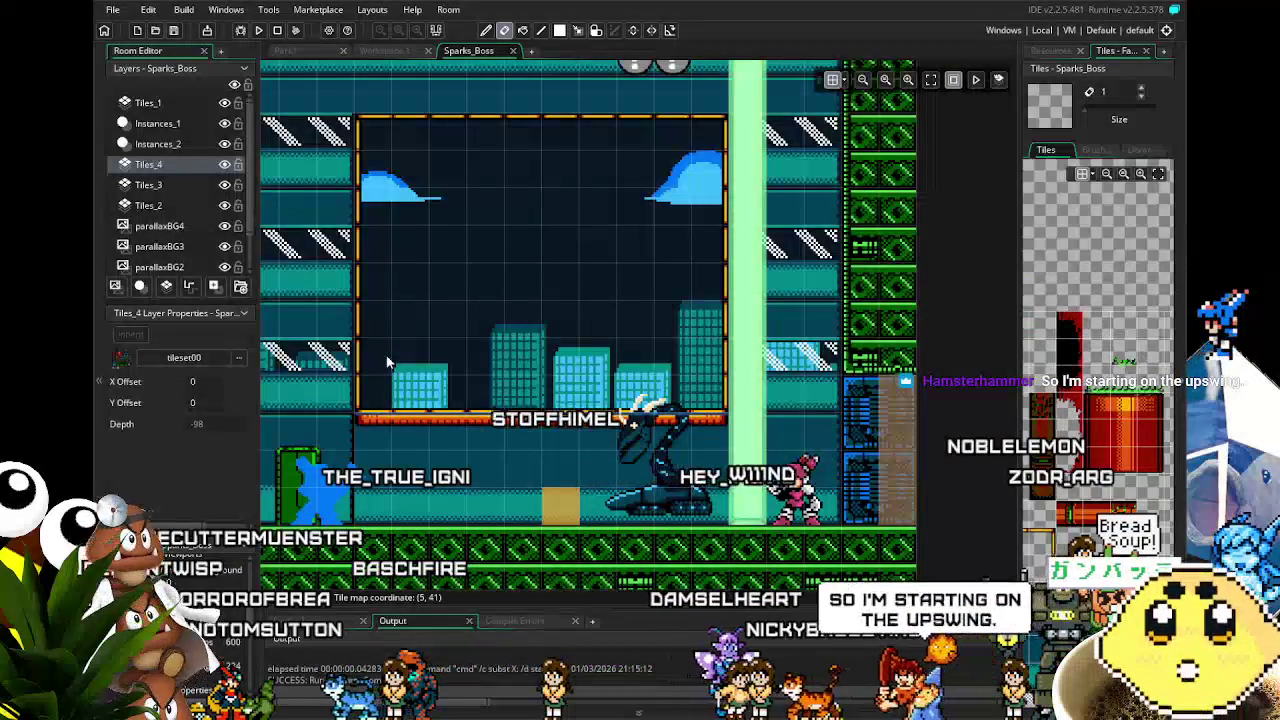
{"action": "mouse_move", "coordinate": [388, 363]}
{"action": "left_mouse_down"}
{"action": "mouse_move", "coordinate": [516, 337]}
{"action": "mouse_move", "coordinate": [493, 342]}
{"action": "left_mouse_up"}
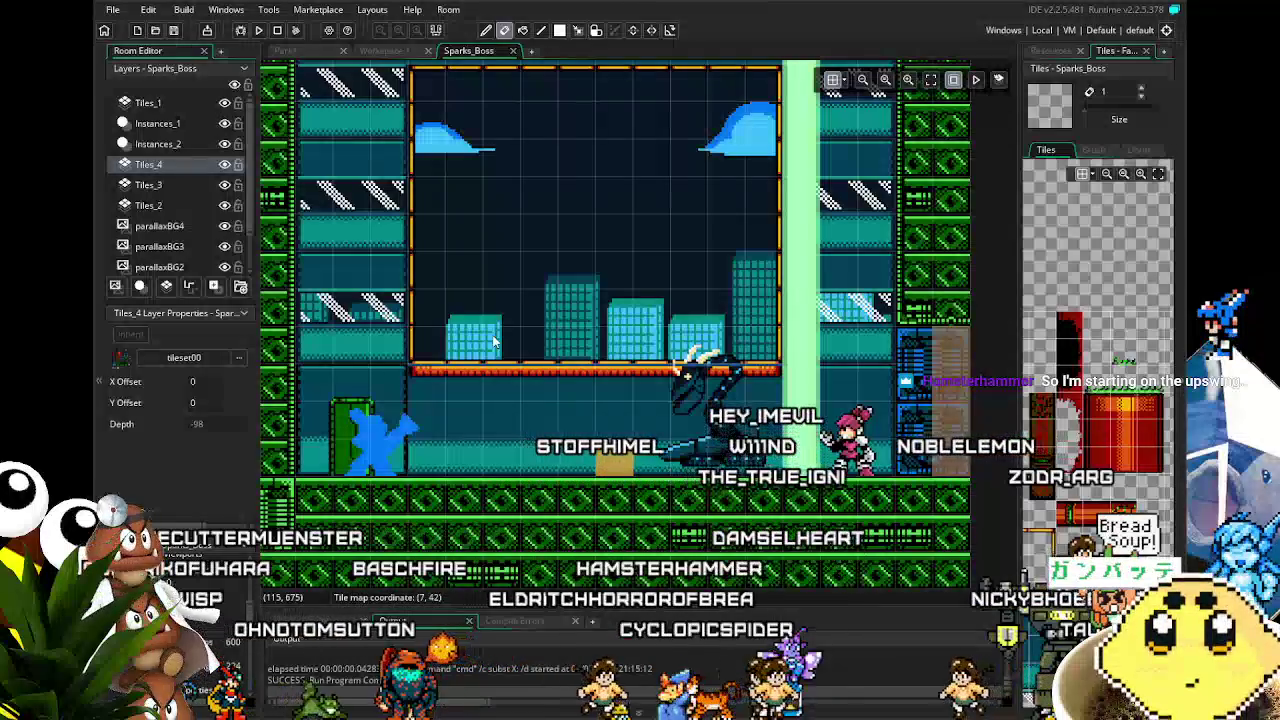
Step: Zoom and pan over the boss and platforms, then bring back the Resources list
{"action": "scroll", "coordinate": [493, 342], "scroll_direction": "down", "scroll_amount": 1}
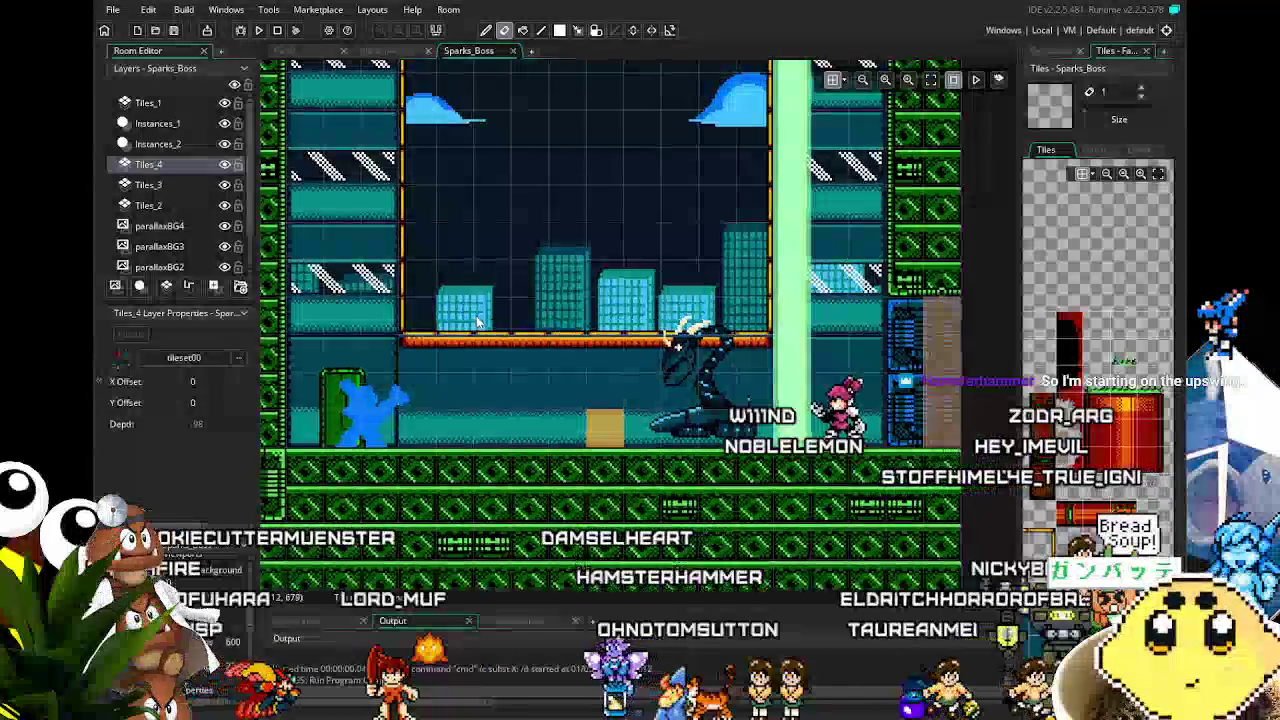
{"action": "scroll", "coordinate": [530, 320], "scroll_direction": "down", "scroll_amount": 1}
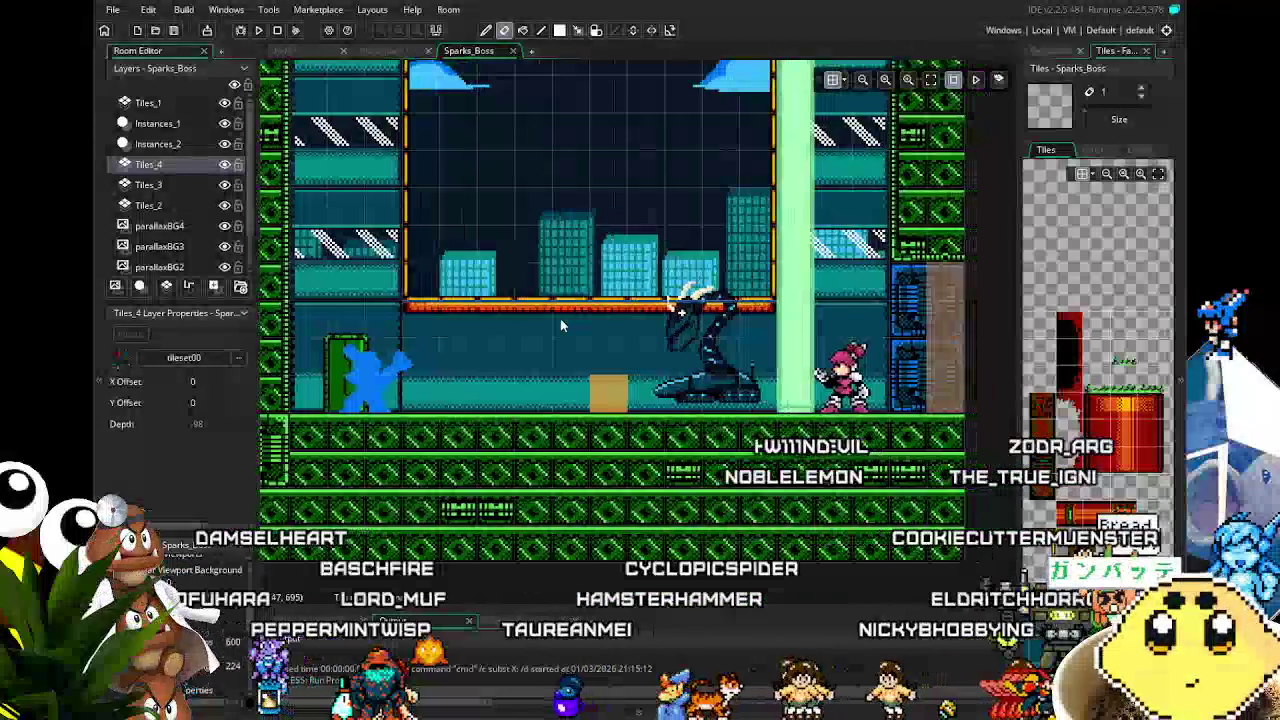
{"action": "mouse_move", "coordinate": [560, 318]}
{"action": "left_mouse_down"}
{"action": "mouse_move", "coordinate": [533, 329]}
{"action": "mouse_move", "coordinate": [548, 404]}
{"action": "mouse_move", "coordinate": [604, 354]}
{"action": "left_mouse_up"}
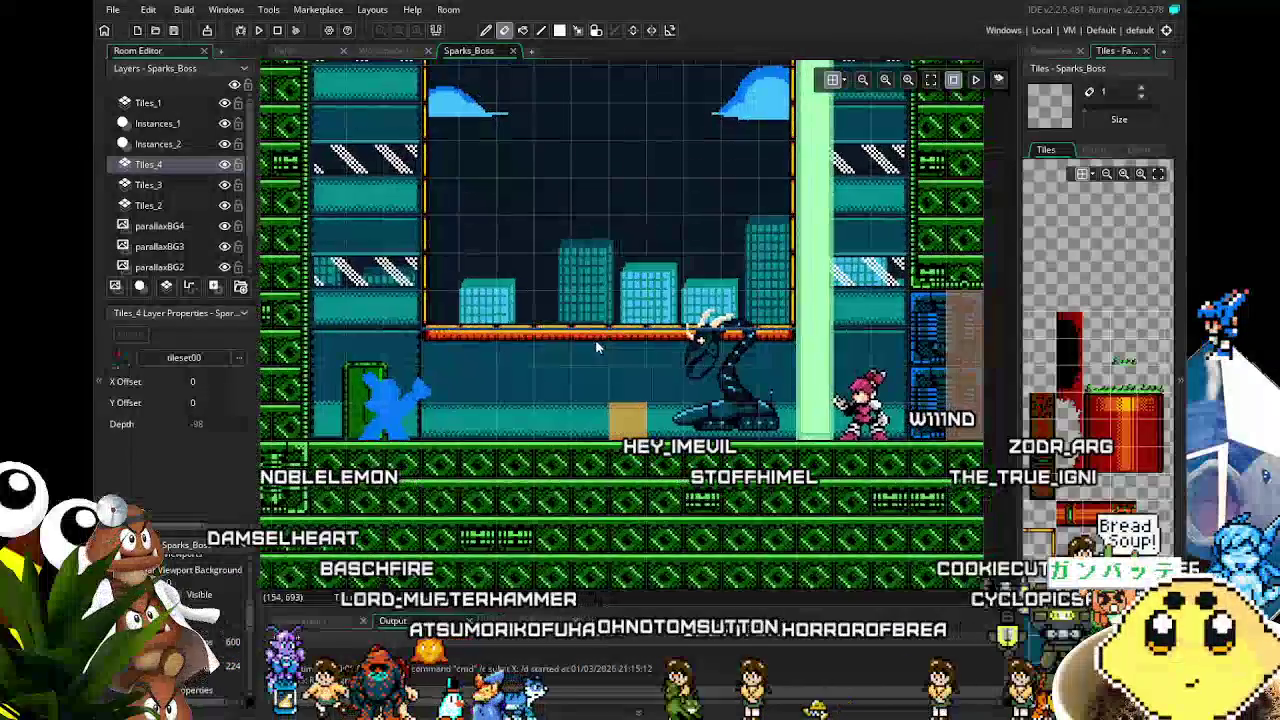
{"action": "scroll", "coordinate": [595, 339], "scroll_direction": "down", "scroll_amount": 2}
{"action": "mouse_move", "coordinate": [596, 346]}
{"action": "left_mouse_down"}
{"action": "mouse_move", "coordinate": [585, 392]}
{"action": "mouse_move", "coordinate": [559, 396]}
{"action": "left_mouse_up"}
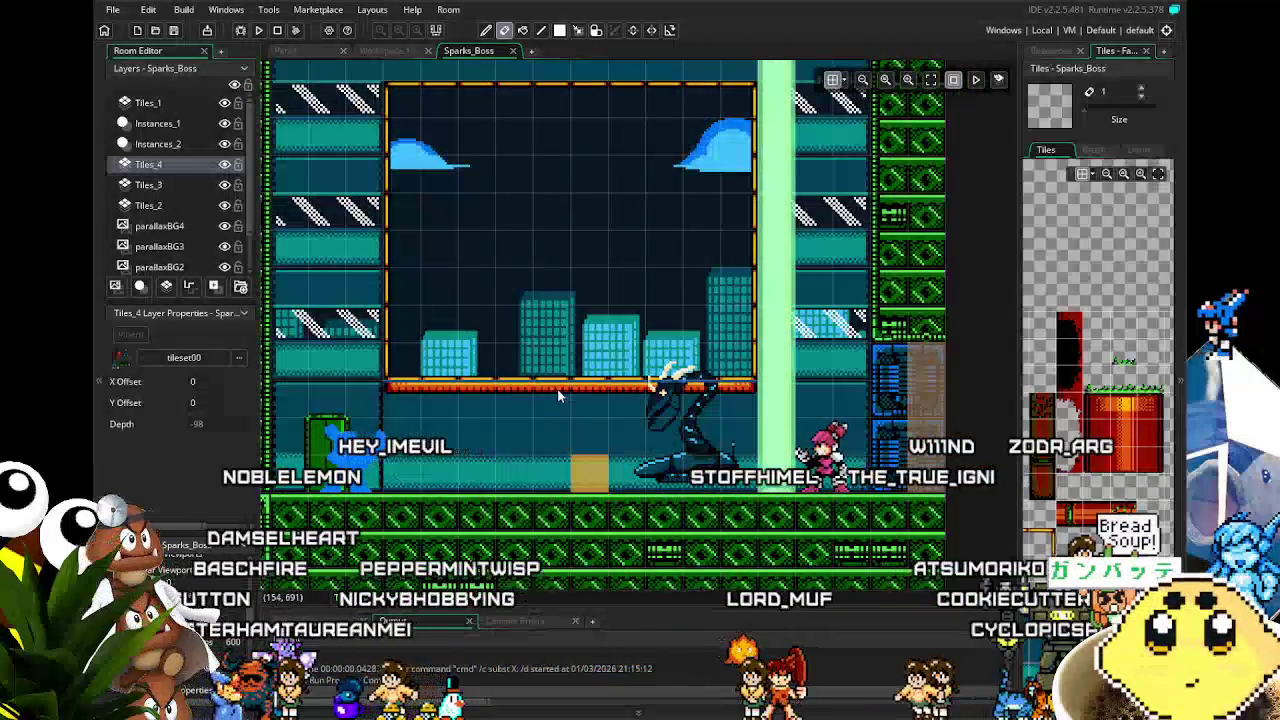
{"action": "left_click", "coordinate": [1066, 52]}
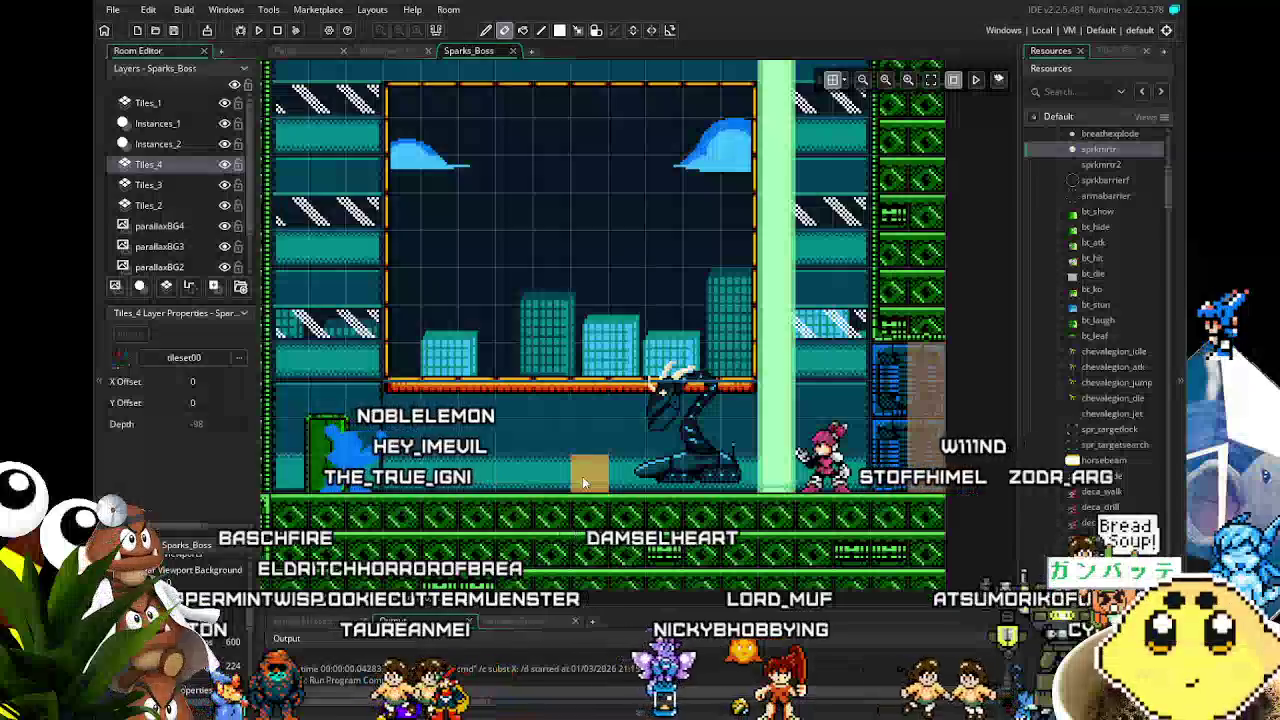
{"action": "left_click_drag", "start_coordinate": [544, 441], "coordinate": [598, 380]}
{"action": "scroll", "coordinate": [1100, 330], "scroll_direction": "up", "scroll_amount": 3}
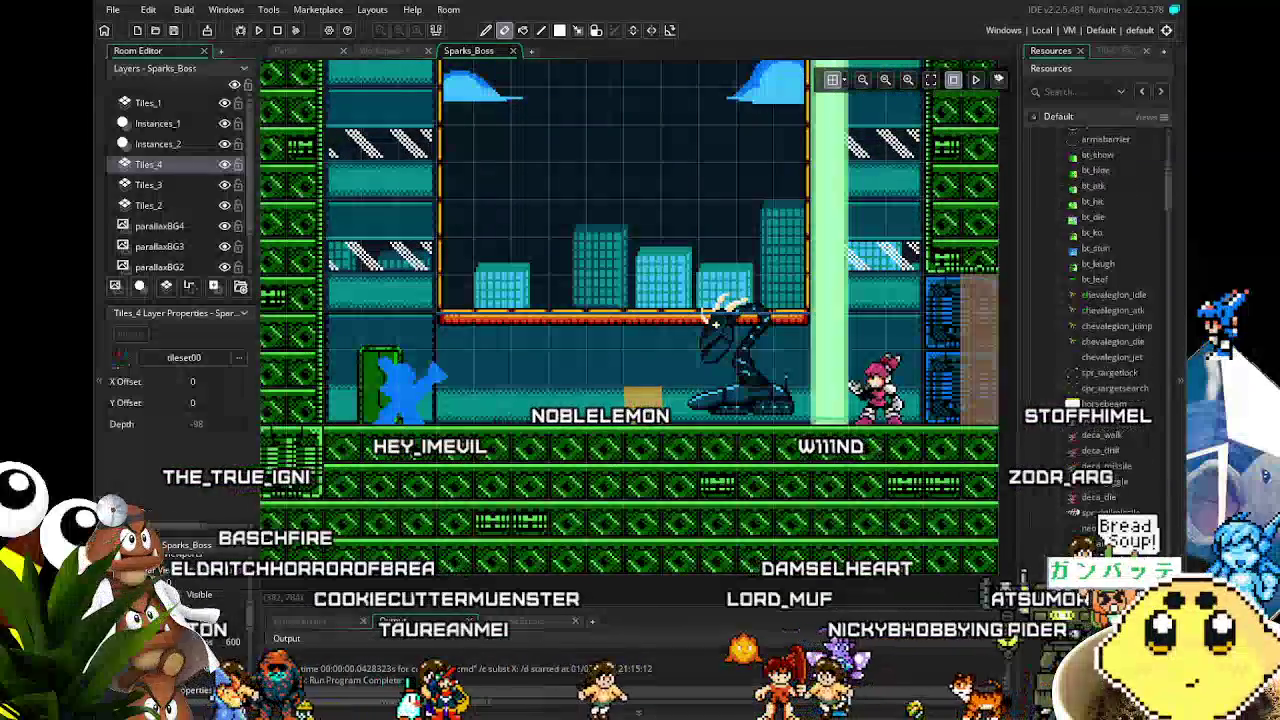
{"action": "scroll", "coordinate": [1100, 330], "scroll_direction": "up", "scroll_amount": 6}
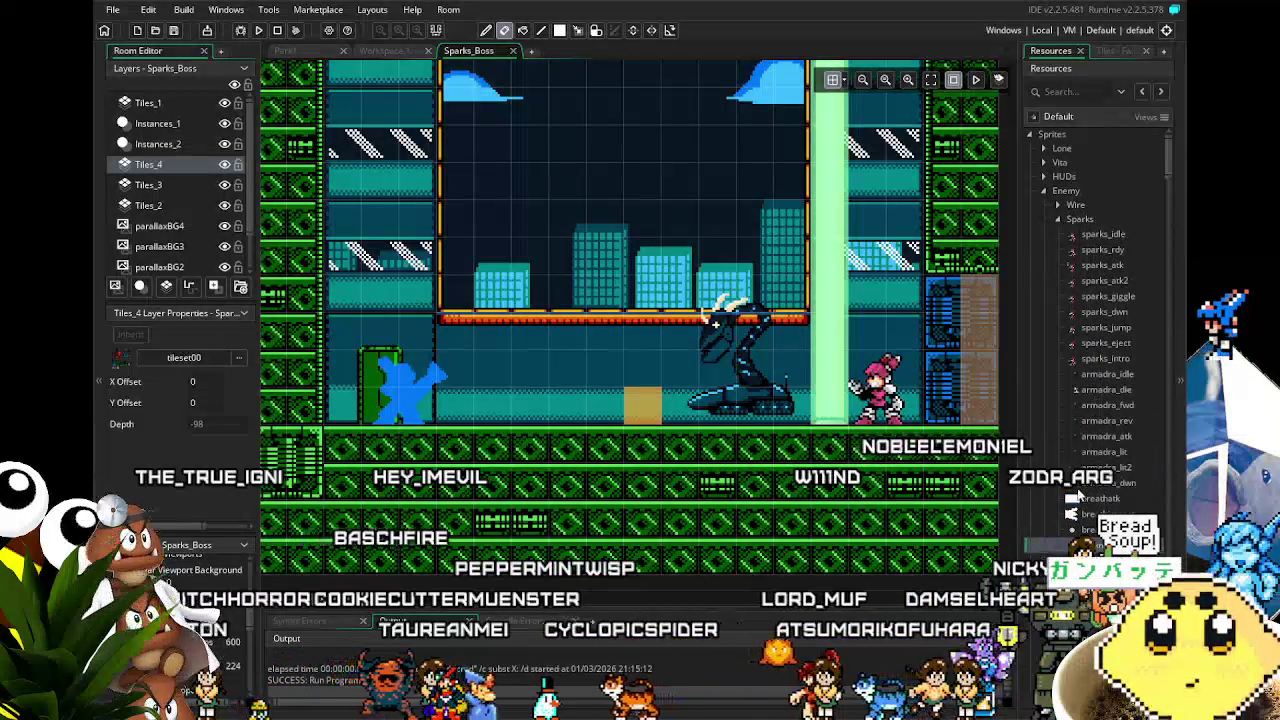
{"action": "scroll", "coordinate": [1077, 490], "scroll_direction": "down", "scroll_amount": 6}
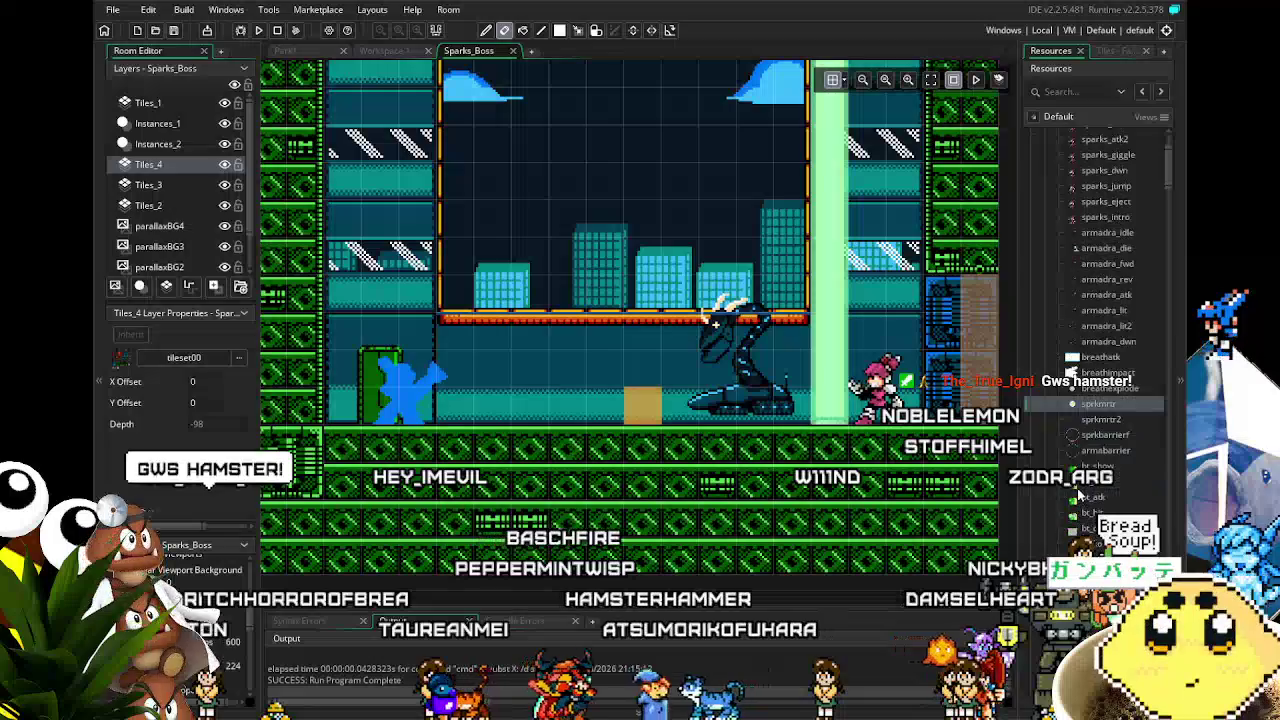
{"action": "scroll", "coordinate": [1077, 488], "scroll_direction": "down", "scroll_amount": 3}
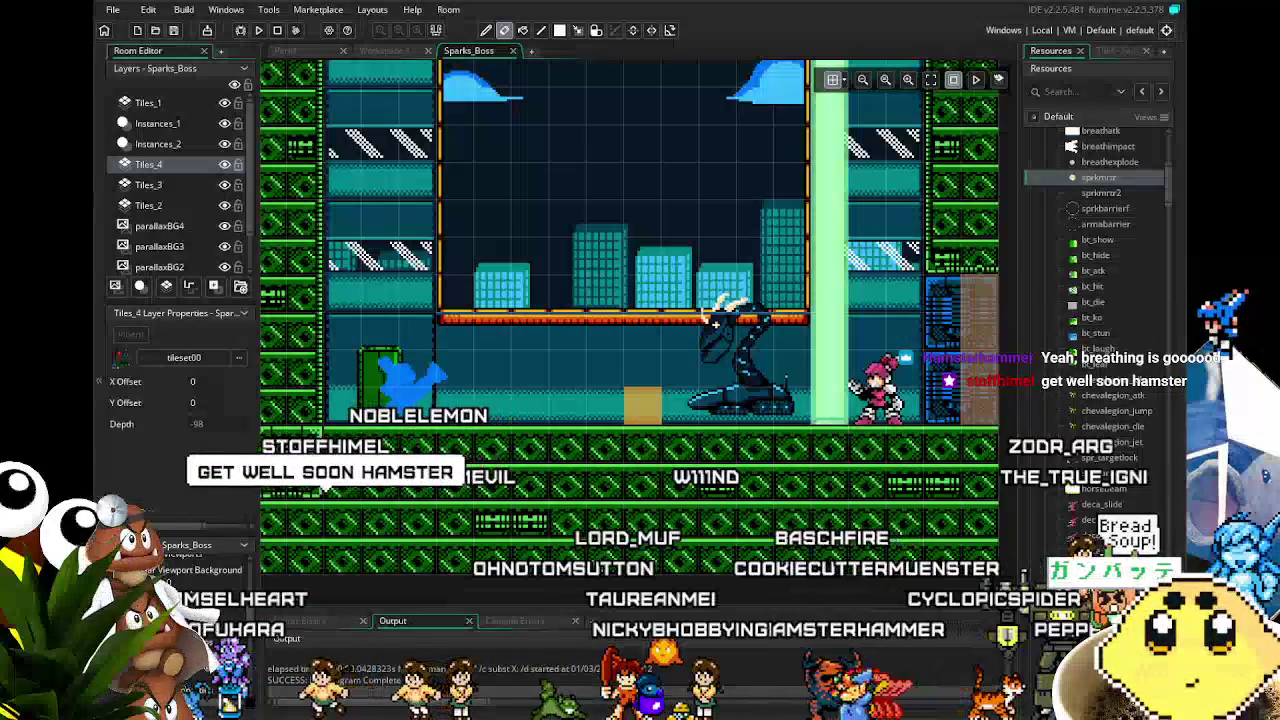
{"action": "scroll", "coordinate": [1075, 287], "scroll_direction": "down", "scroll_amount": 6}
{"action": "scroll", "coordinate": [1110, 300], "scroll_direction": "down", "scroll_amount": 3}
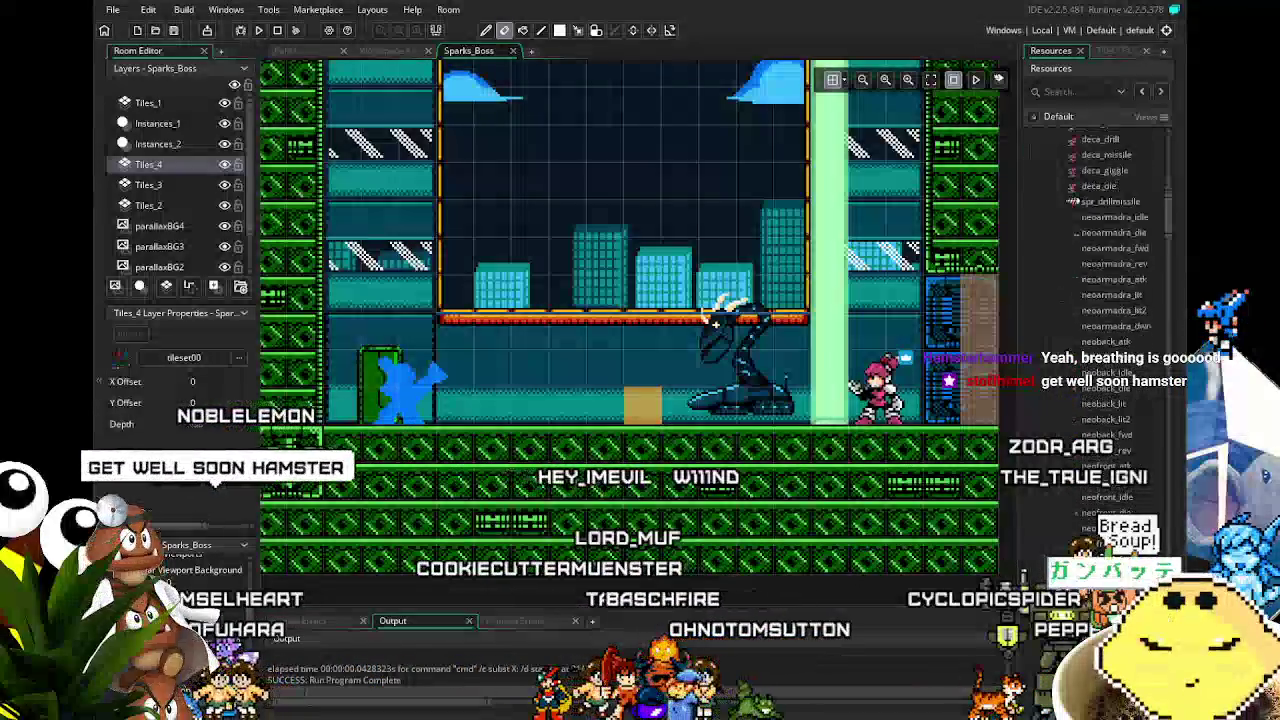
{"action": "scroll", "coordinate": [1110, 300], "scroll_direction": "up", "scroll_amount": 9}
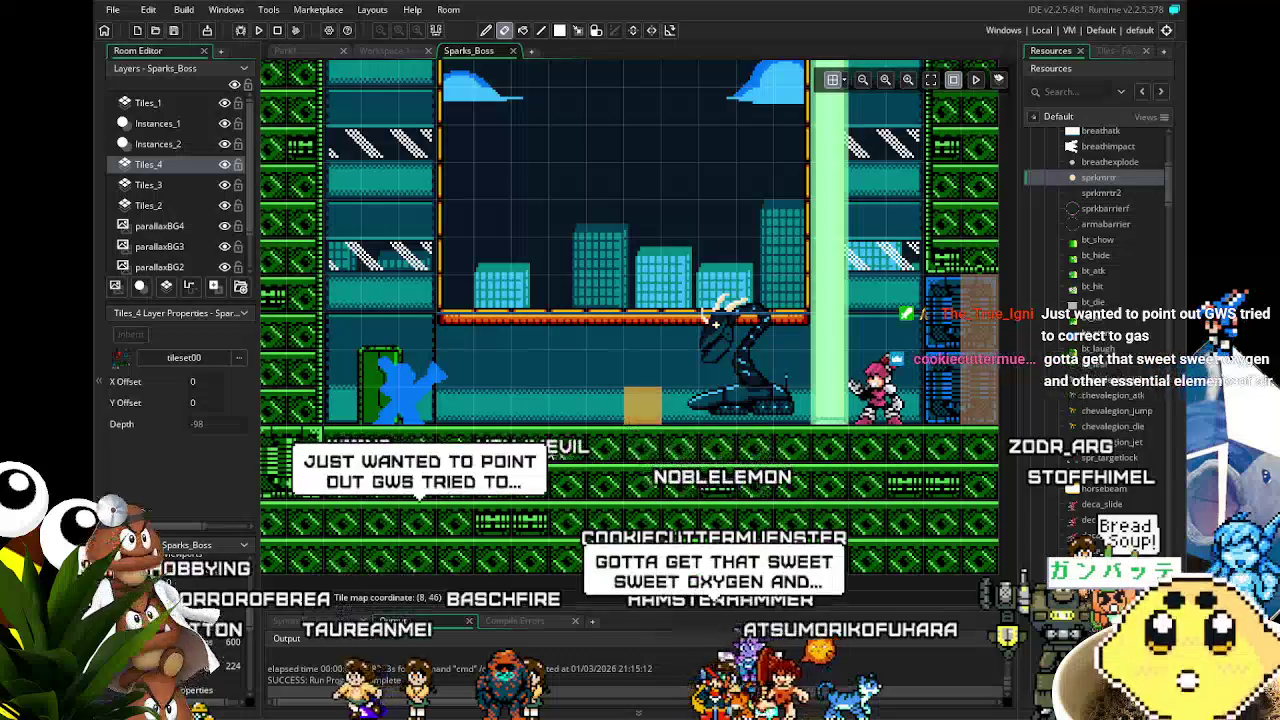
{"action": "scroll", "coordinate": [716, 323], "scroll_direction": "right", "scroll_amount": 1}
{"action": "scroll", "coordinate": [677, 318], "scroll_direction": "left", "scroll_amount": 1}
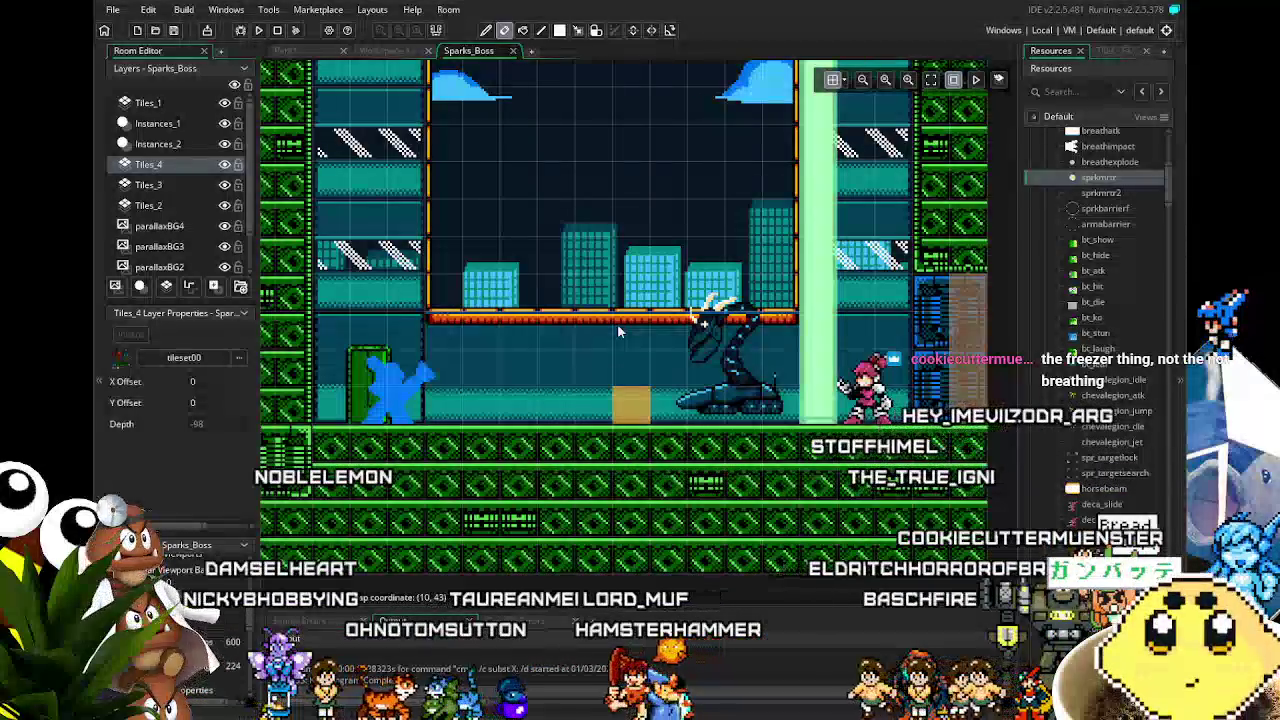
{"action": "mouse_move", "coordinate": [537, 323]}
{"action": "left_mouse_down"}
{"action": "mouse_move", "coordinate": [628, 300]}
{"action": "mouse_move", "coordinate": [560, 340]}
{"action": "mouse_move", "coordinate": [535, 395]}
{"action": "left_mouse_up"}
{"action": "scroll", "coordinate": [535, 395], "scroll_direction": "up", "scroll_amount": 2}
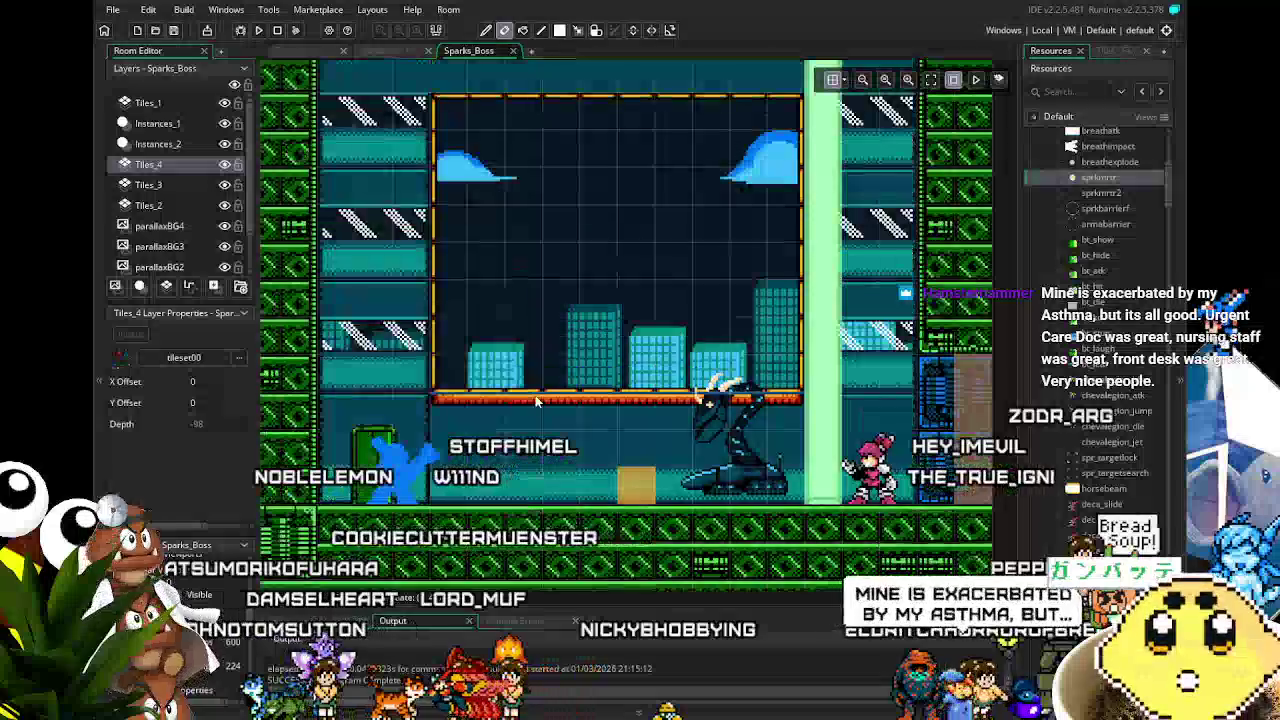
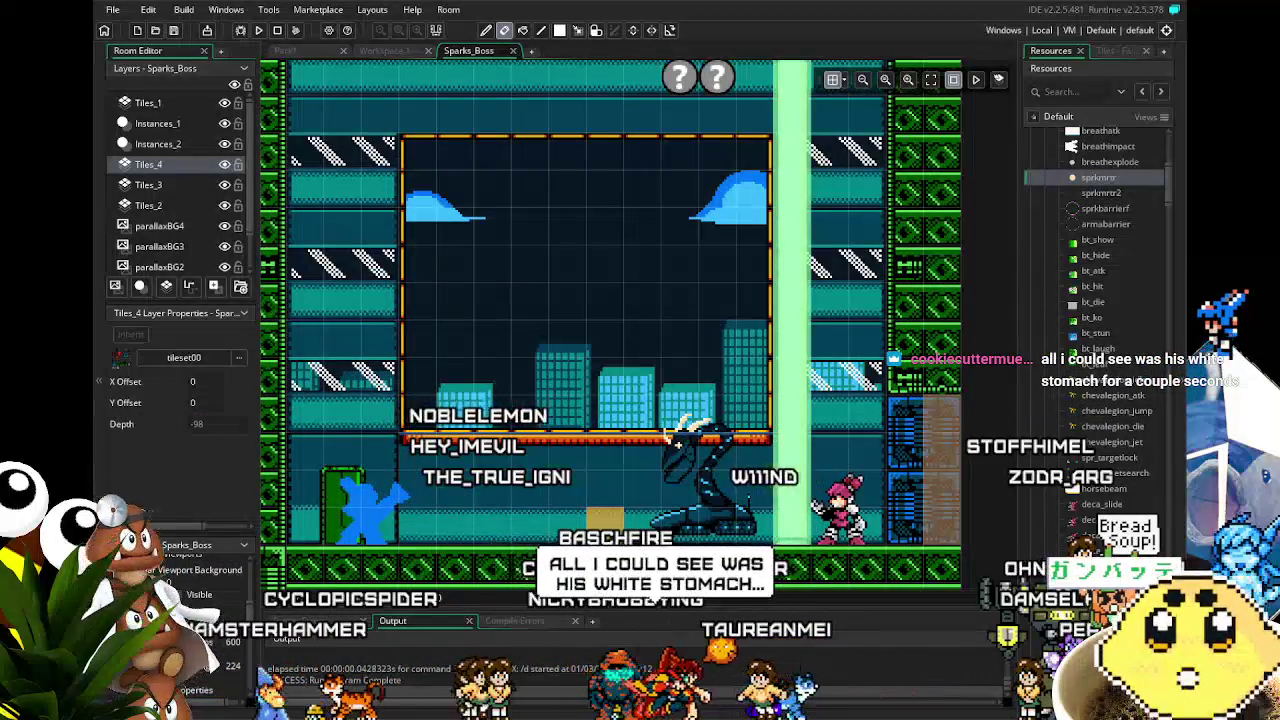
Step: Pan the Sparks_Boss room view right and down to frame the boss arena and its floor
{"action": "scroll", "coordinate": [678, 434], "scroll_direction": "down", "scroll_amount": 1}
{"action": "scroll", "coordinate": [678, 434], "scroll_direction": "right", "scroll_amount": 1}
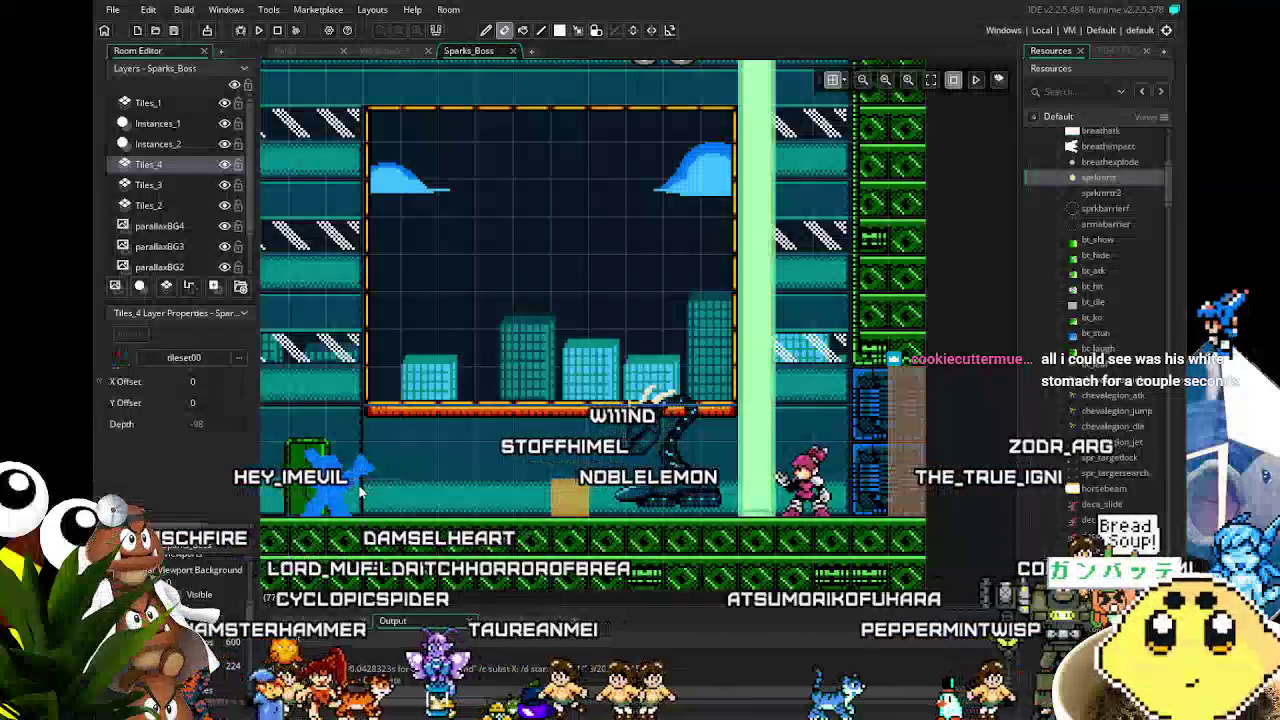
{"action": "left_click_drag", "start_coordinate": [360, 490], "coordinate": [393, 470]}
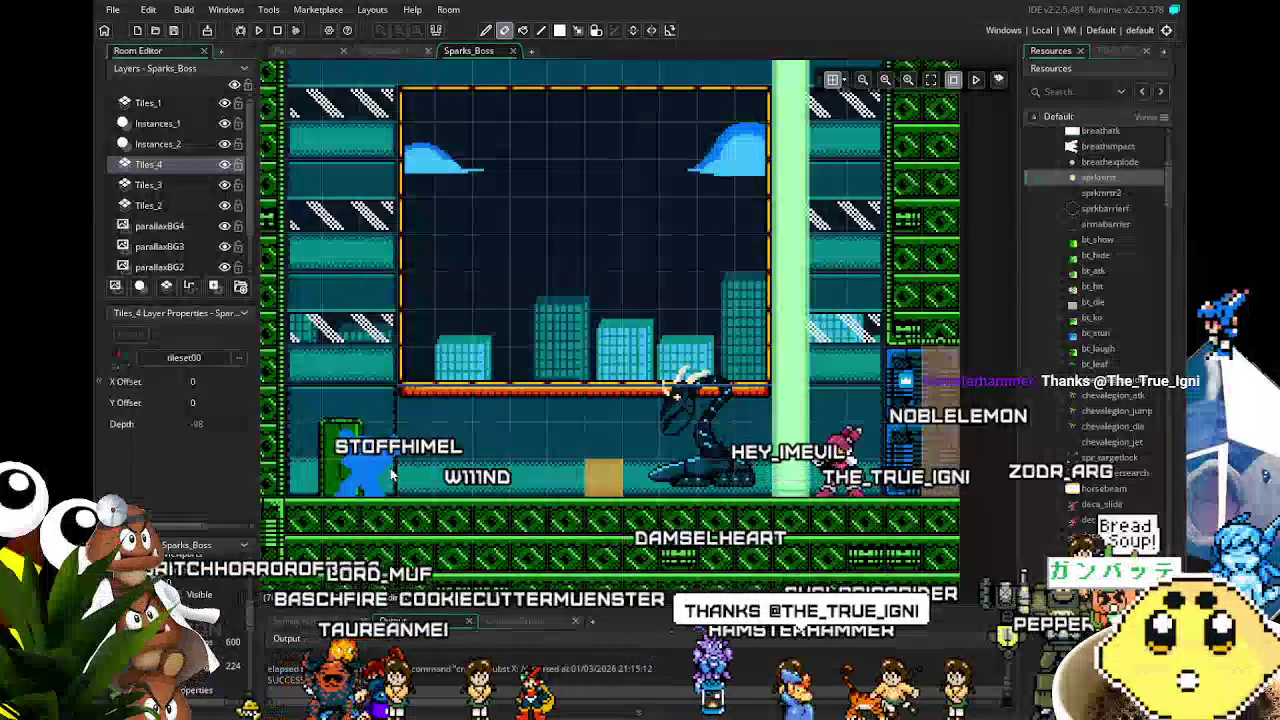
{"action": "left_click_drag", "start_coordinate": [395, 478], "coordinate": [418, 478]}
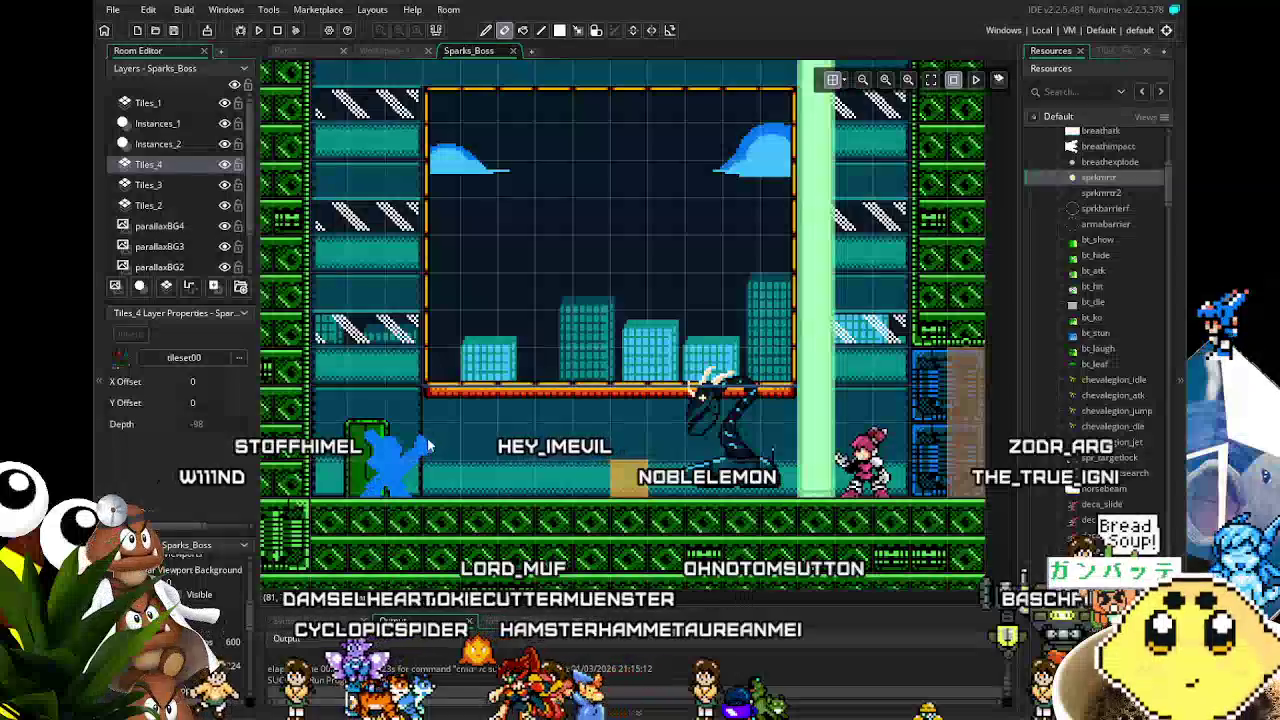
Step: Collapse the Sparks and Enemy sprite folders at the top of the Resources tree
{"action": "scroll", "coordinate": [472, 444], "scroll_direction": "up", "scroll_amount": 3}
{"action": "scroll", "coordinate": [465, 442], "scroll_direction": "down", "scroll_amount": 2}
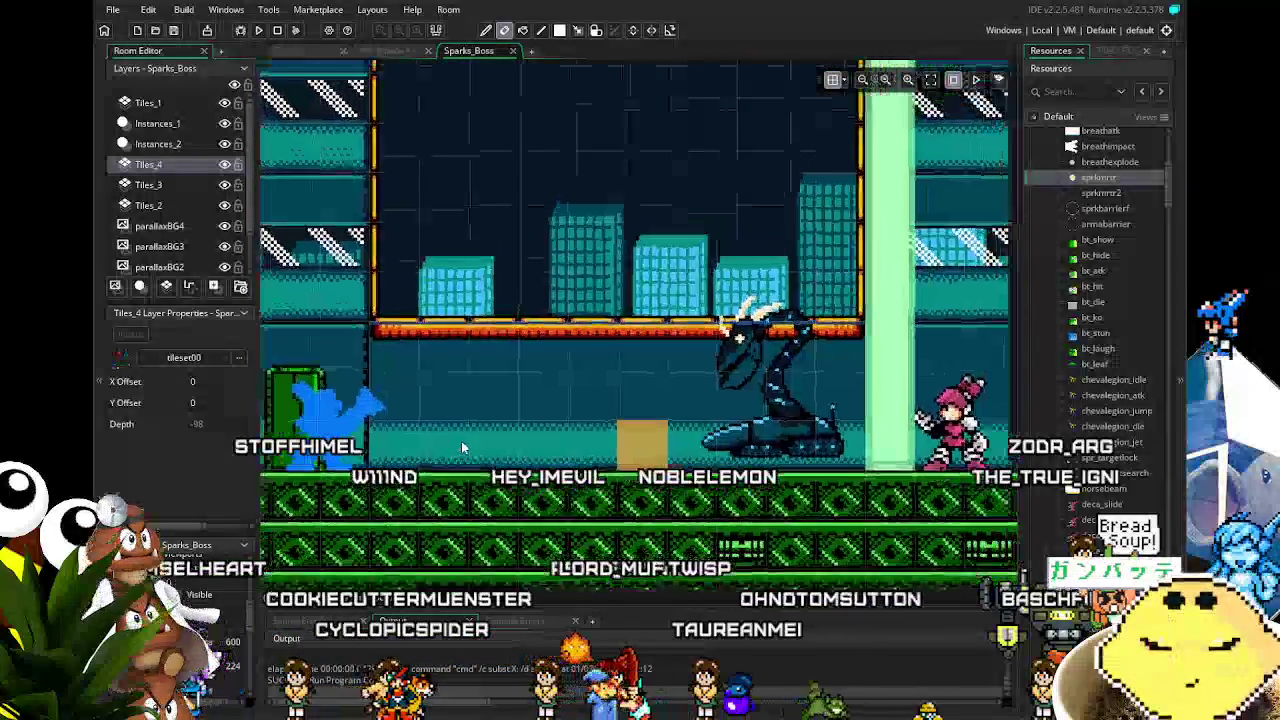
{"action": "scroll", "coordinate": [1098, 262], "scroll_direction": "up", "scroll_amount": 5}
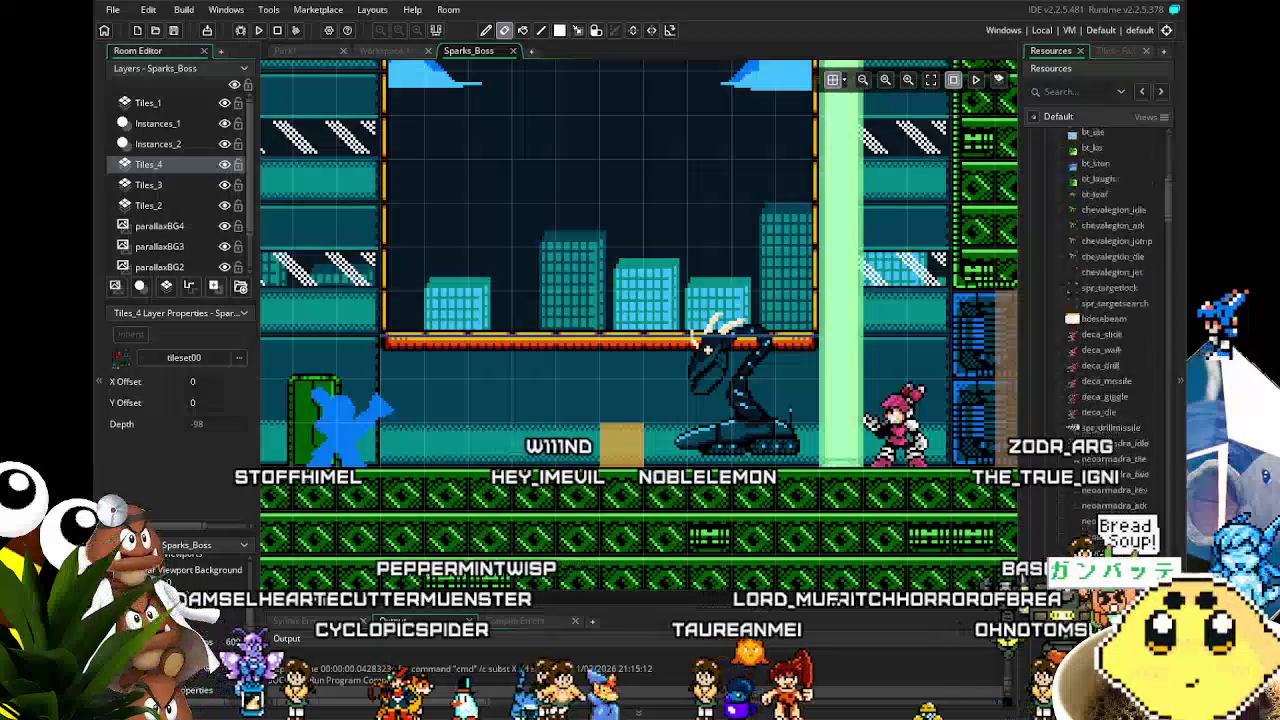
{"action": "scroll", "coordinate": [1100, 280], "scroll_direction": "up", "scroll_amount": 2}
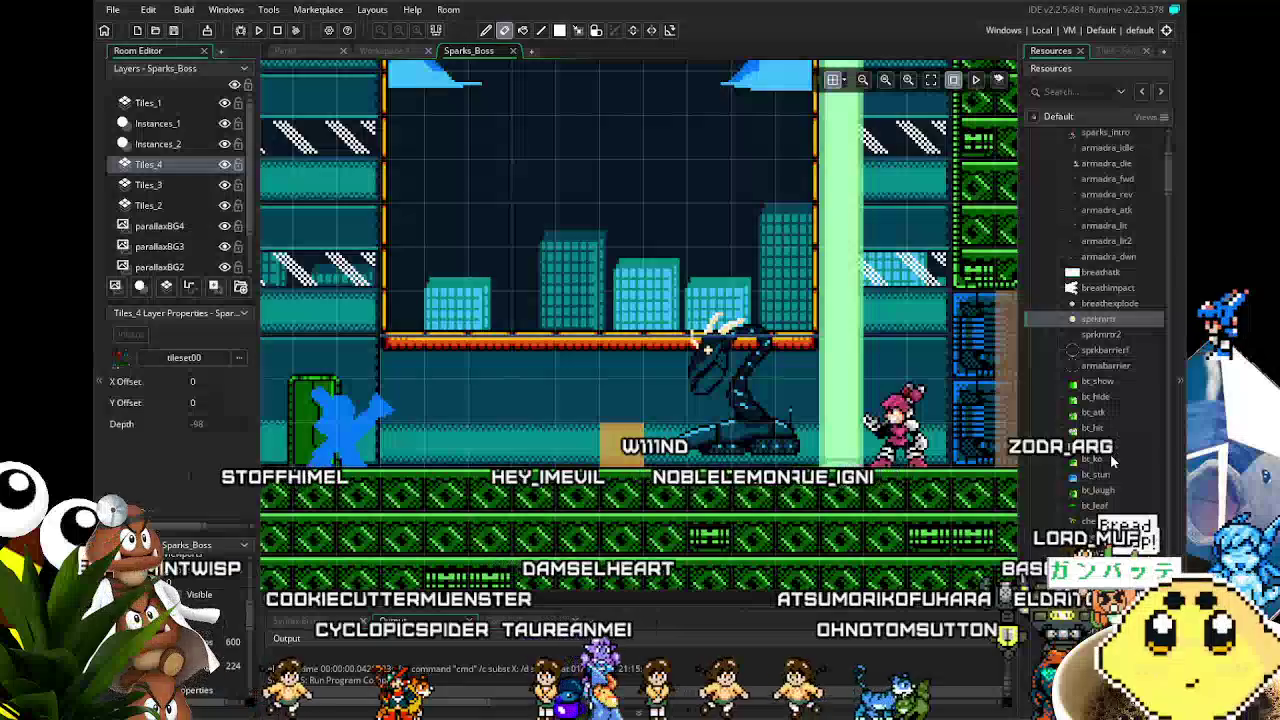
{"action": "scroll", "coordinate": [1093, 508], "scroll_direction": "down", "scroll_amount": 1}
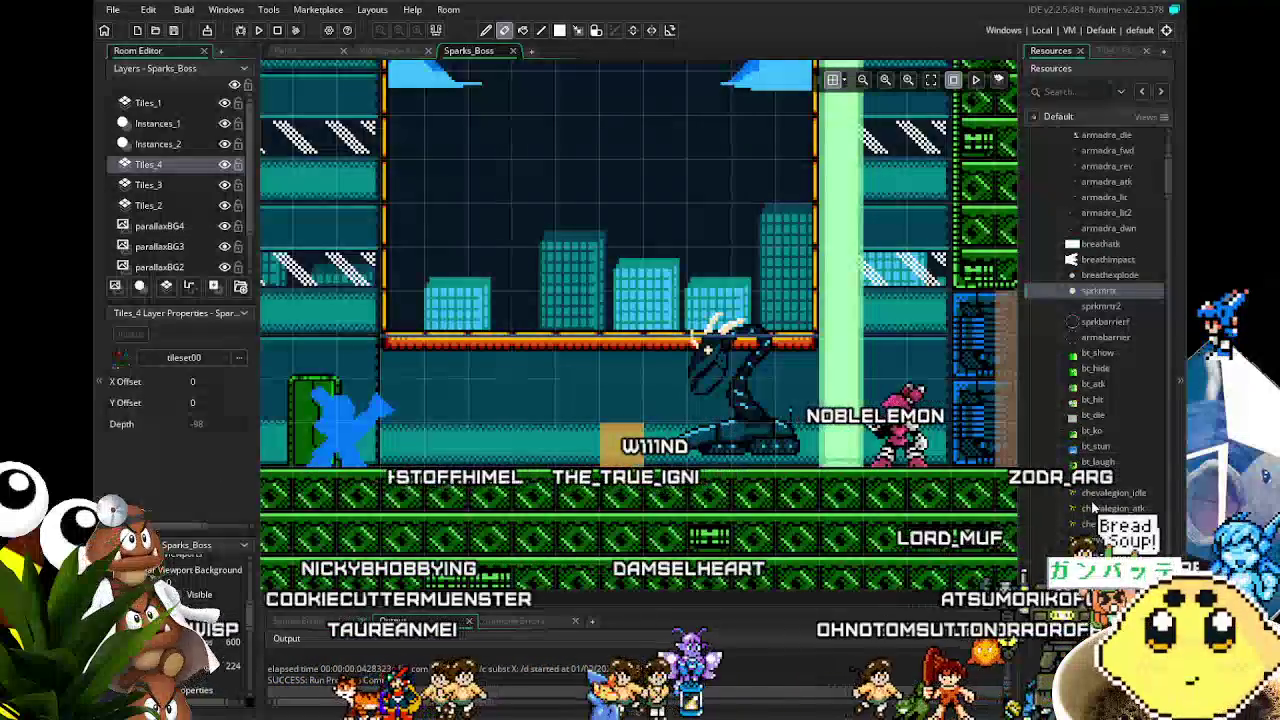
{"action": "scroll", "coordinate": [1093, 508], "scroll_direction": "down", "scroll_amount": 2}
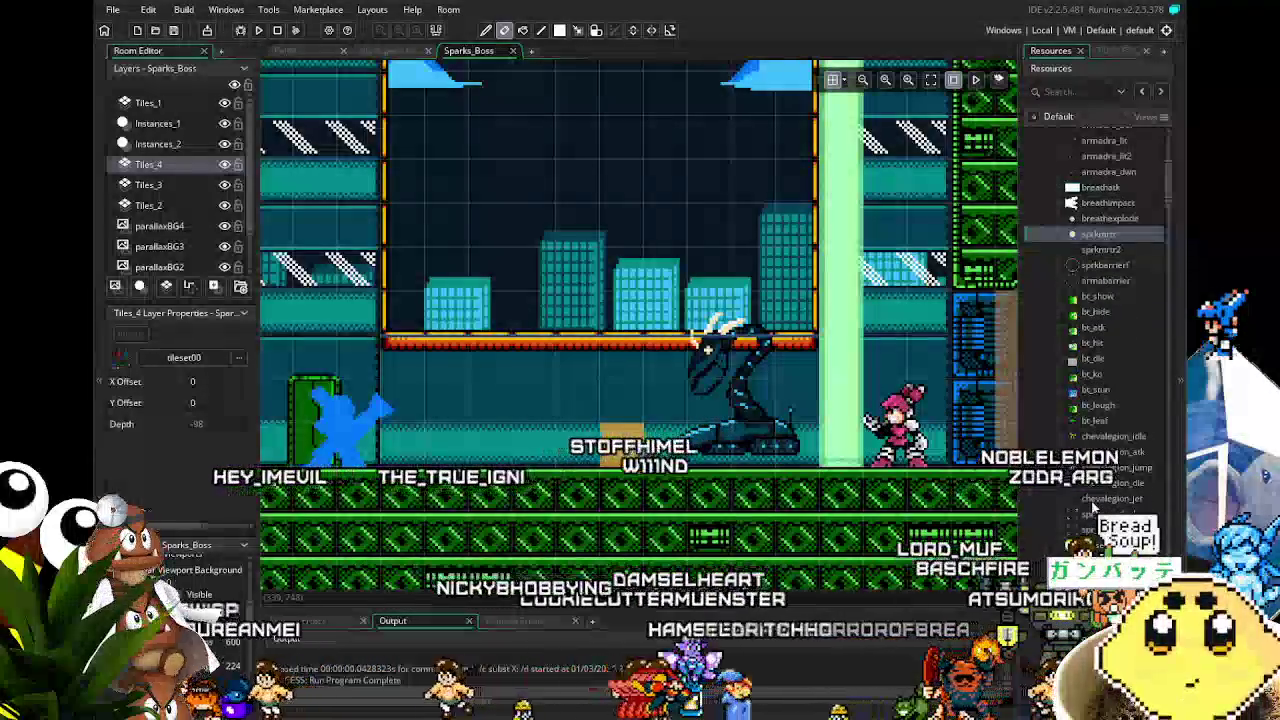
{"action": "scroll", "coordinate": [1090, 510], "scroll_direction": "up", "scroll_amount": 4}
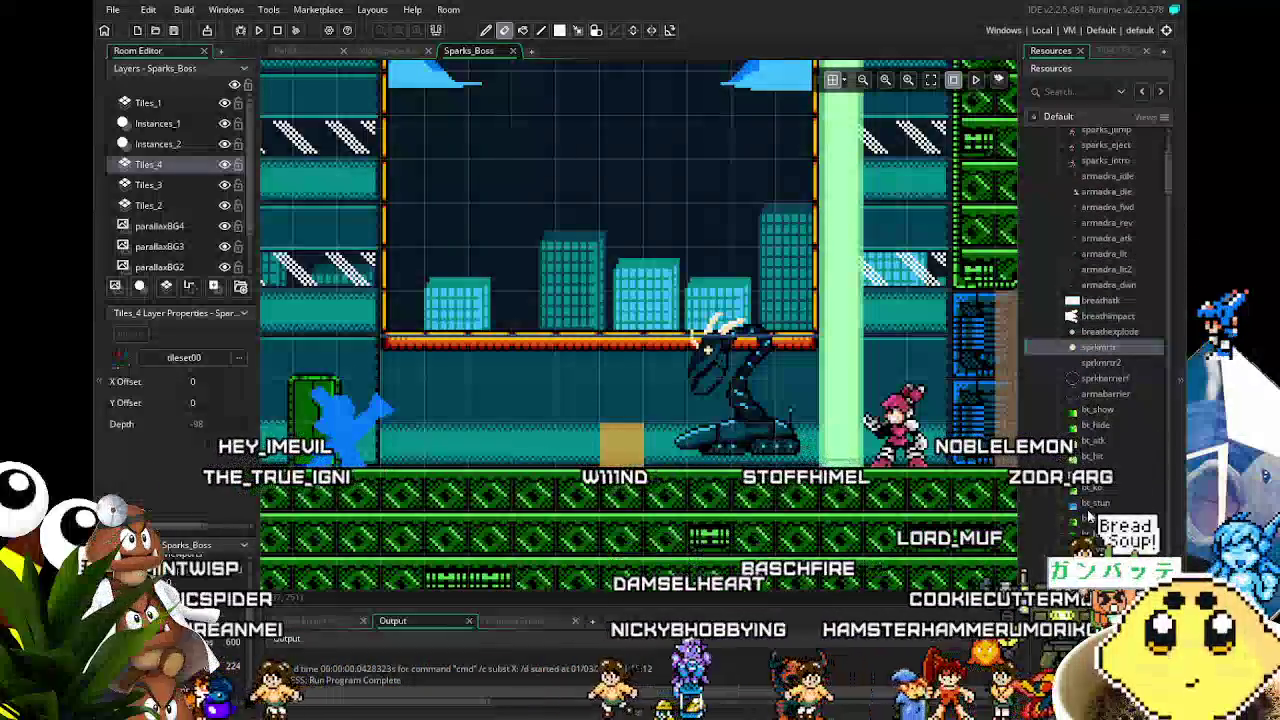
{"action": "scroll", "coordinate": [1088, 513], "scroll_direction": "down", "scroll_amount": 3}
{"action": "scroll", "coordinate": [1090, 515], "scroll_direction": "up", "scroll_amount": 10}
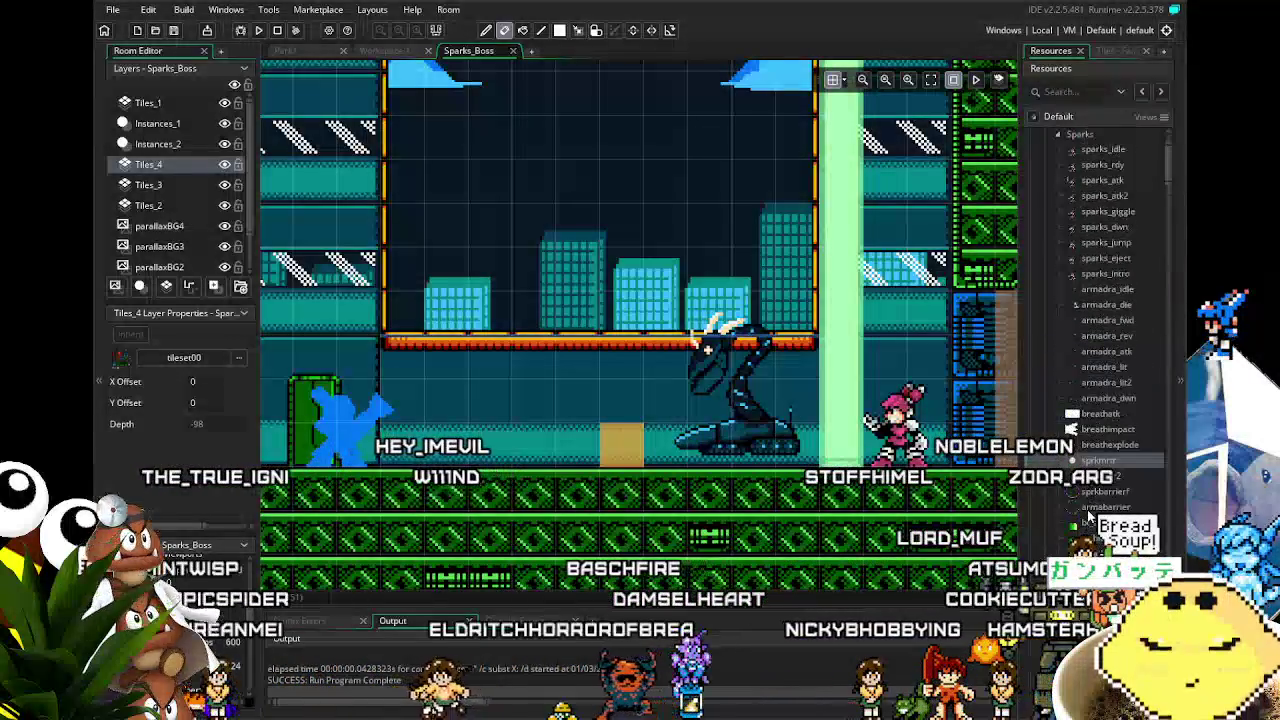
{"action": "left_click", "coordinate": [1058, 219]}
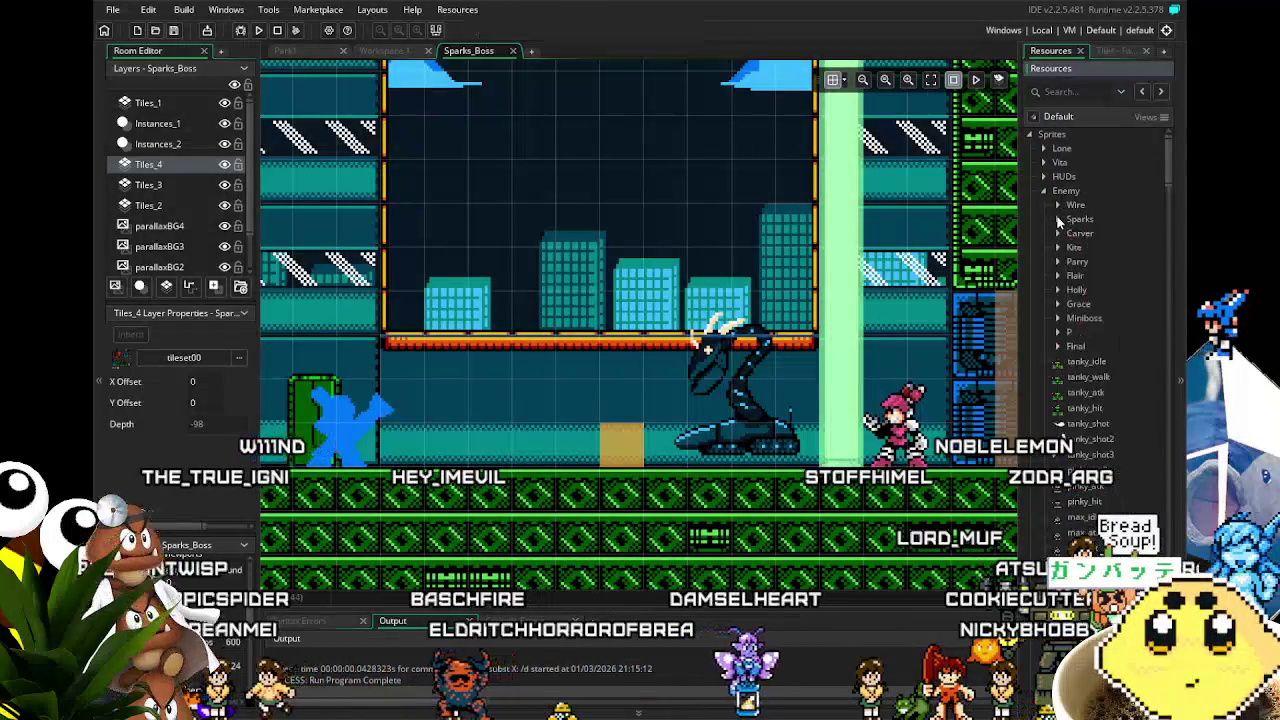
{"action": "left_click", "coordinate": [1045, 191]}
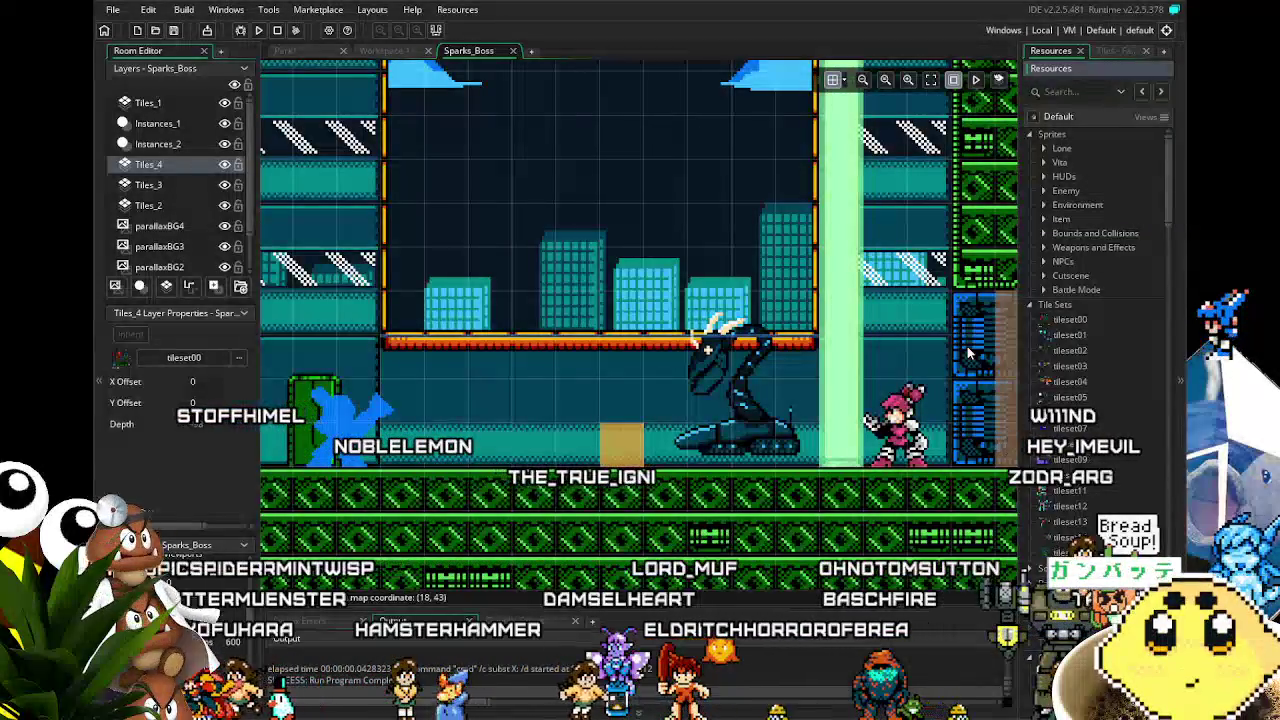
Step: Pan the room left and browse Resources down through Tile Sets to the enemy40–enemy53 objects
{"action": "left_click_drag", "start_coordinate": [955, 262], "coordinate": [913, 249]}
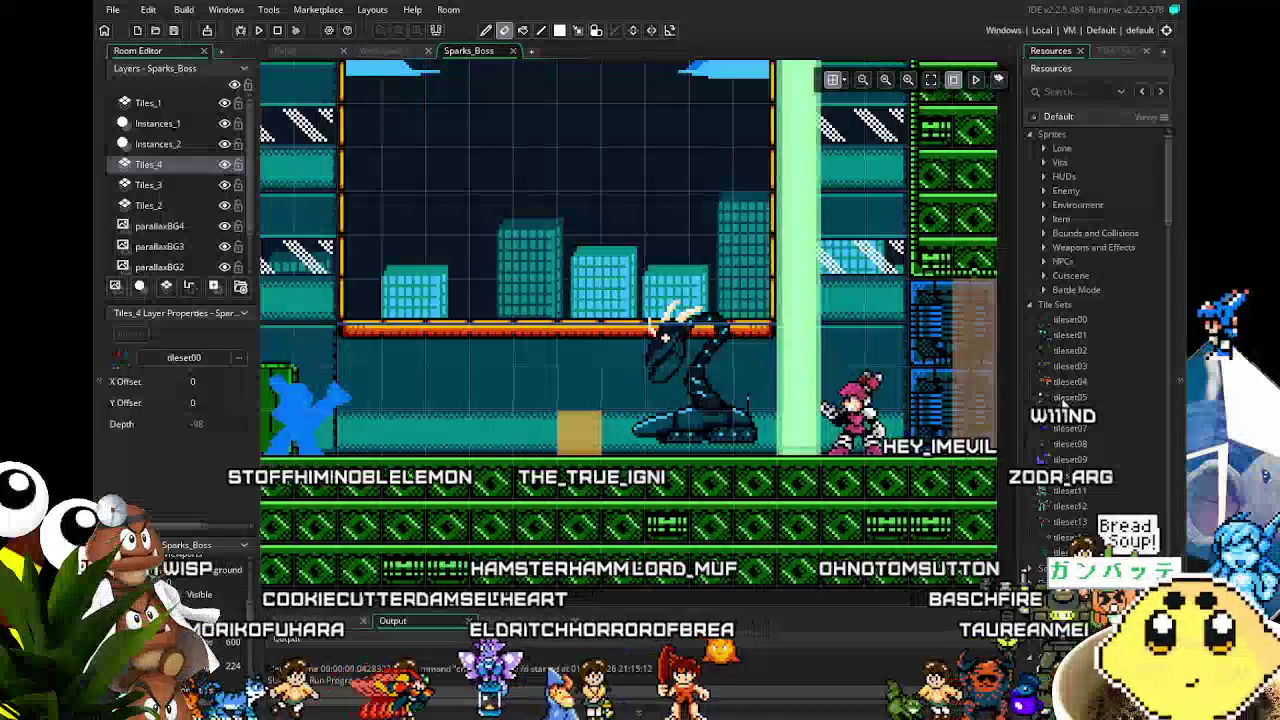
{"action": "scroll", "coordinate": [1115, 478], "scroll_direction": "down", "scroll_amount": 4}
{"action": "scroll", "coordinate": [1115, 478], "scroll_direction": "down", "scroll_amount": 10}
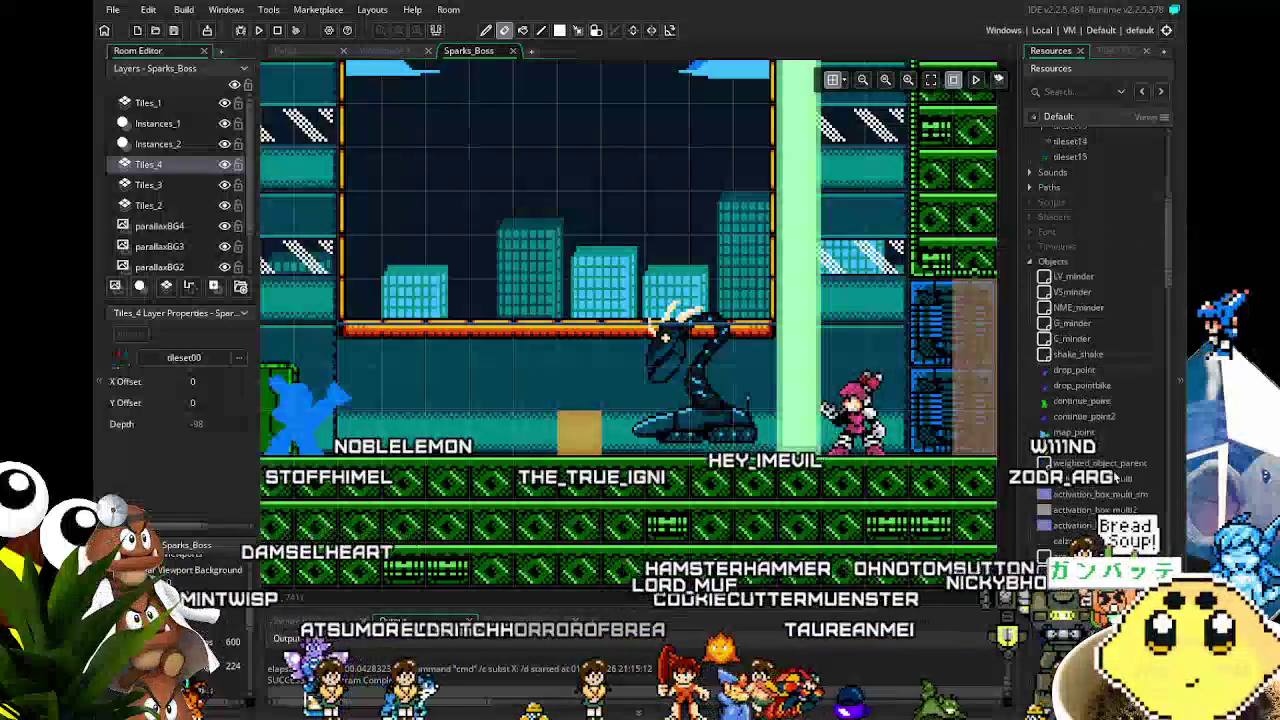
{"action": "scroll", "coordinate": [1115, 478], "scroll_direction": "down", "scroll_amount": 3}
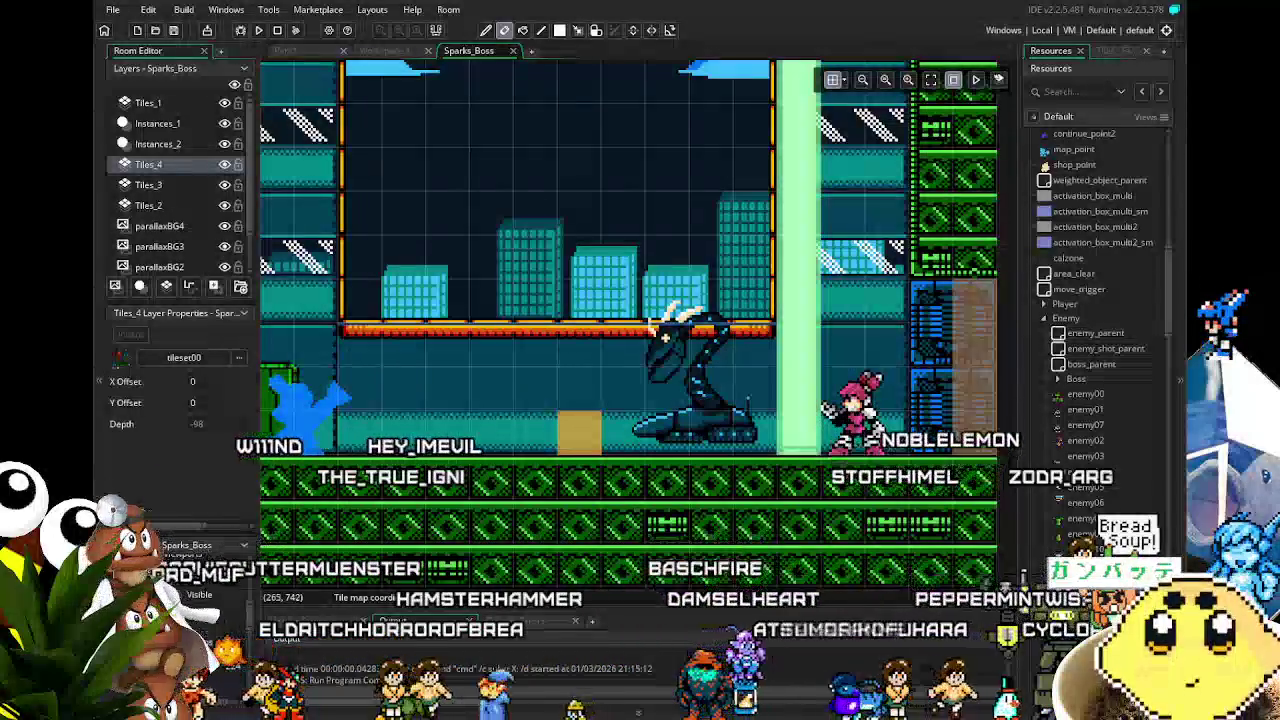
{"action": "scroll", "coordinate": [1098, 491], "scroll_direction": "down", "scroll_amount": 3}
{"action": "scroll", "coordinate": [1098, 491], "scroll_direction": "down", "scroll_amount": 5}
{"action": "scroll", "coordinate": [1098, 491], "scroll_direction": "down", "scroll_amount": 9}
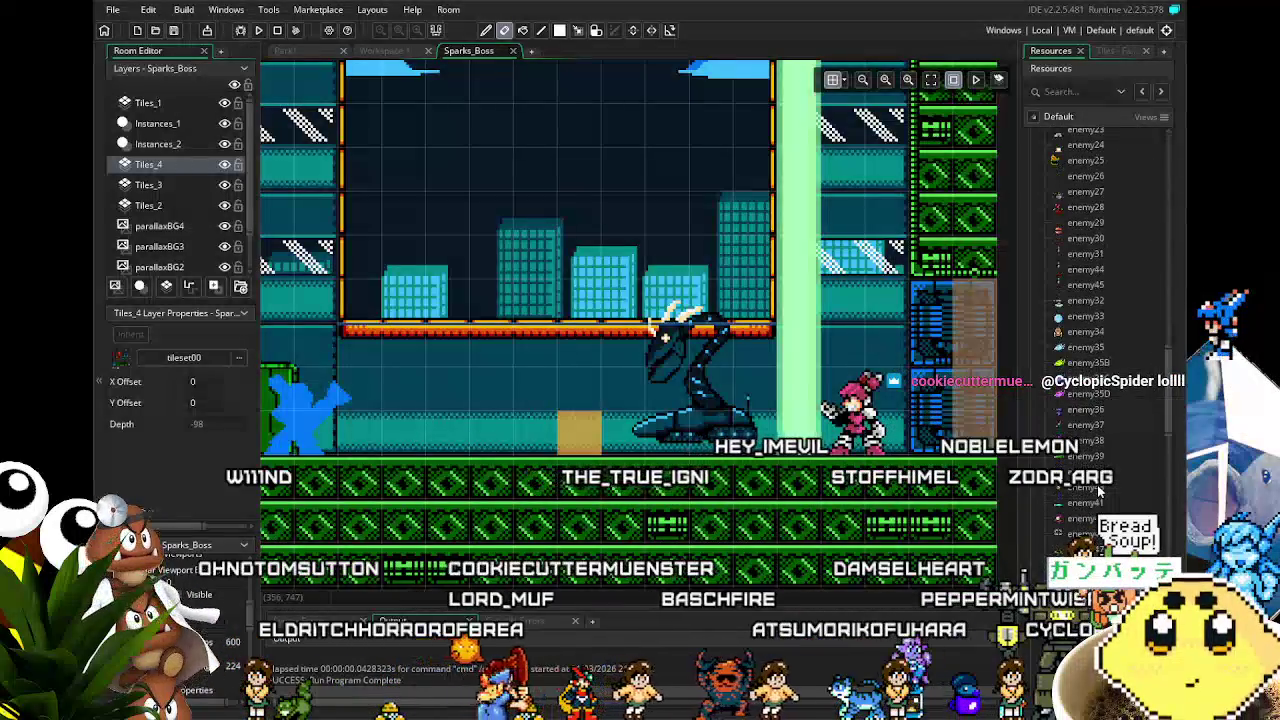
{"action": "scroll", "coordinate": [1098, 491], "scroll_direction": "down", "scroll_amount": 5}
{"action": "scroll", "coordinate": [1080, 523], "scroll_direction": "down", "scroll_amount": 2}
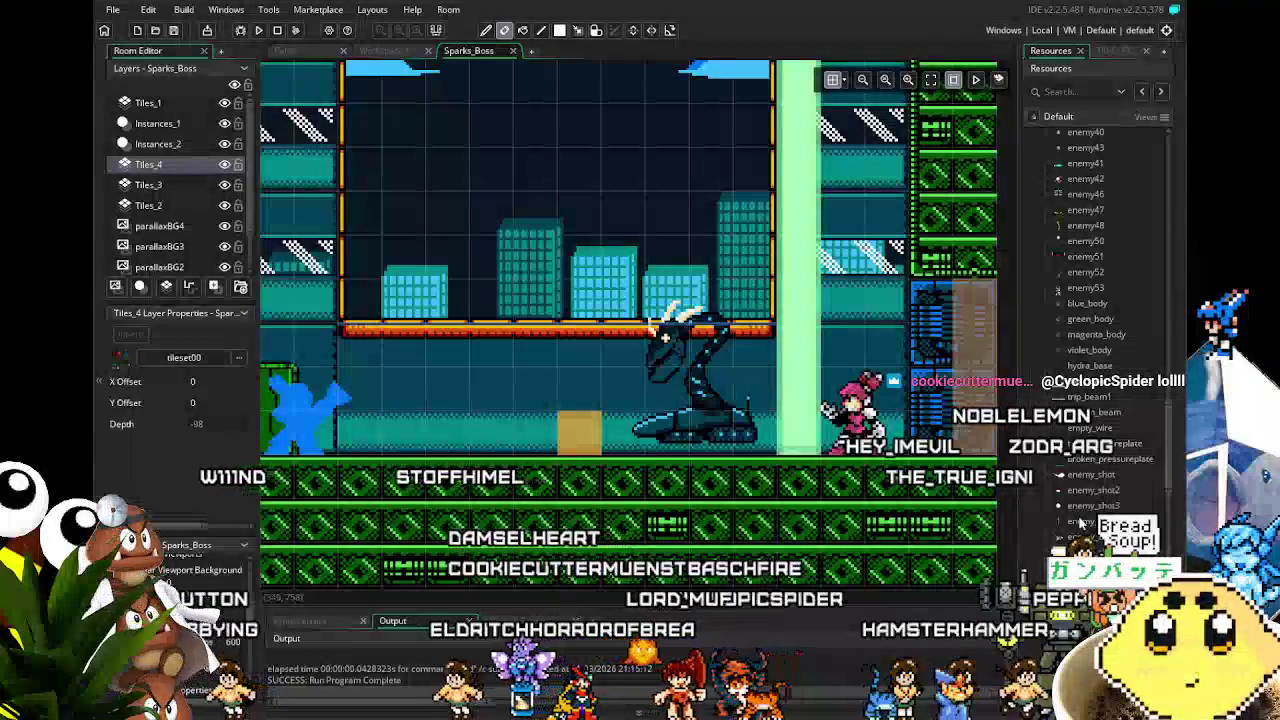
{"action": "scroll", "coordinate": [1080, 522], "scroll_direction": "down", "scroll_amount": 5}
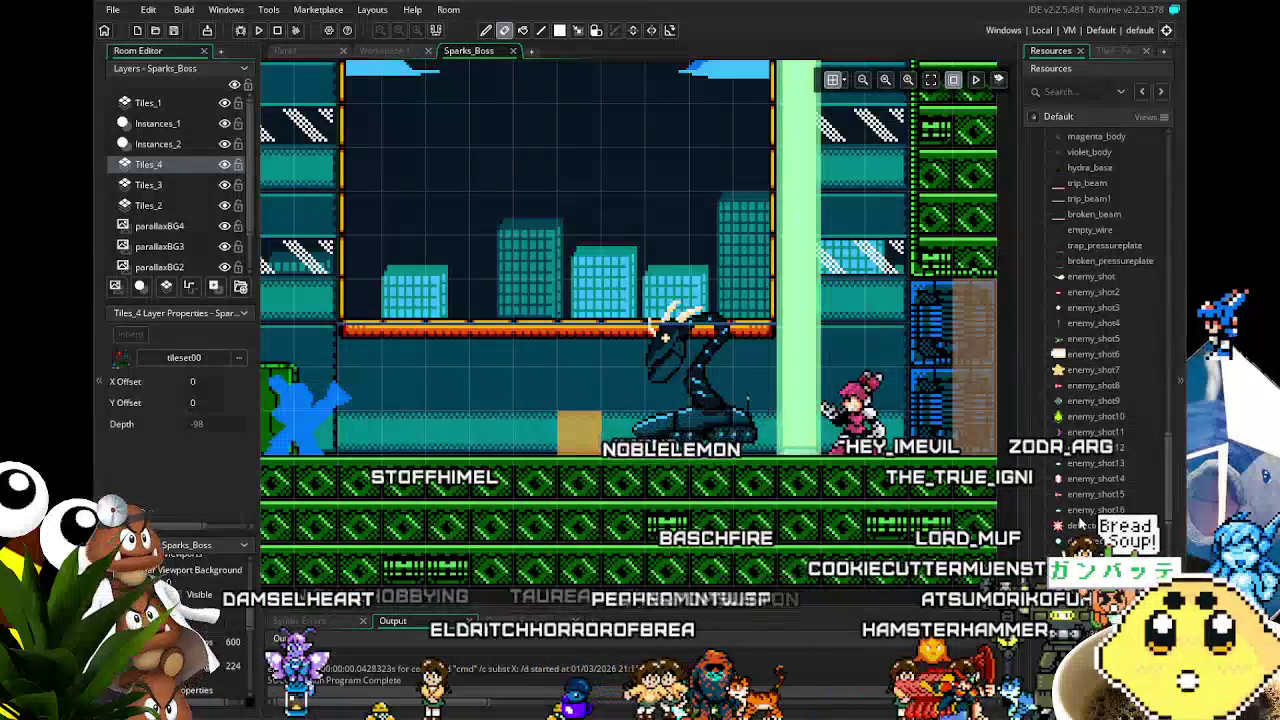
{"action": "scroll", "coordinate": [1080, 522], "scroll_direction": "down", "scroll_amount": 1}
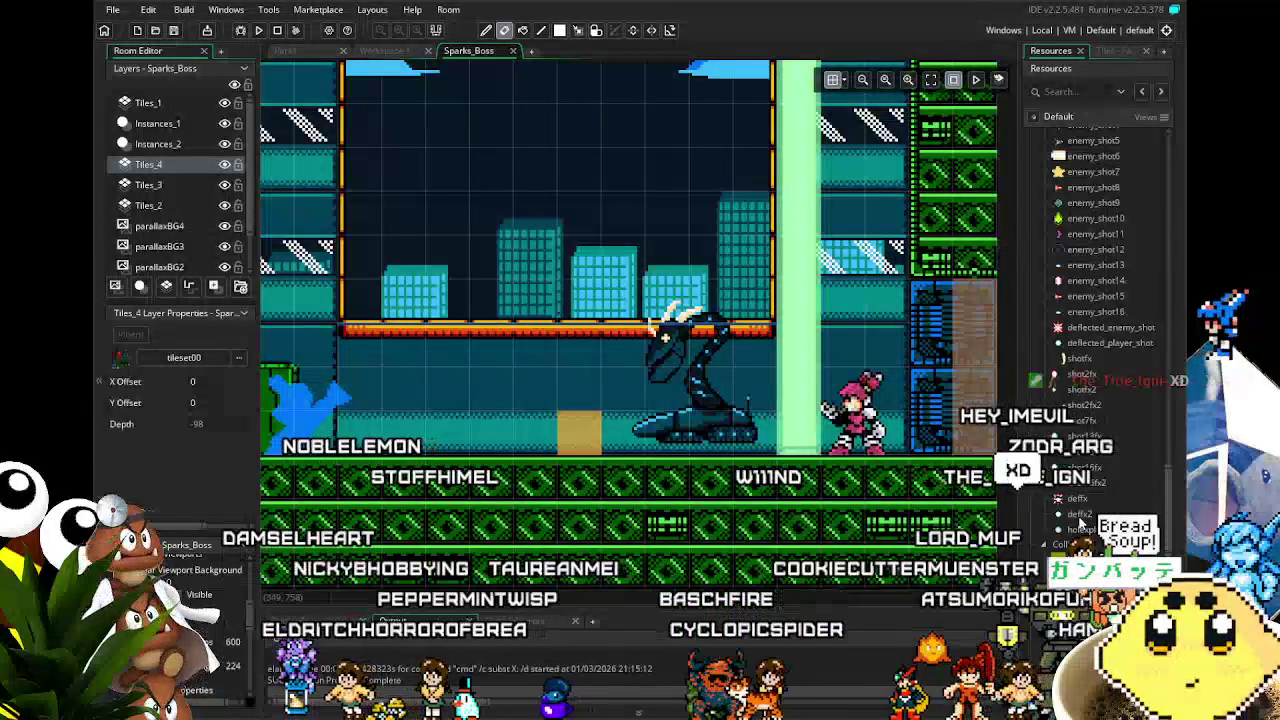
{"action": "scroll", "coordinate": [1080, 522], "scroll_direction": "down", "scroll_amount": 1}
Step: Scroll back up a little and hide the Tiles_4 layer to see behind it
{"action": "scroll", "coordinate": [1080, 522], "scroll_direction": "up", "scroll_amount": 3}
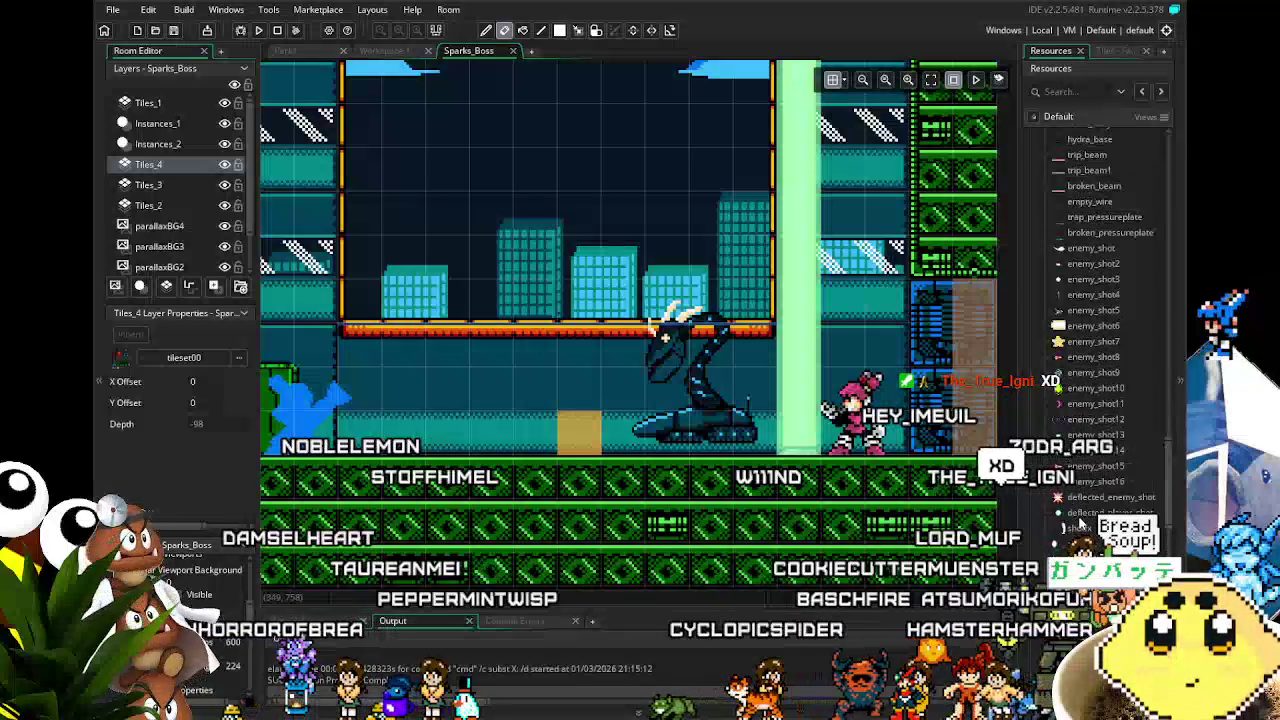
{"action": "scroll", "coordinate": [1080, 522], "scroll_direction": "up", "scroll_amount": 2}
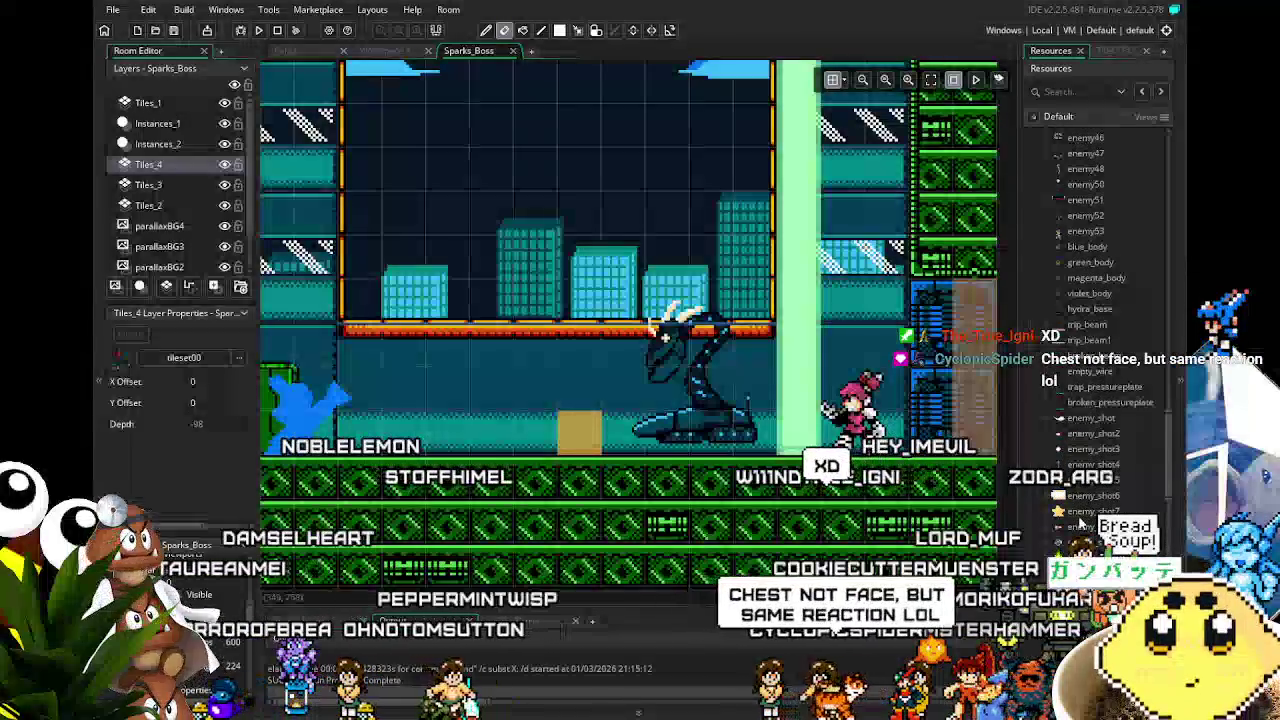
{"action": "scroll", "coordinate": [1080, 522], "scroll_direction": "up", "scroll_amount": 1}
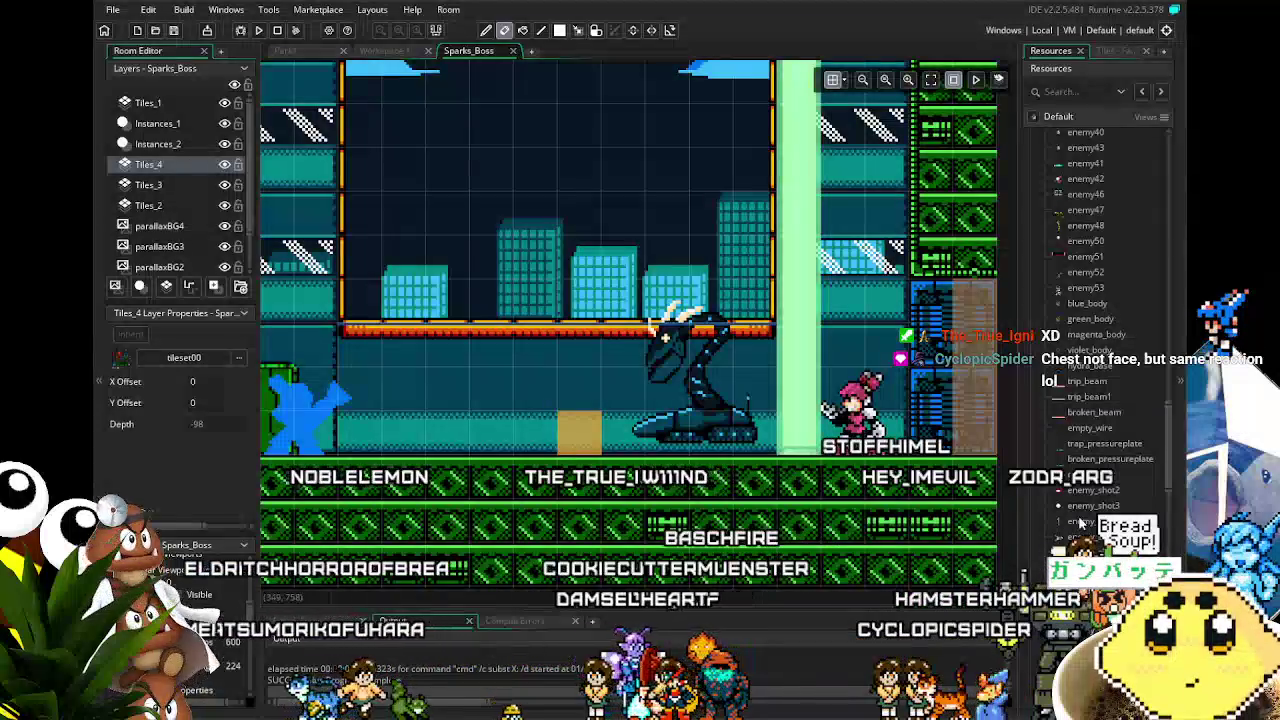
{"action": "scroll", "coordinate": [840, 545], "scroll_direction": "up", "scroll_amount": 2}
{"action": "scroll", "coordinate": [840, 545], "scroll_direction": "right", "scroll_amount": 2}
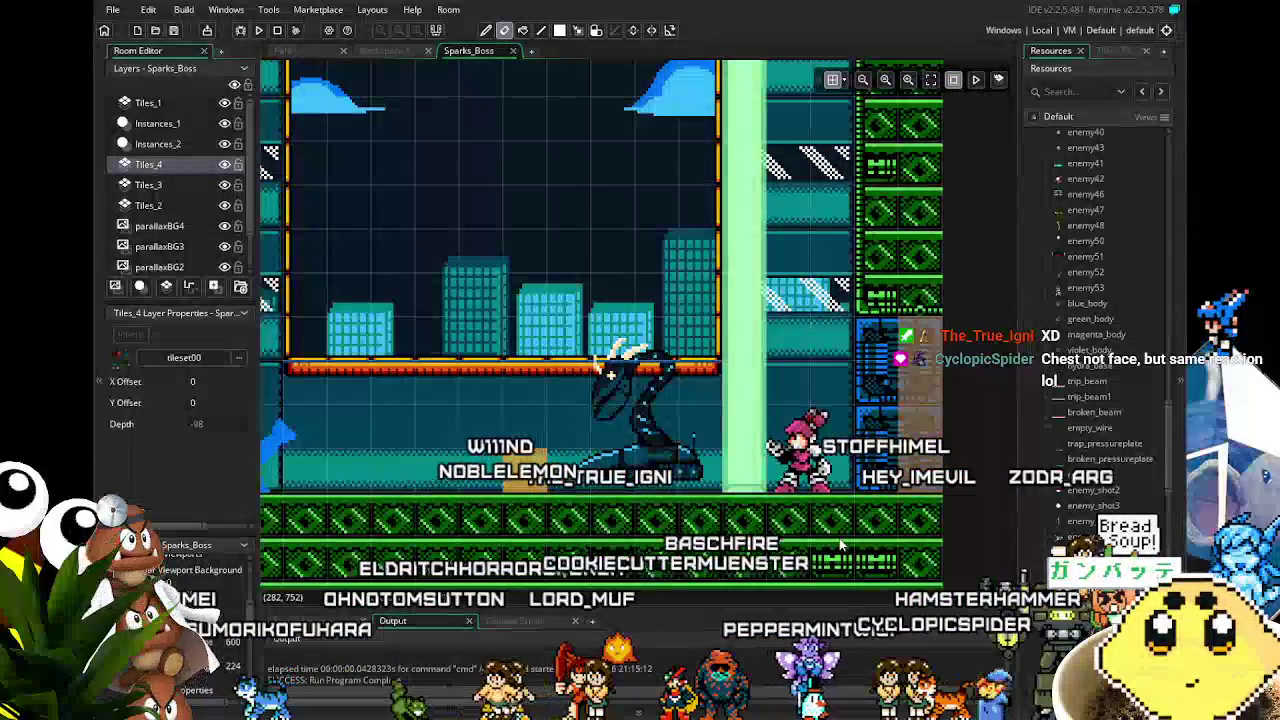
{"action": "left_click", "coordinate": [225, 164]}
Step: Make Tiles_4 visible again and browse Resources down to the enemy_shot and shotfx objects
{"action": "left_click", "coordinate": [225, 164]}
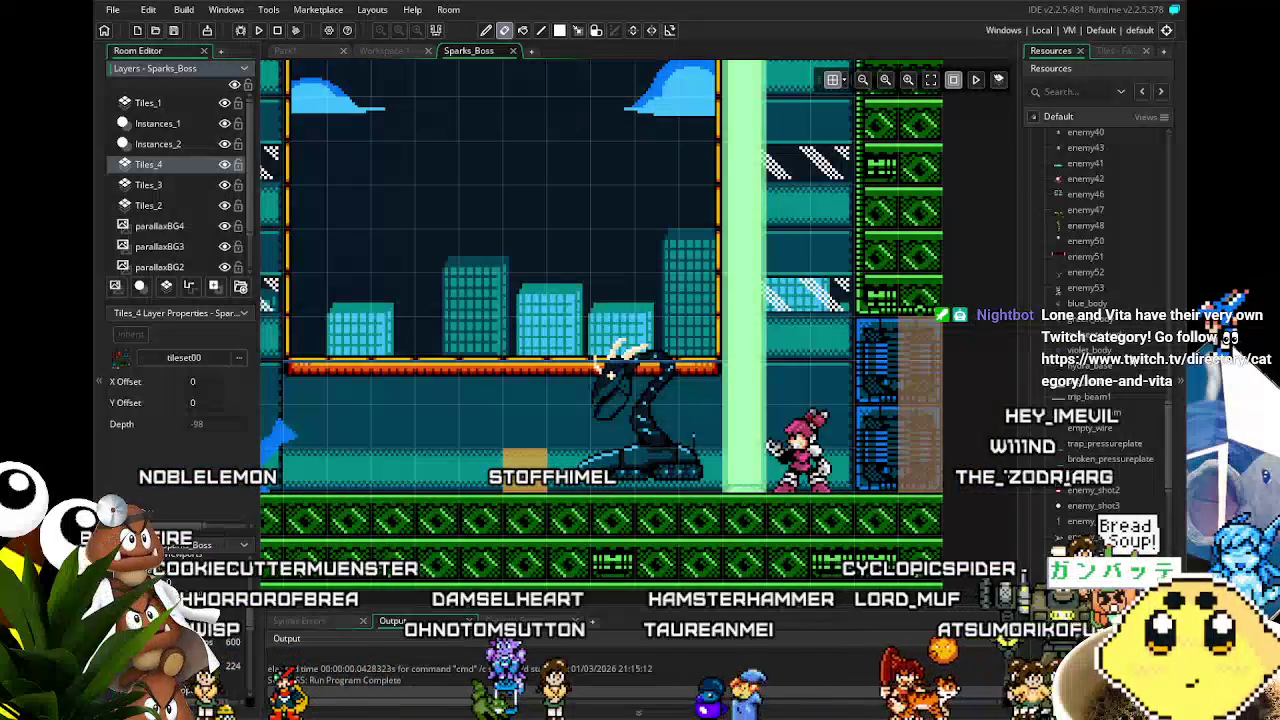
{"action": "scroll", "coordinate": [1078, 428], "scroll_direction": "down", "scroll_amount": 5}
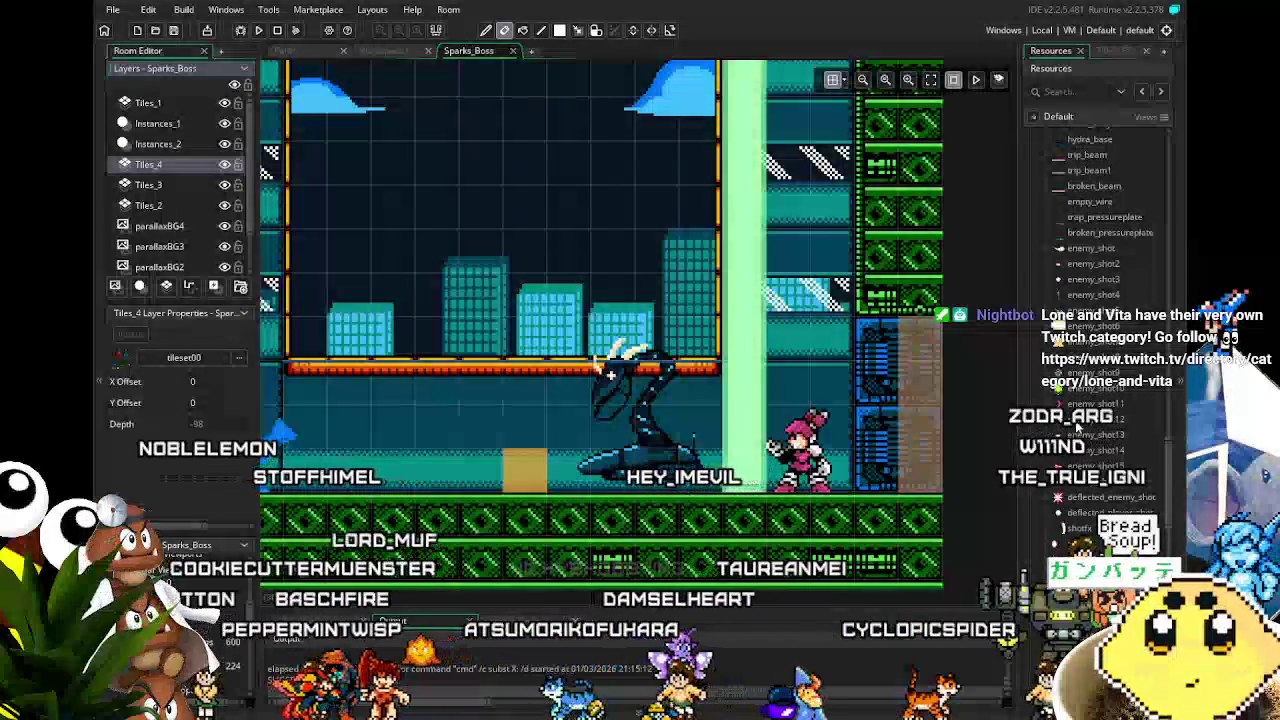
{"action": "scroll", "coordinate": [1076, 427], "scroll_direction": "down", "scroll_amount": 4}
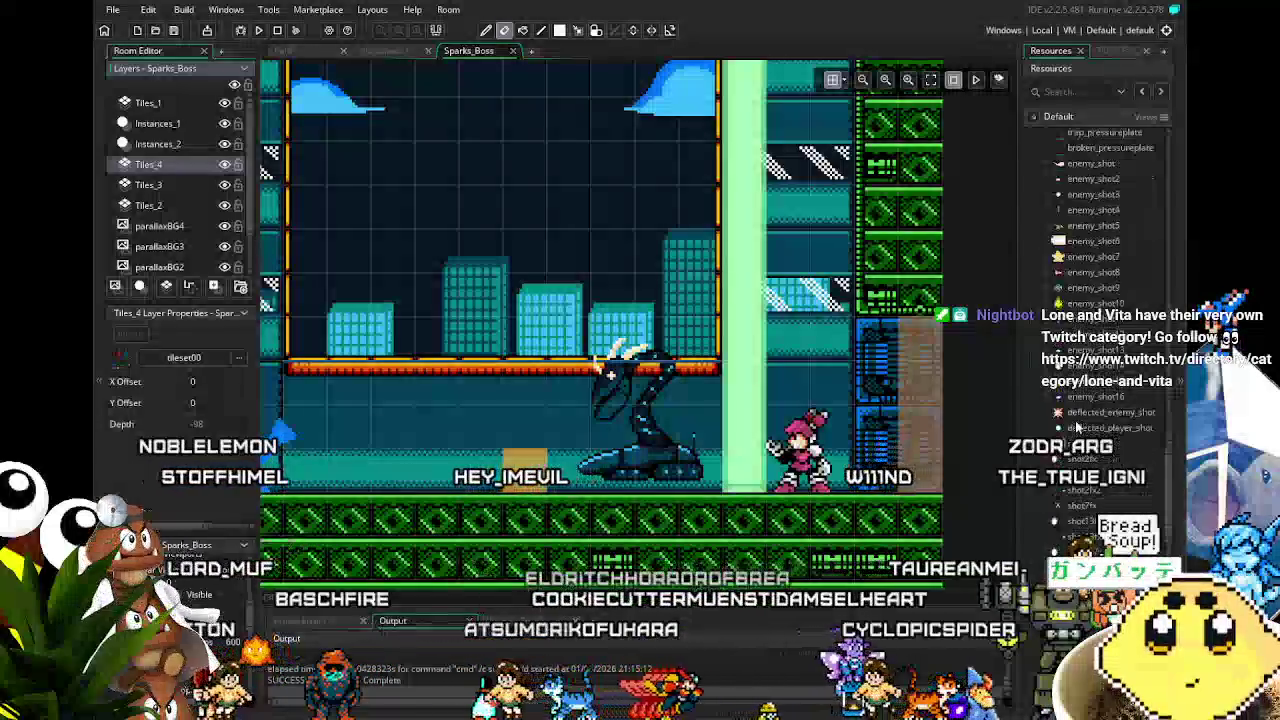